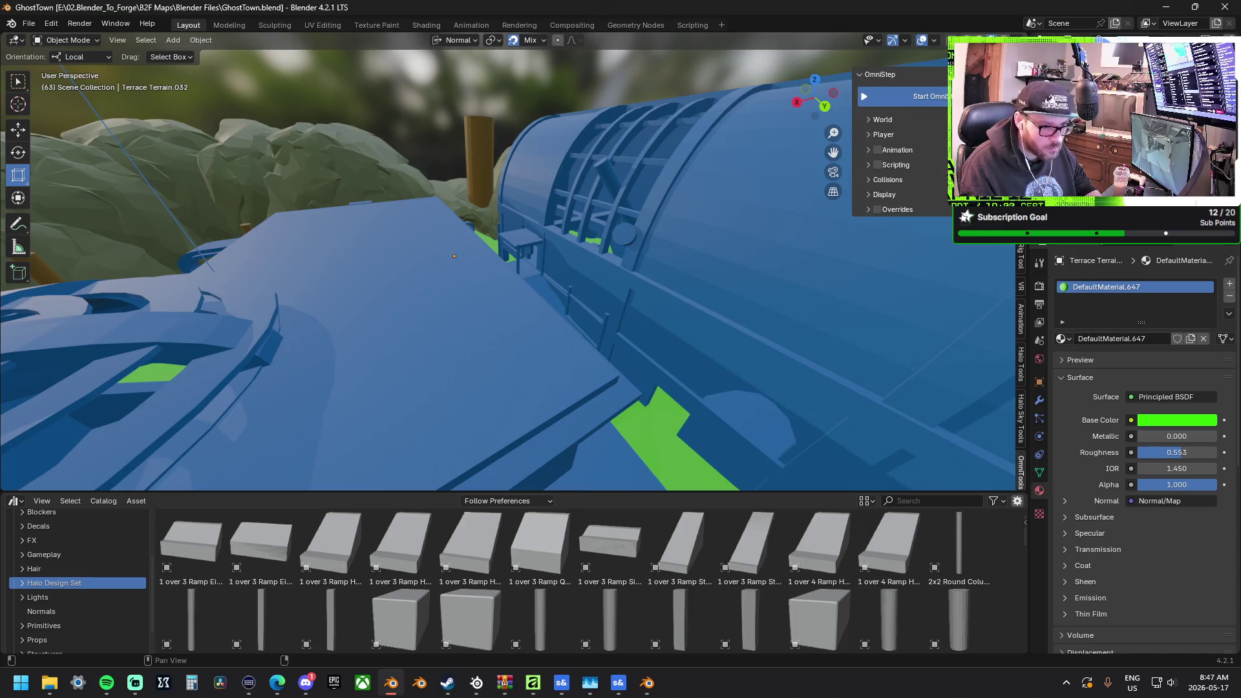
Walk through the grey-box map in first-person mode, from the green alley to the green-floored room
key("shift+alt+f")
key("w")
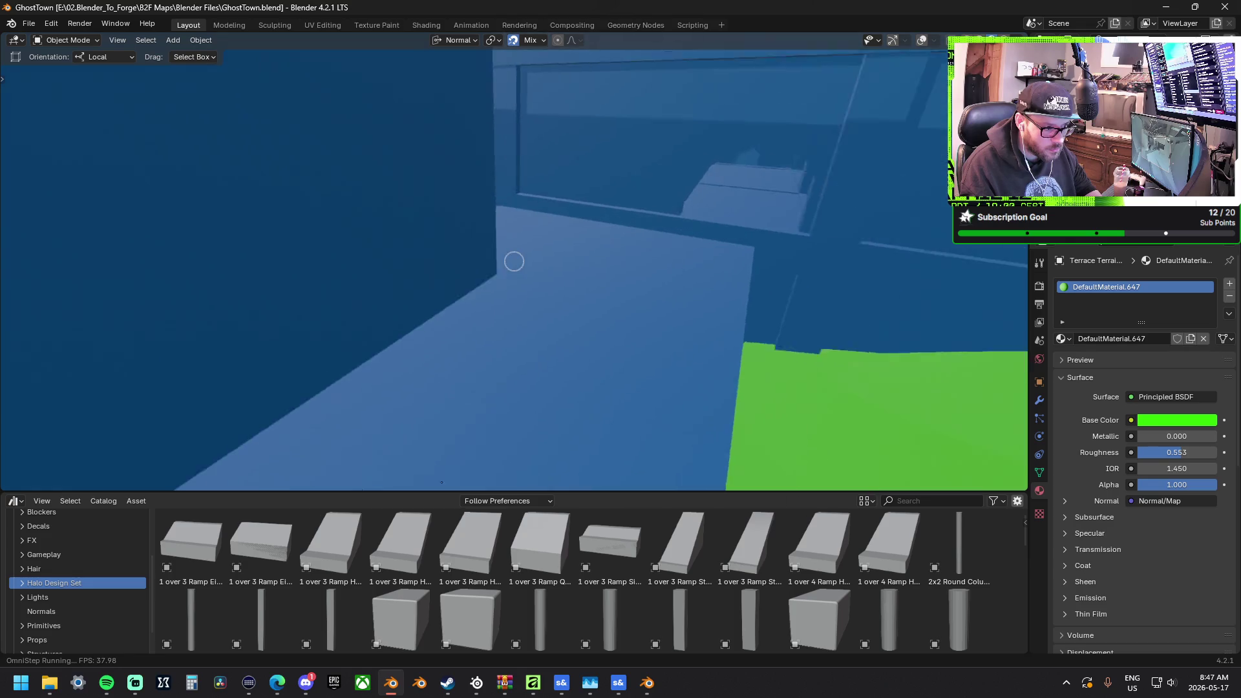
mouse_move(515, 261)
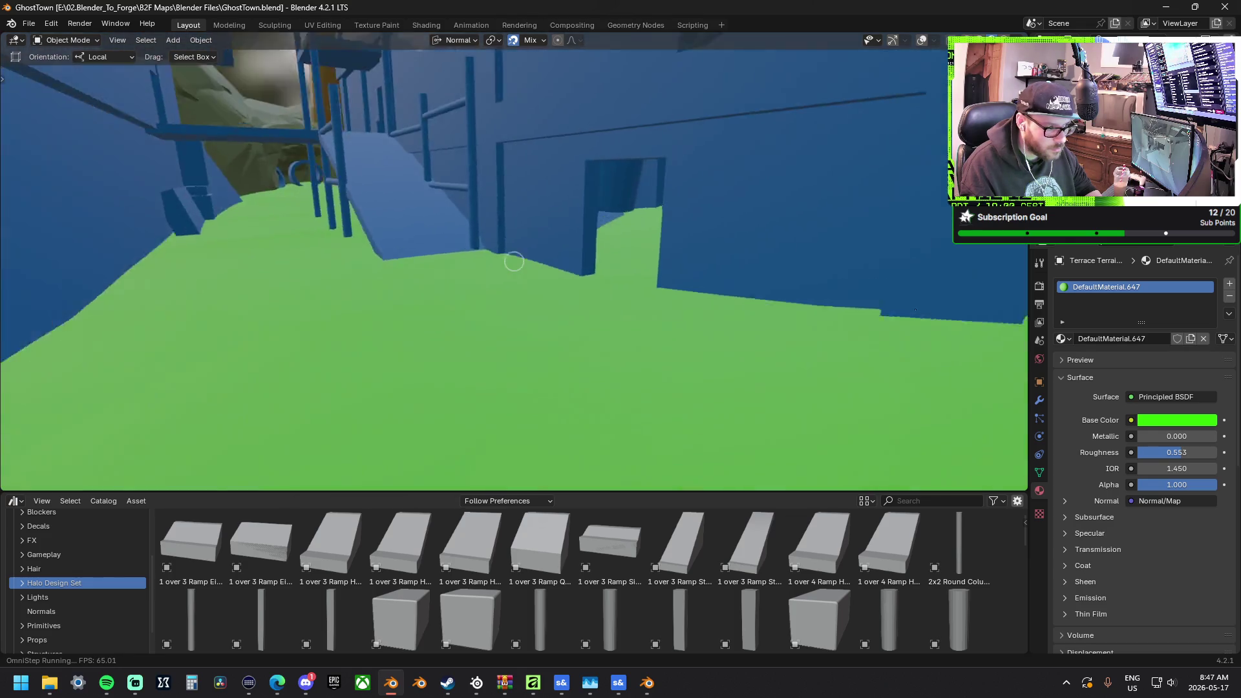
key("w")
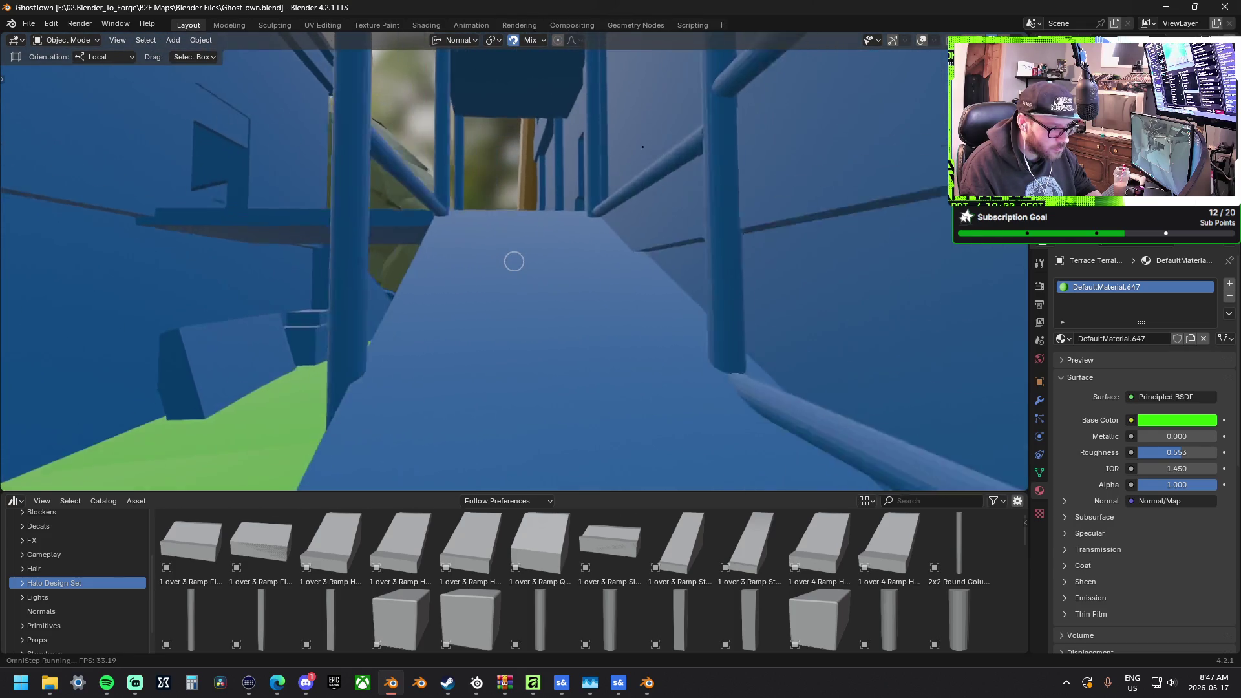
key("w")
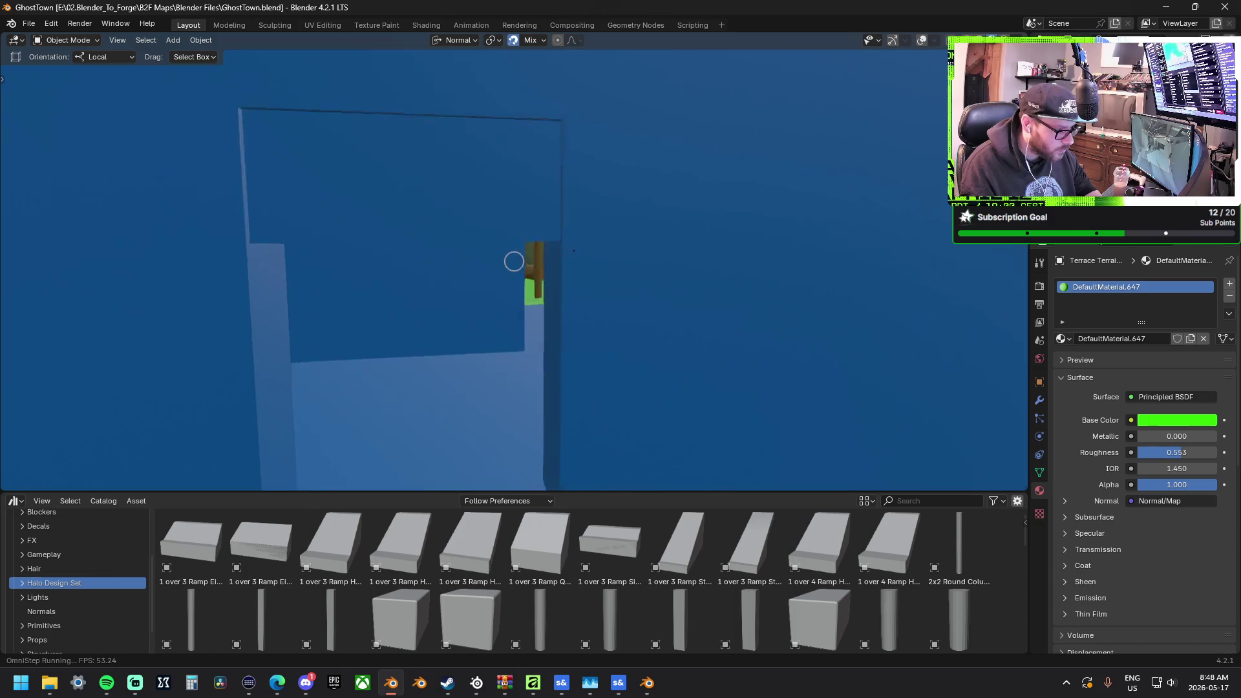
key("w")
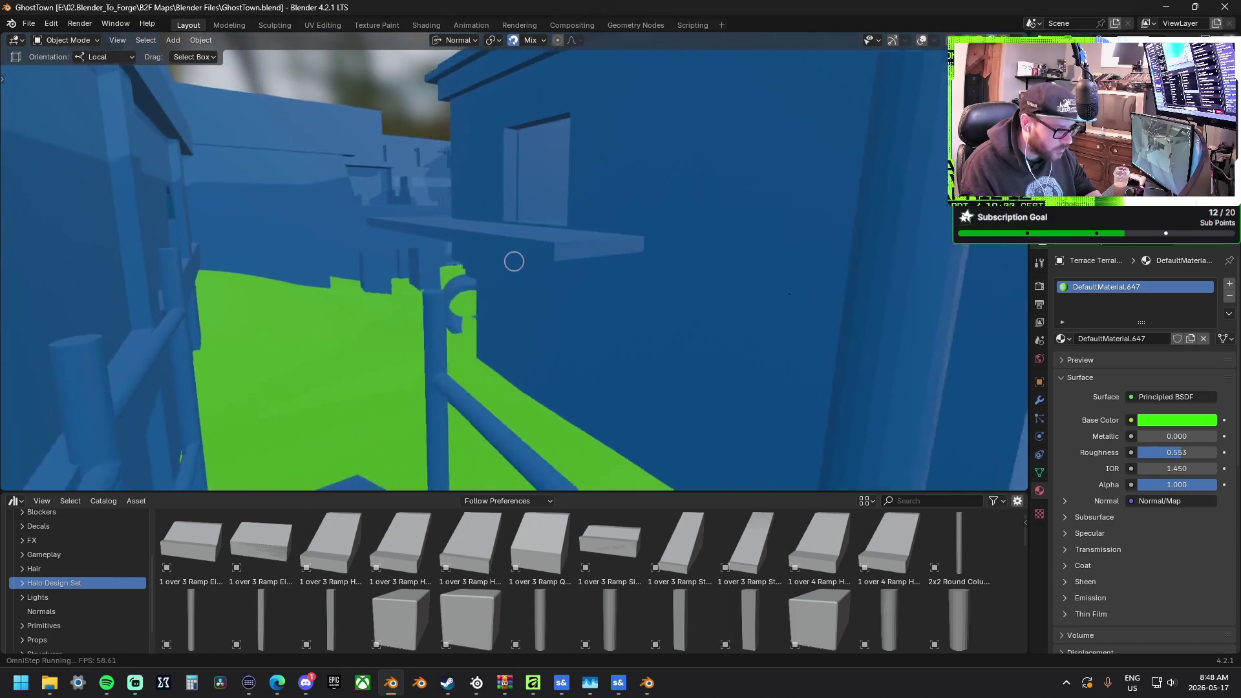
key("w")
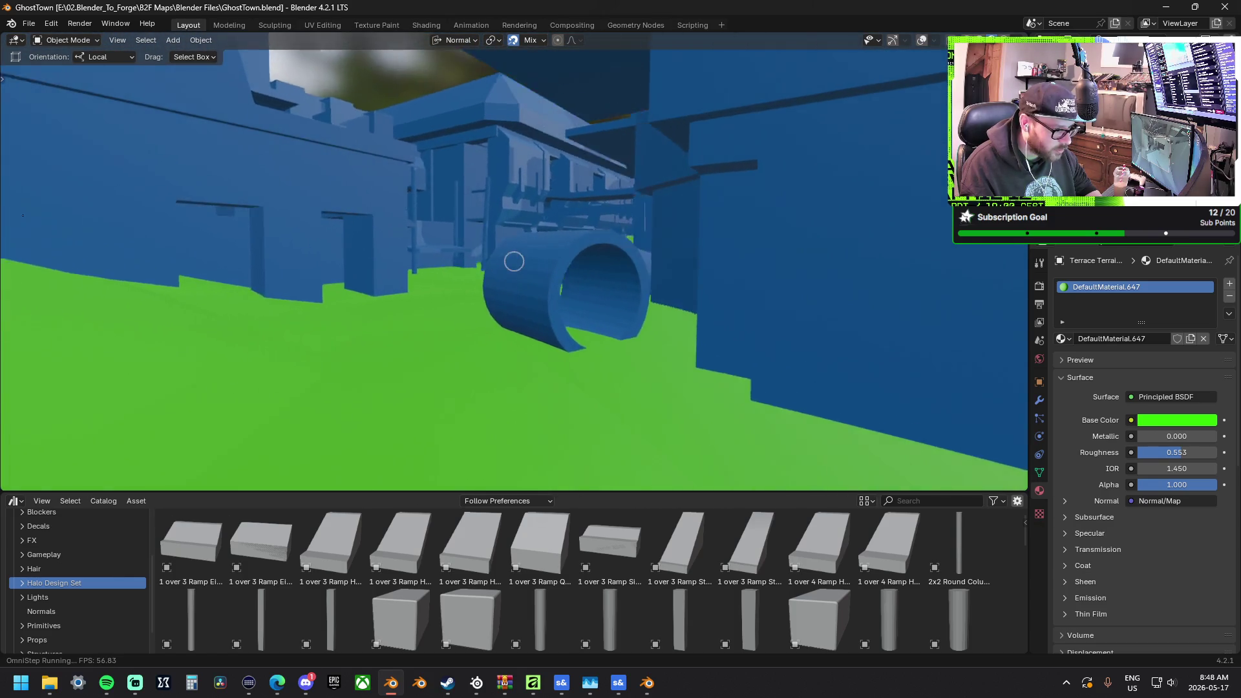
key("w")
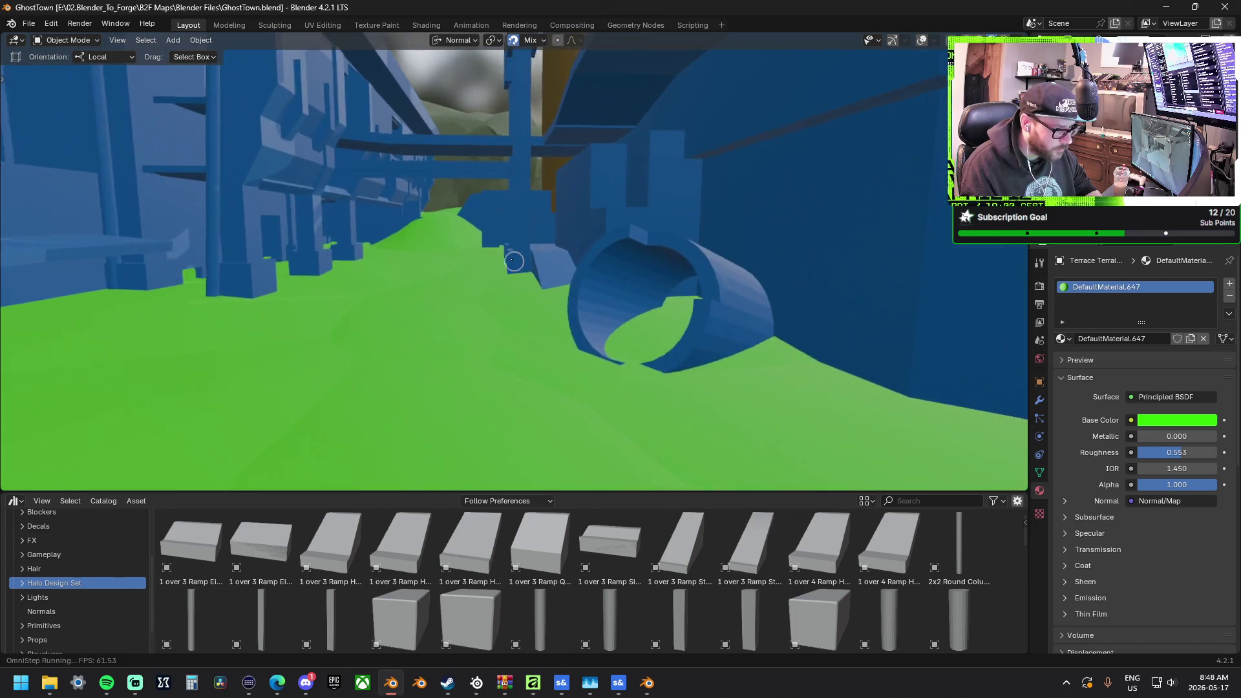
key("w")
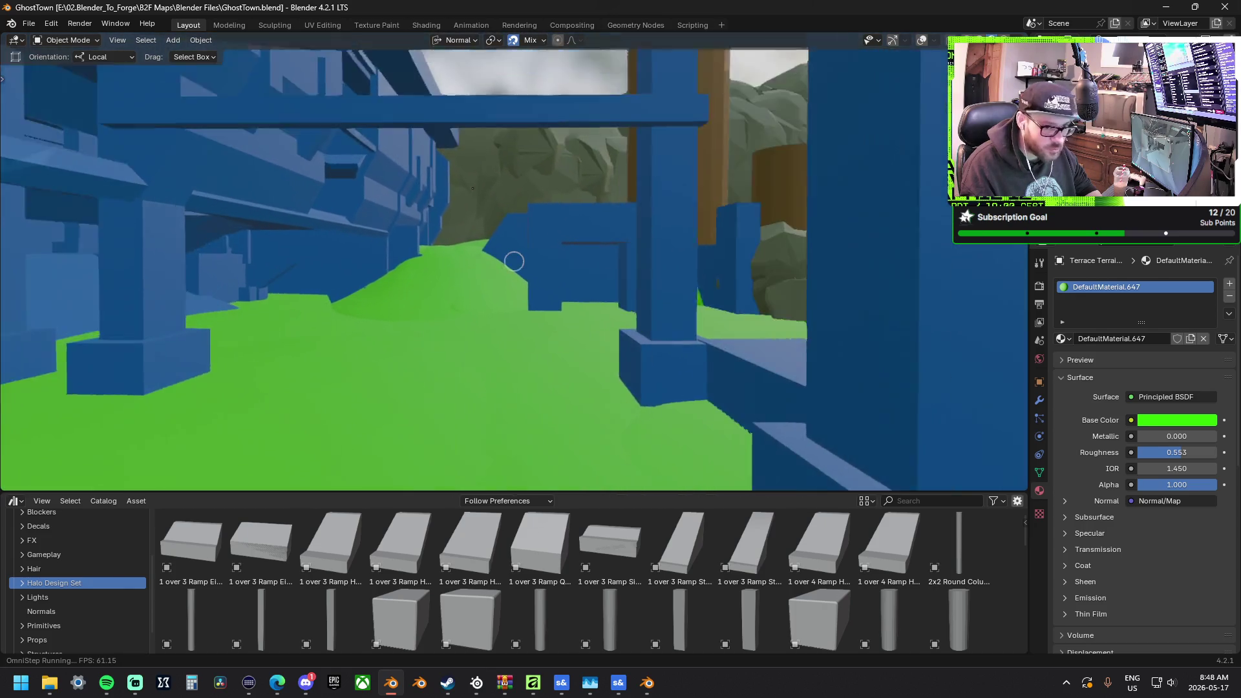
key("w")
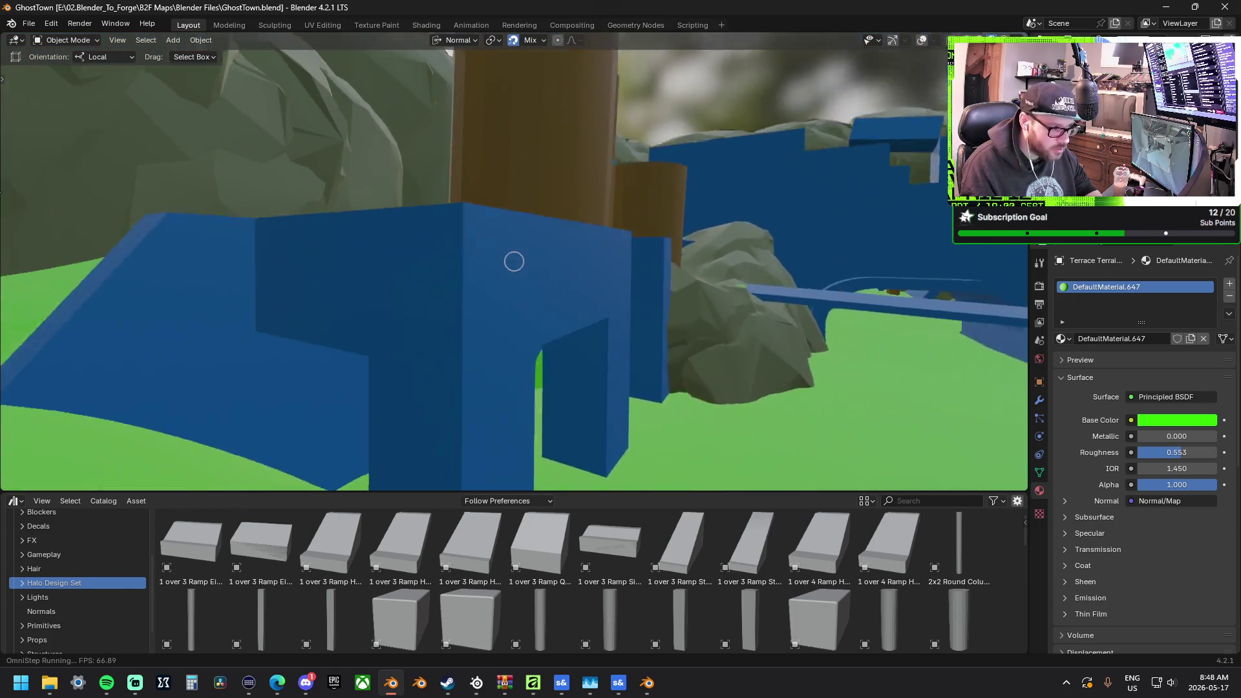
key("w")
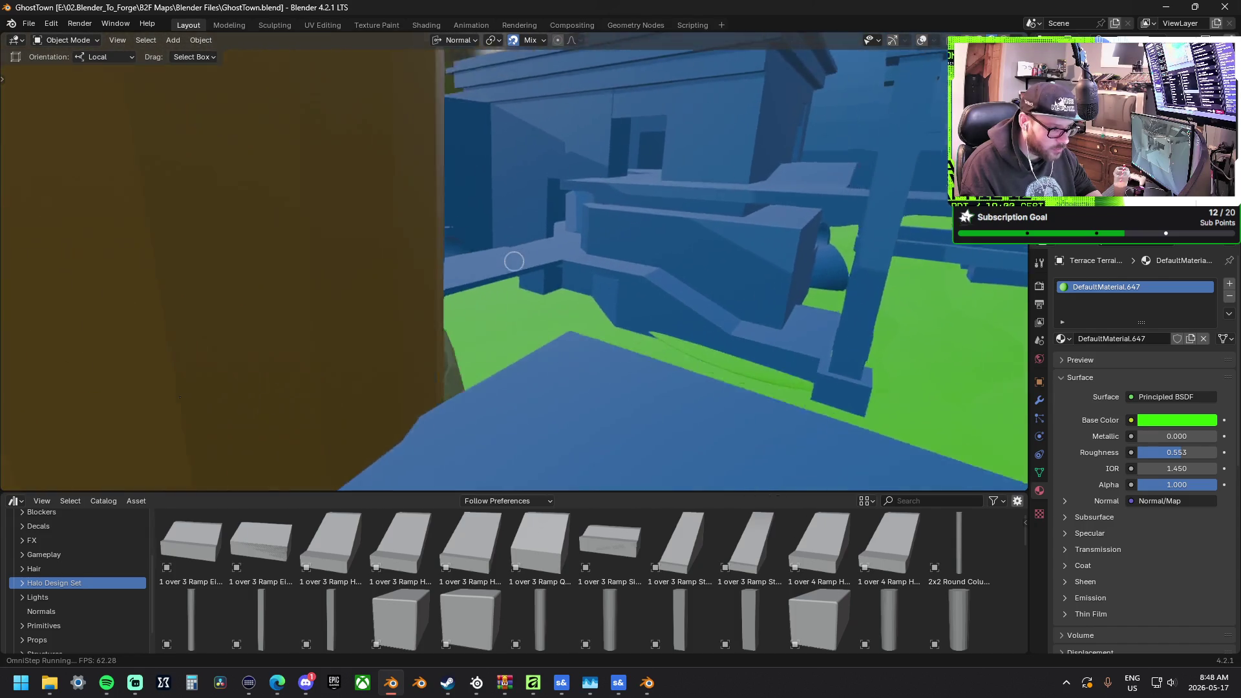
key("w")
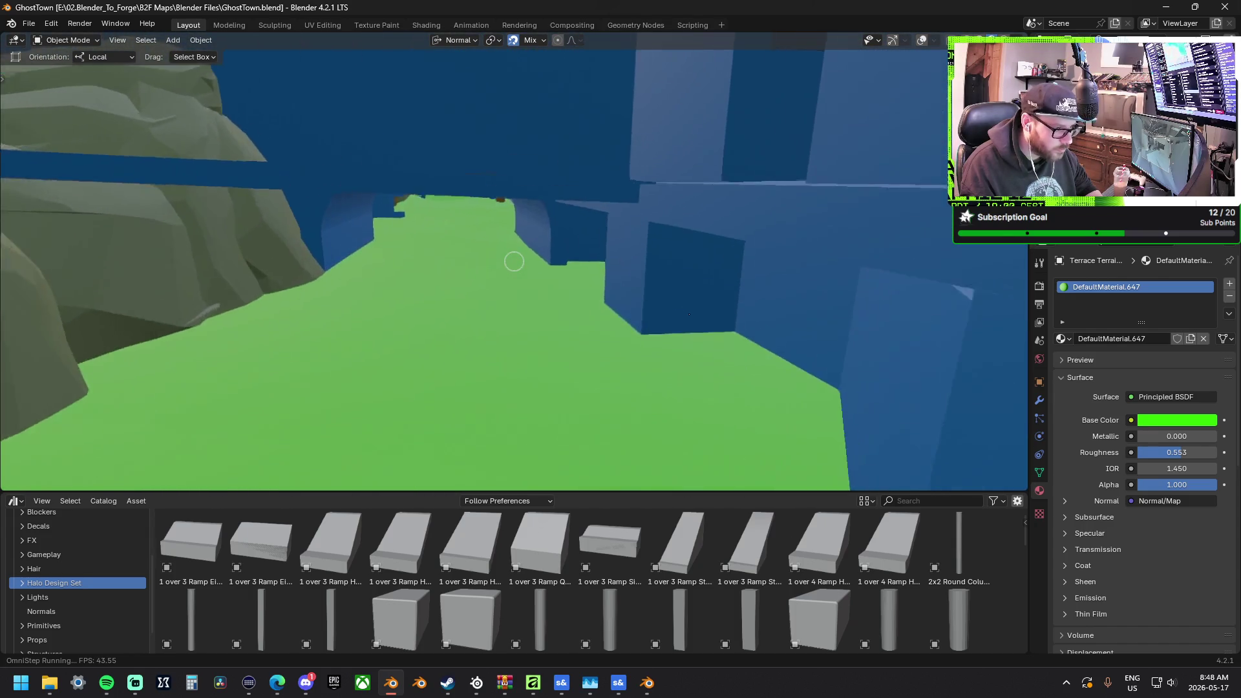
key("w")
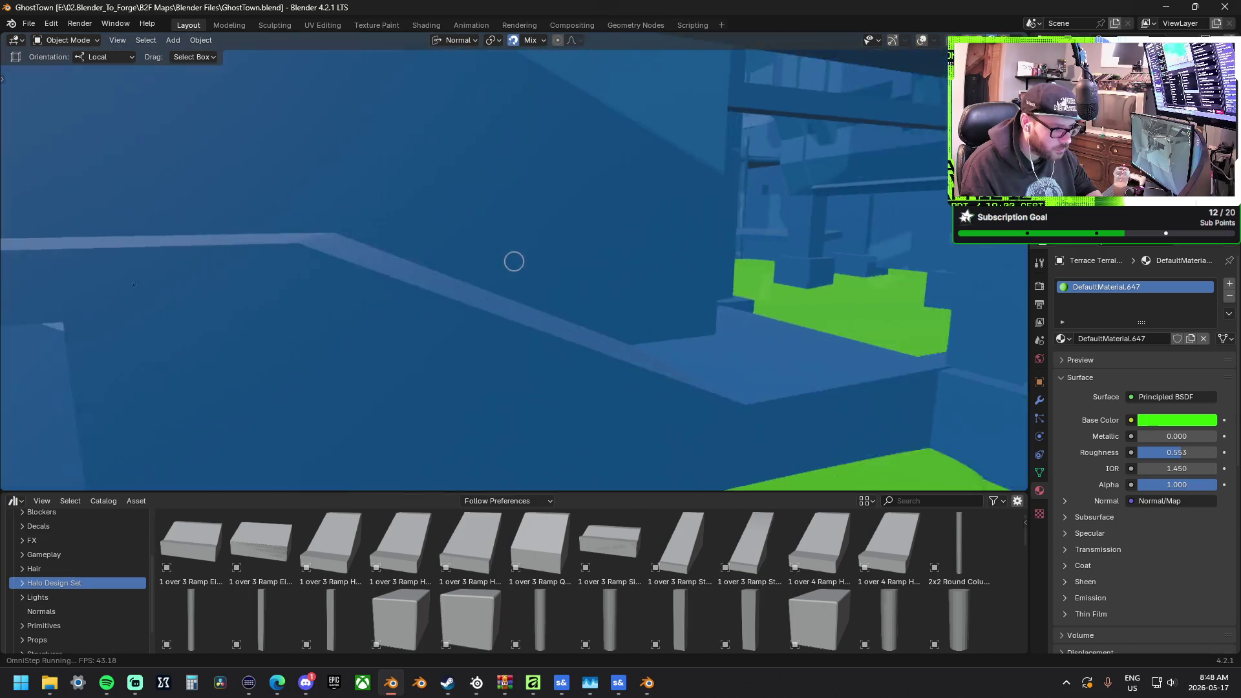
key("w")
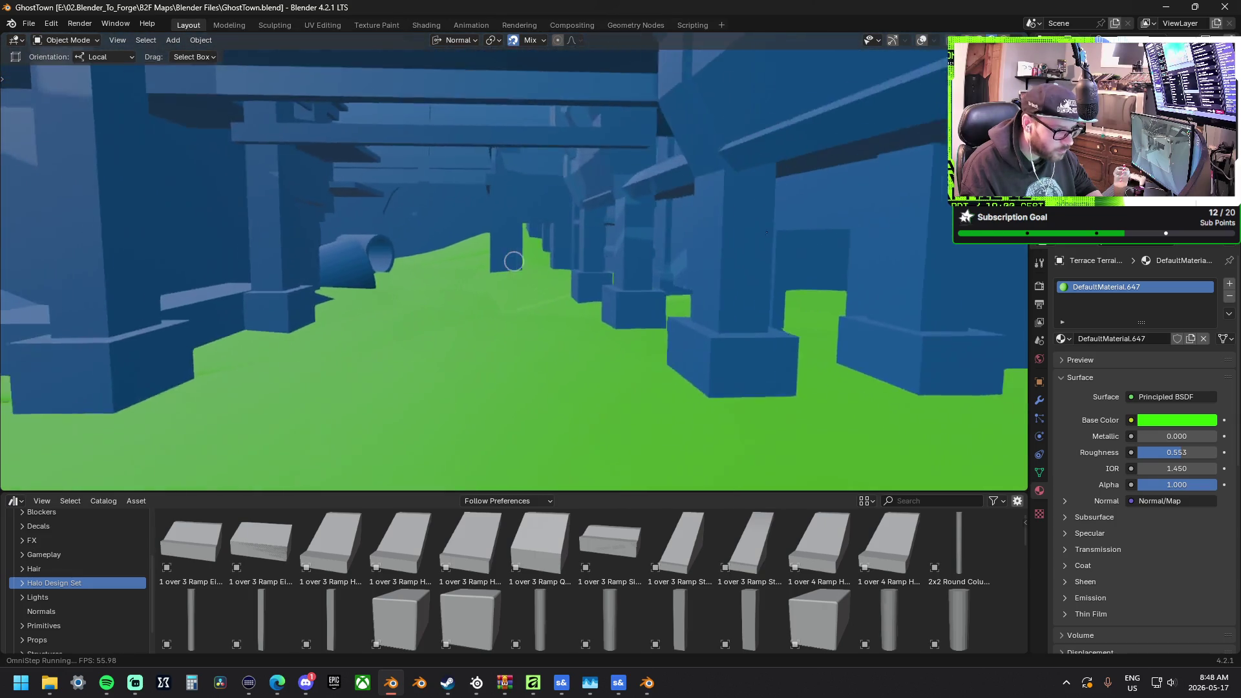
key("w")
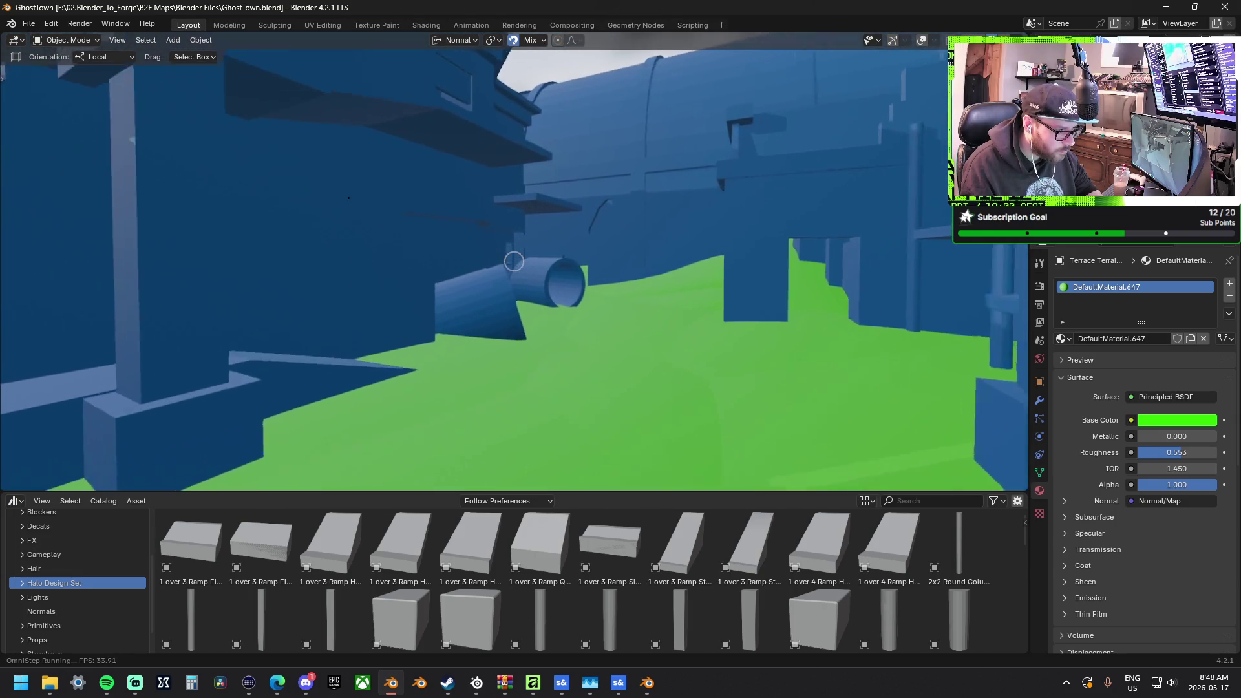
key("w")
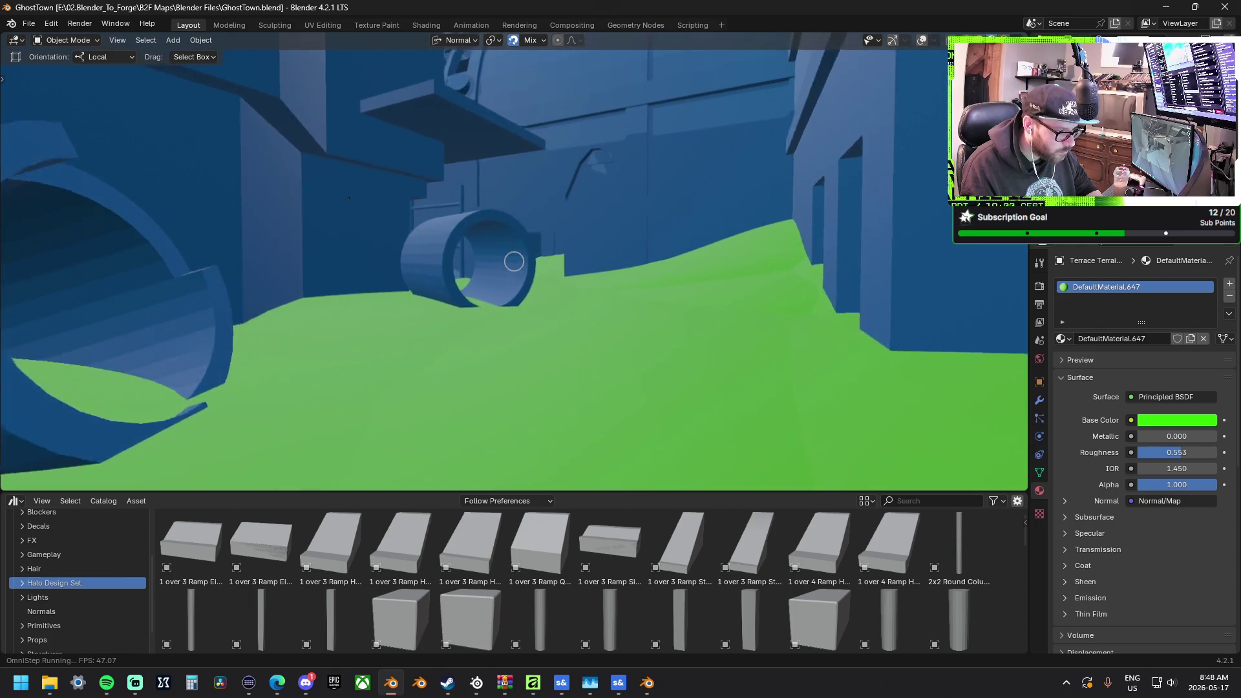
key("w")
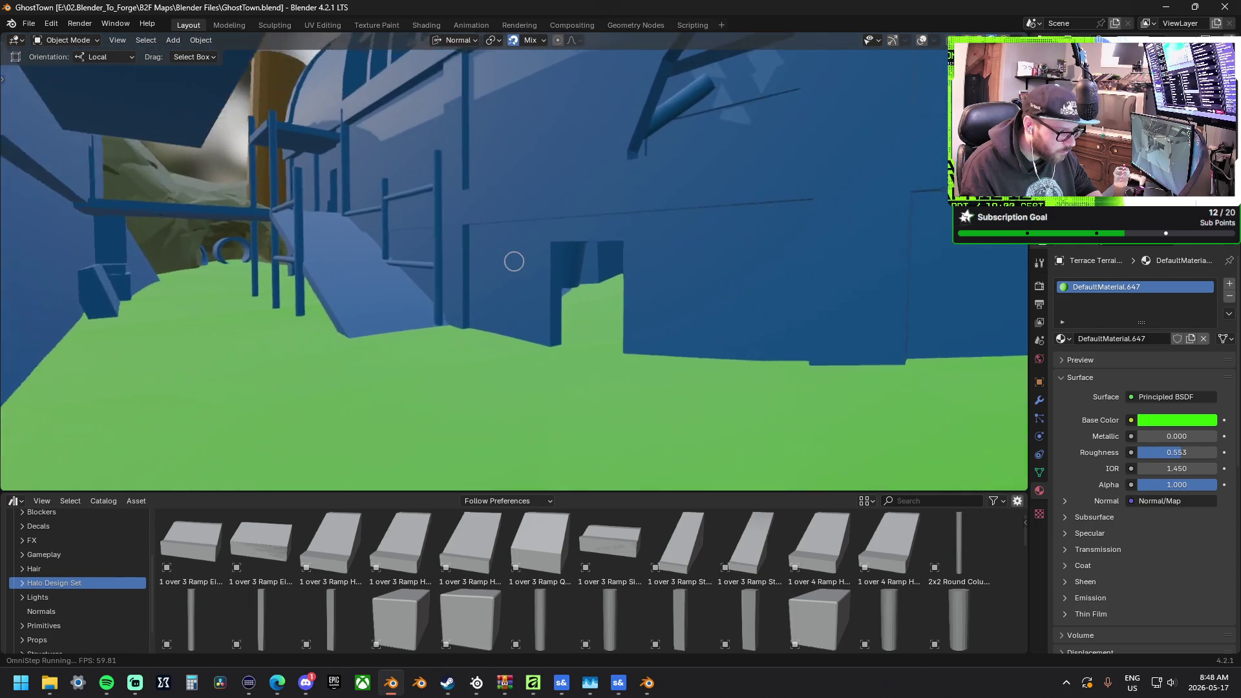
key("w")
key("w")
key("w")
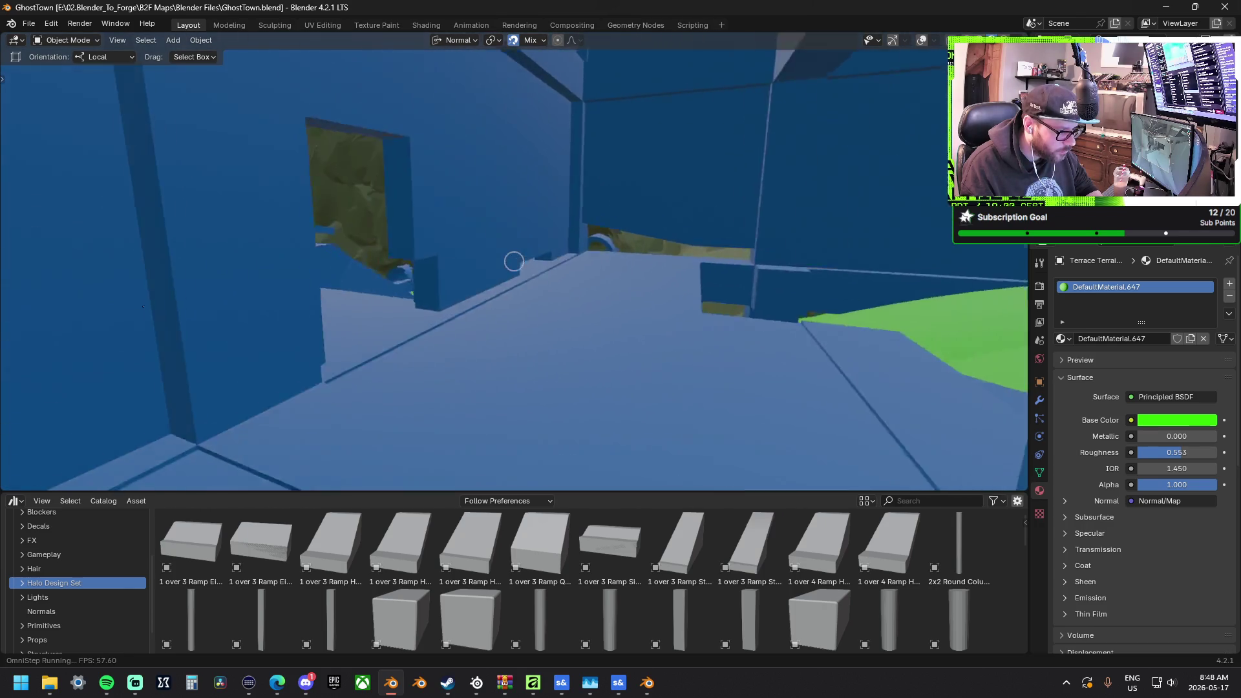
key("w")
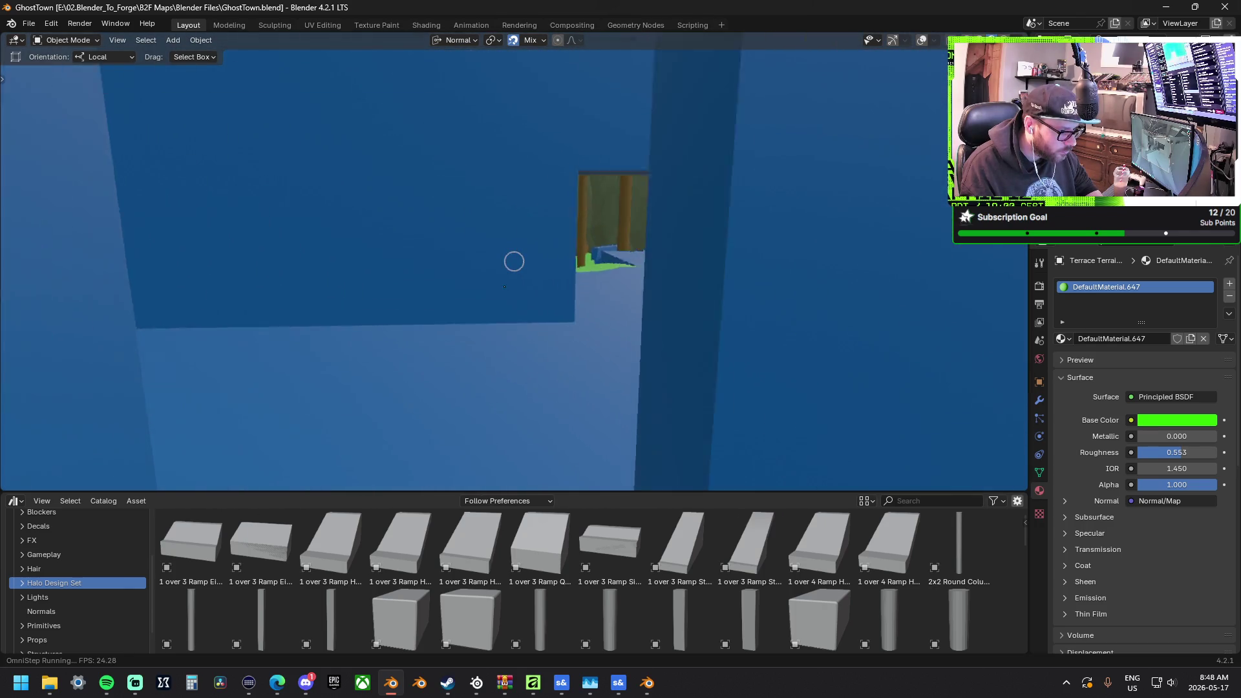
key("w")
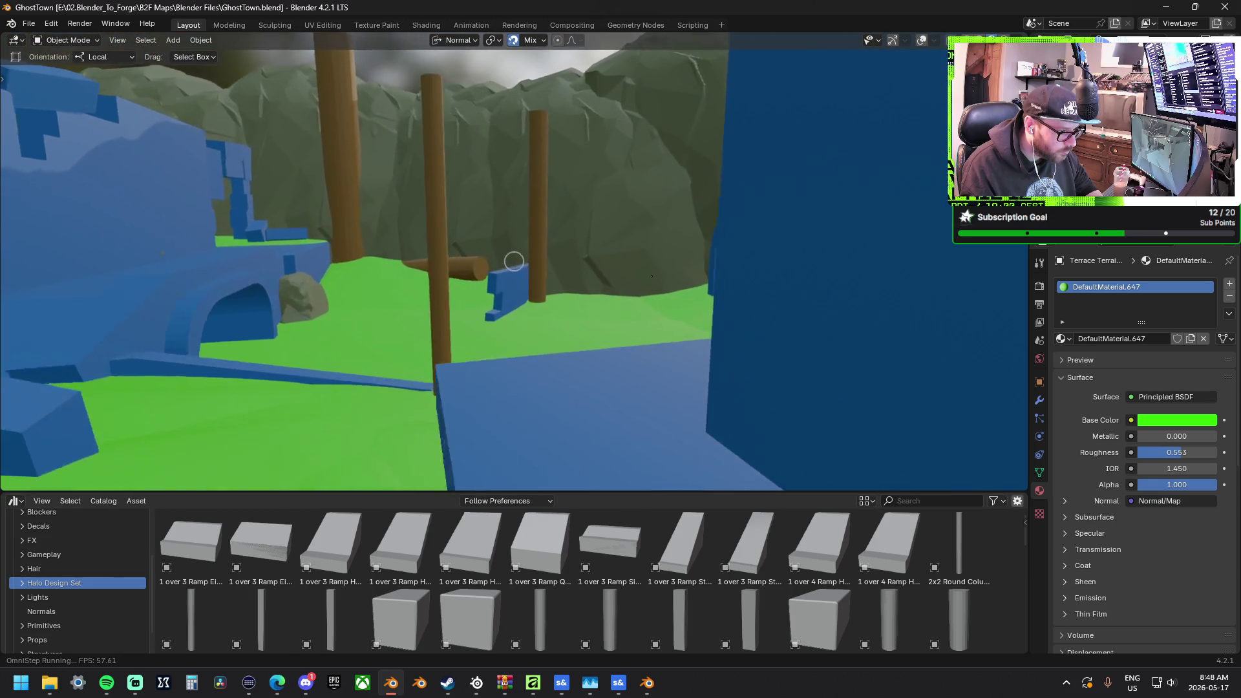
key("w")
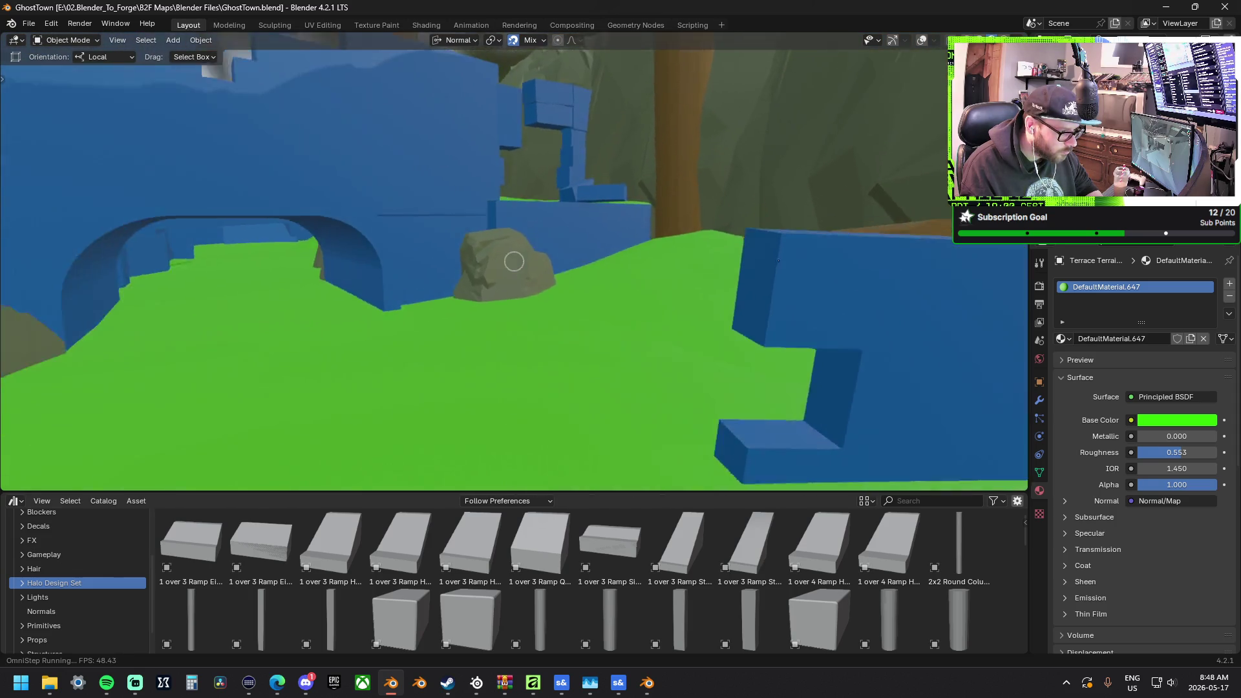
key("s")
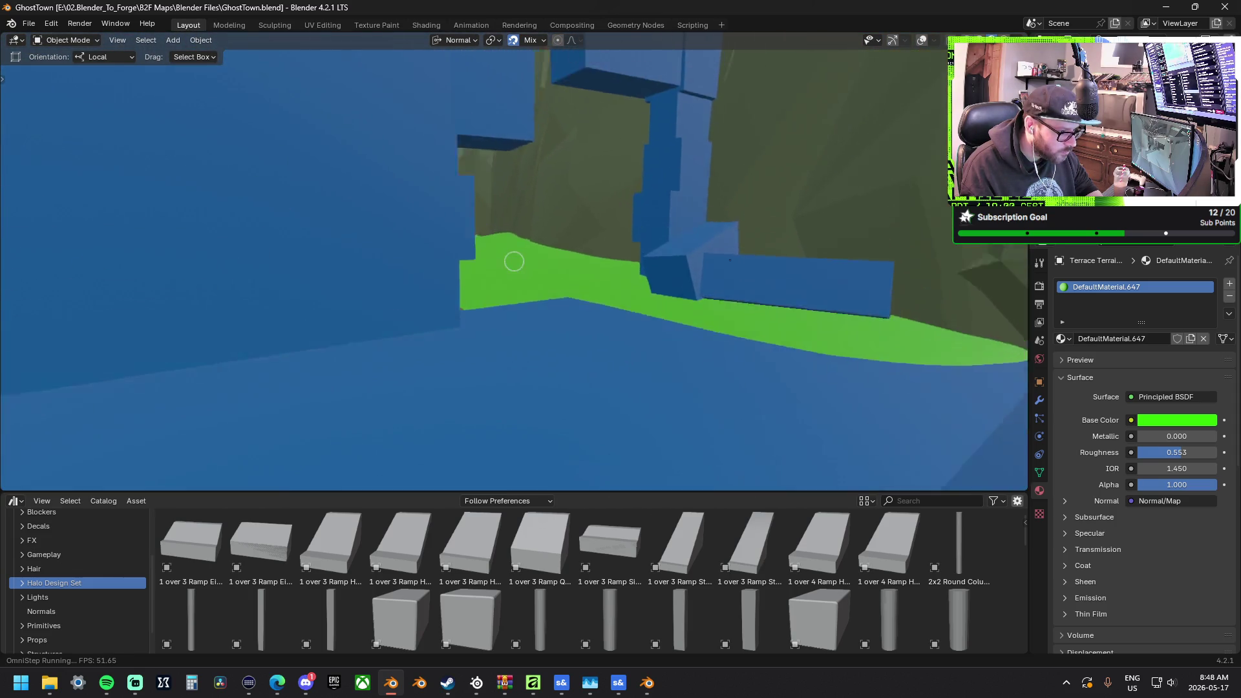
key("w")
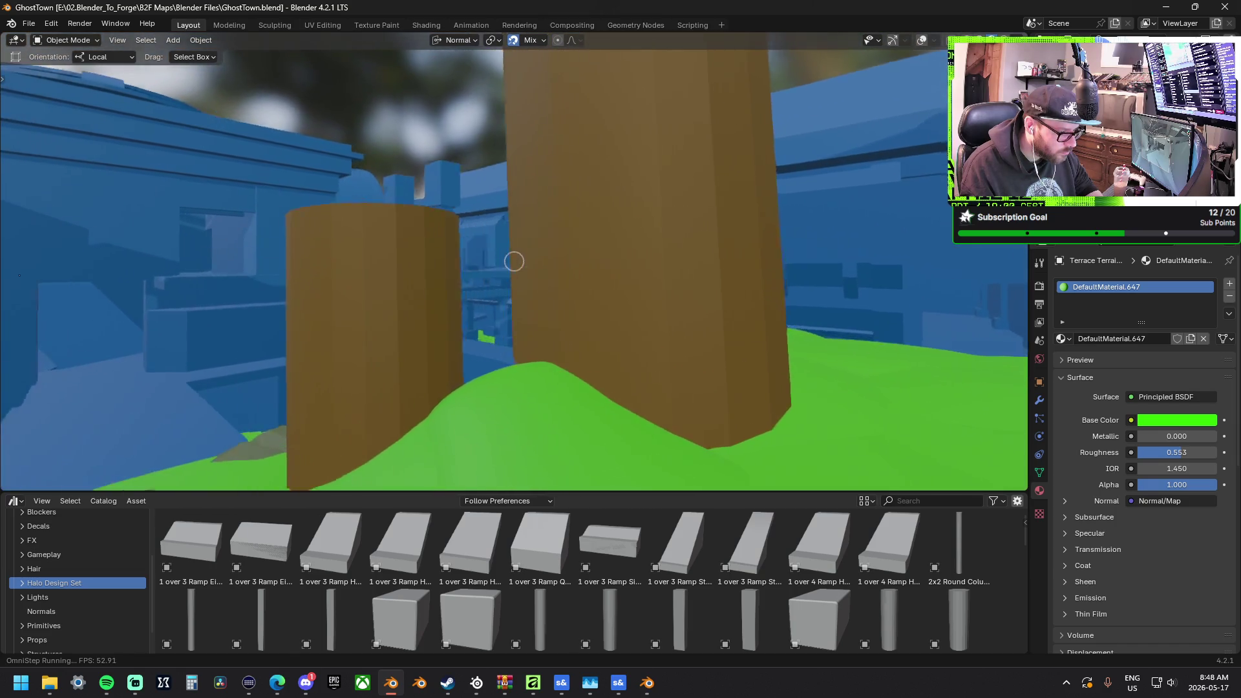
key("w")
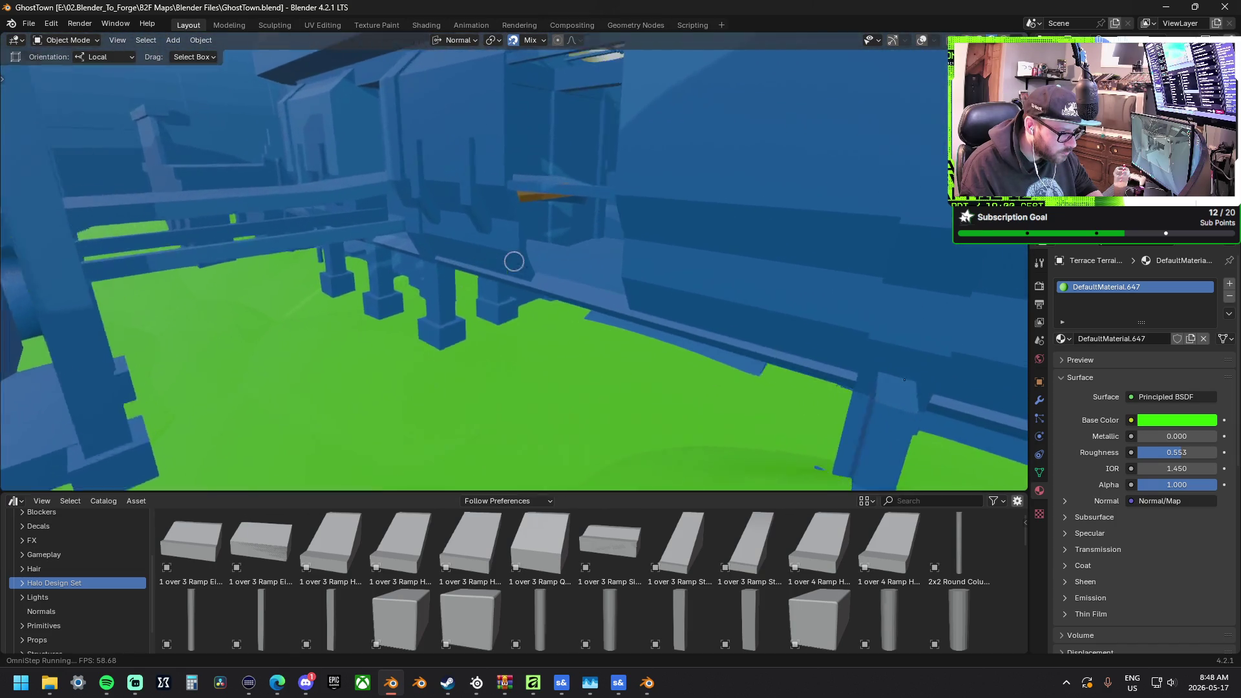
key("w")
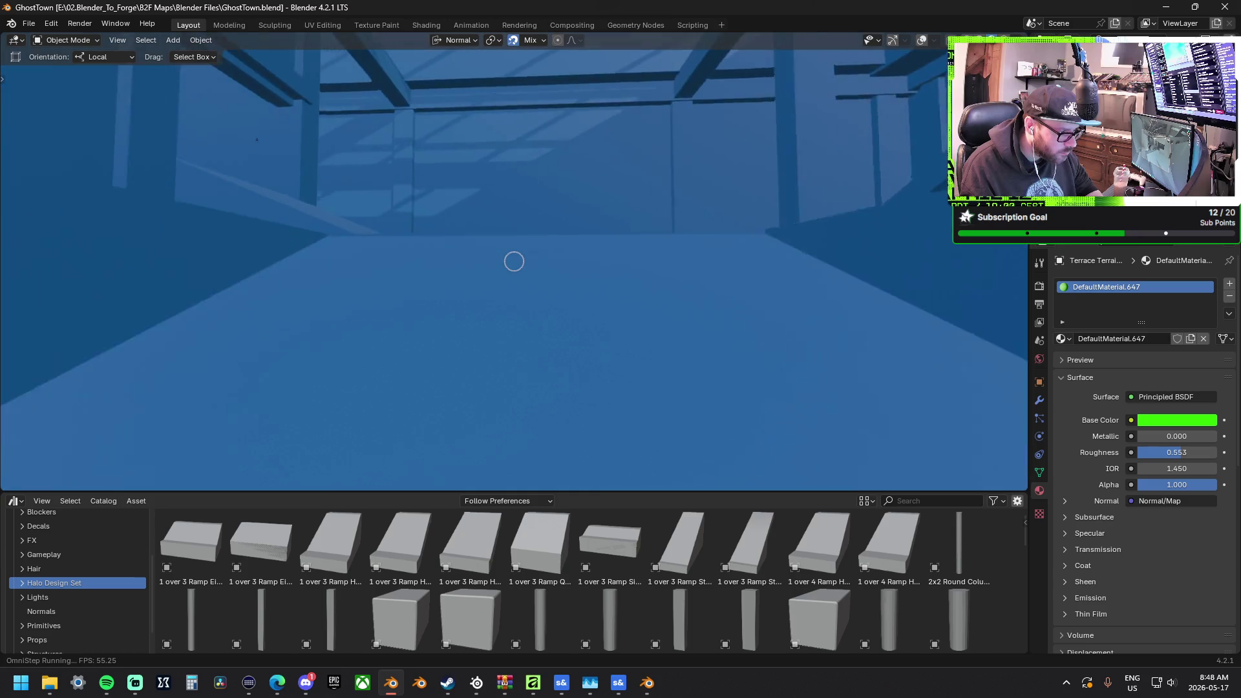
key("w")
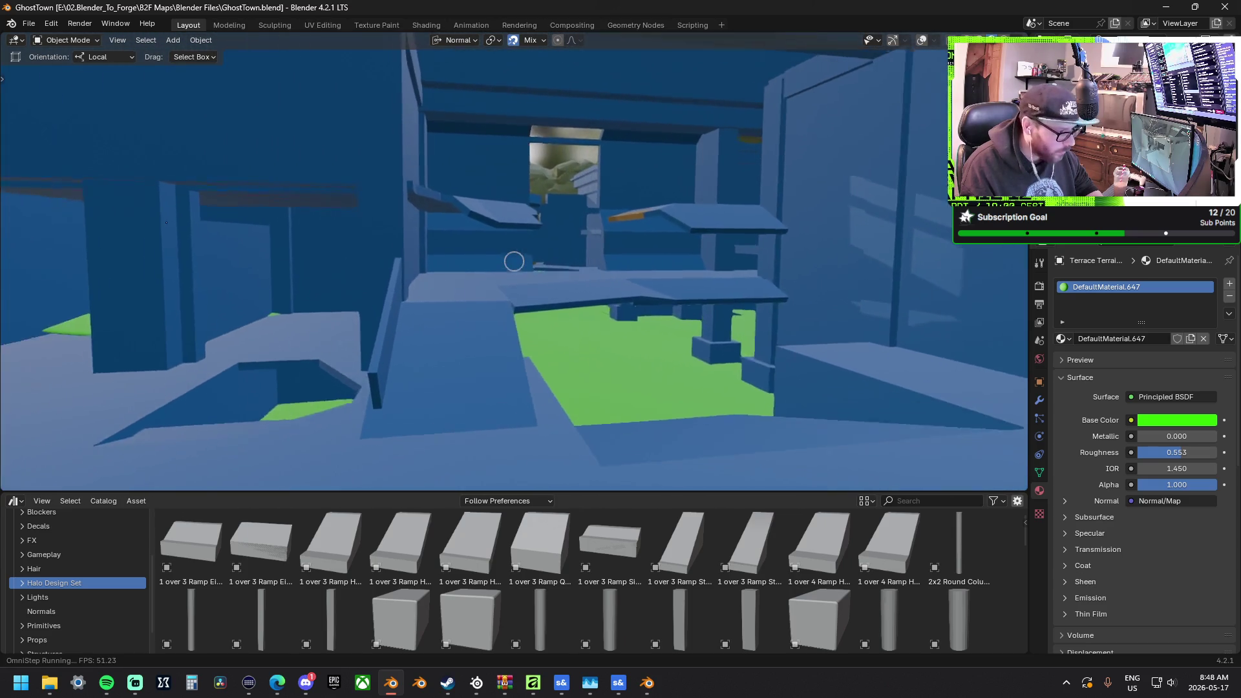
key("Escape")
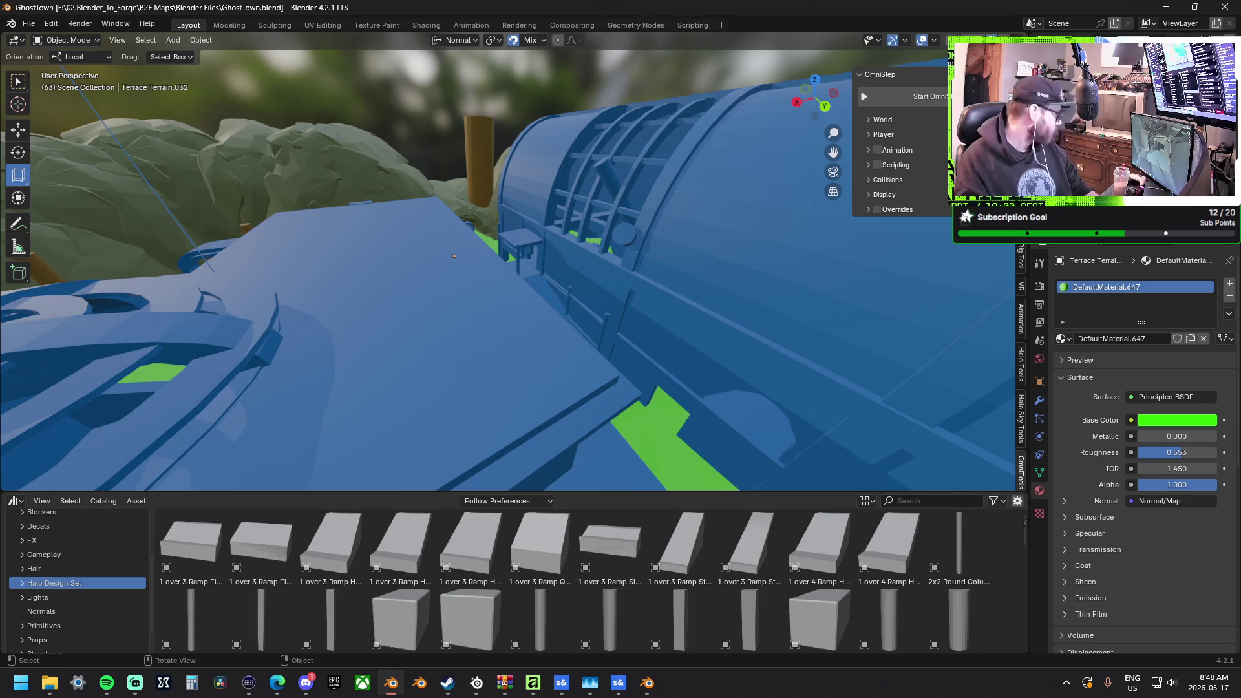
Search the web for 'blender onmistep' in a new Edge tab
key("alt+Tab")
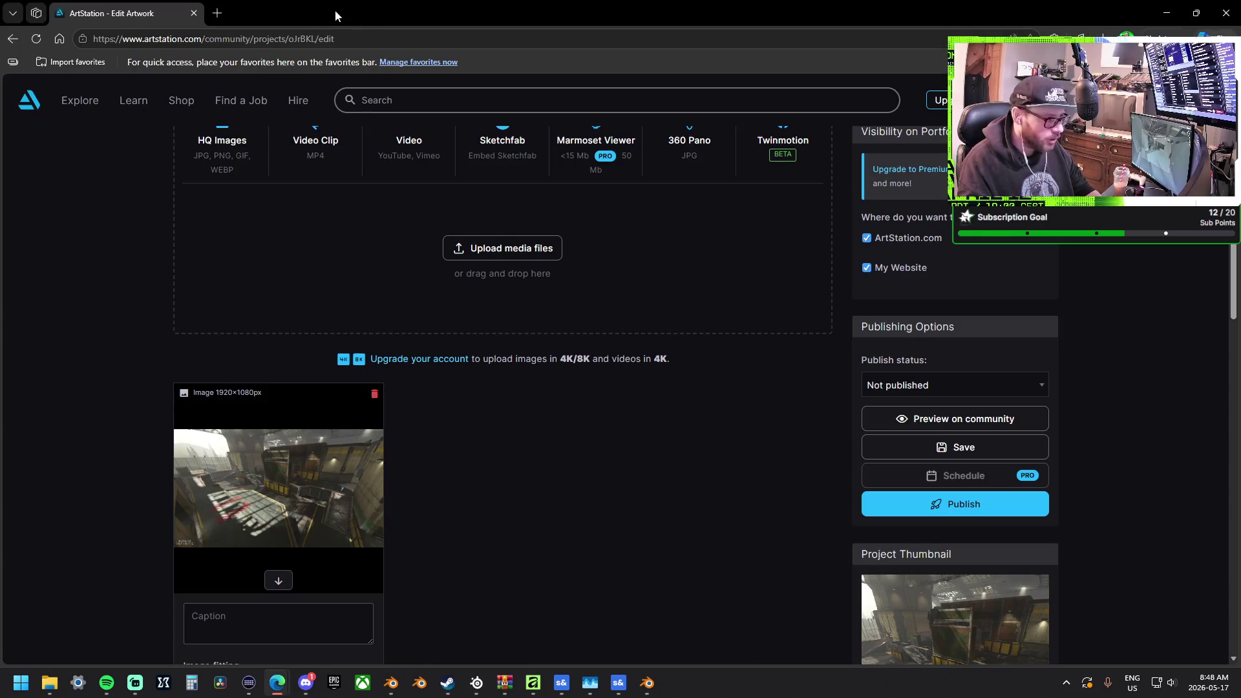
left_click(220, 13)
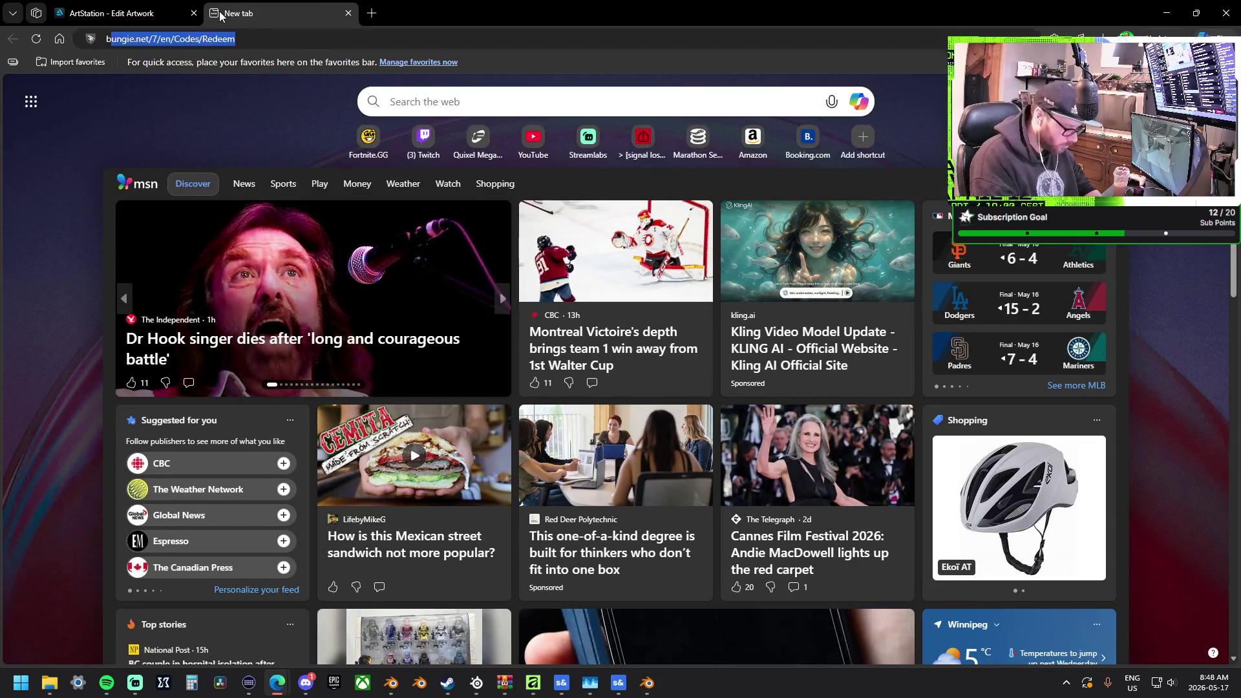
type("blender onmi")
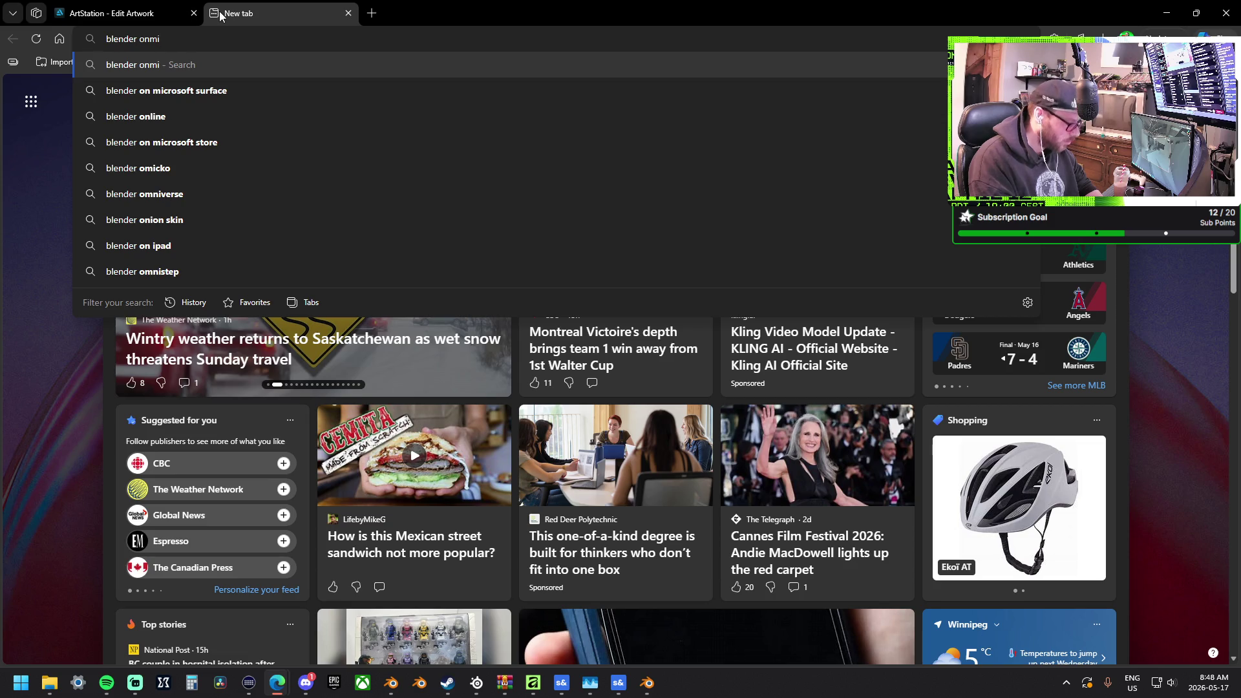
type("step")
key("Return")
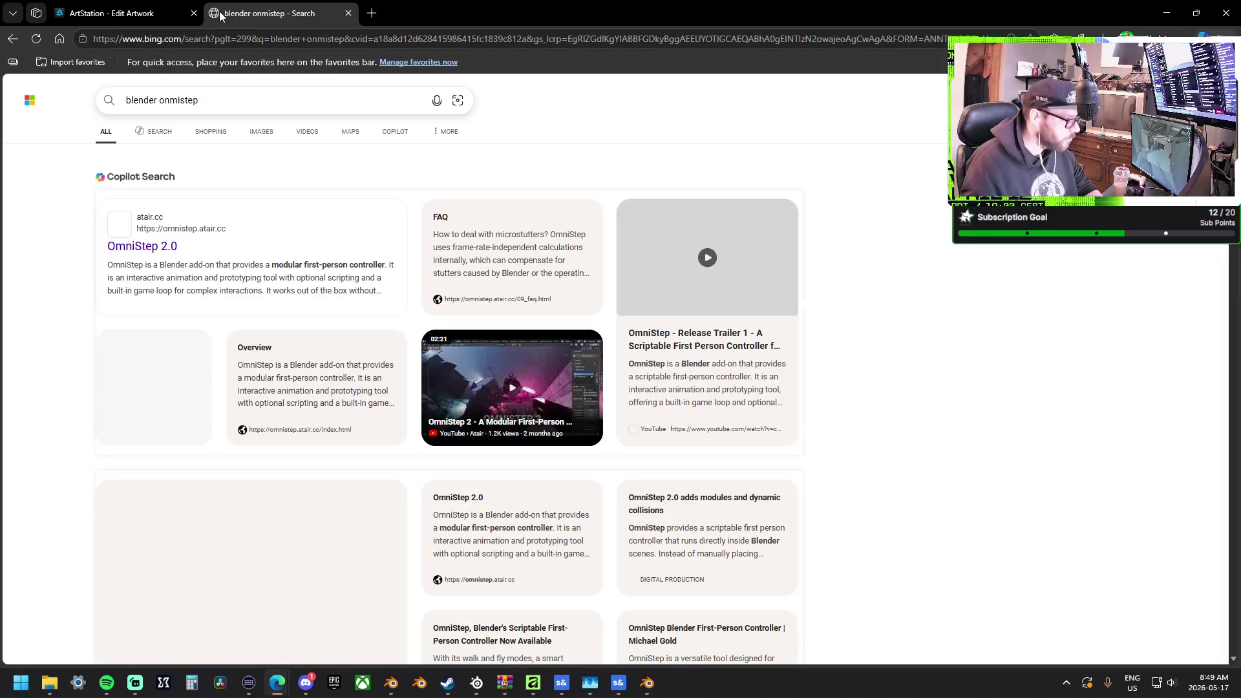
Open the OmniStep 2.0 documentation result and read through its overview
left_click(145, 246)
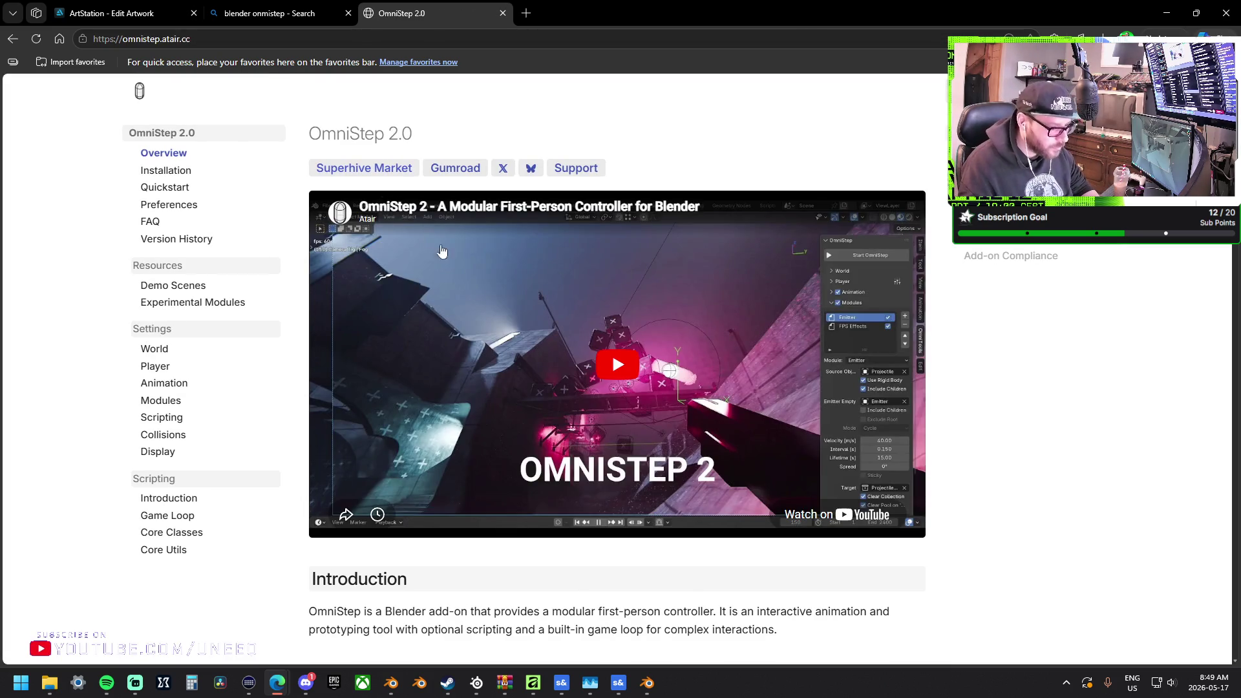
left_click(234, 37)
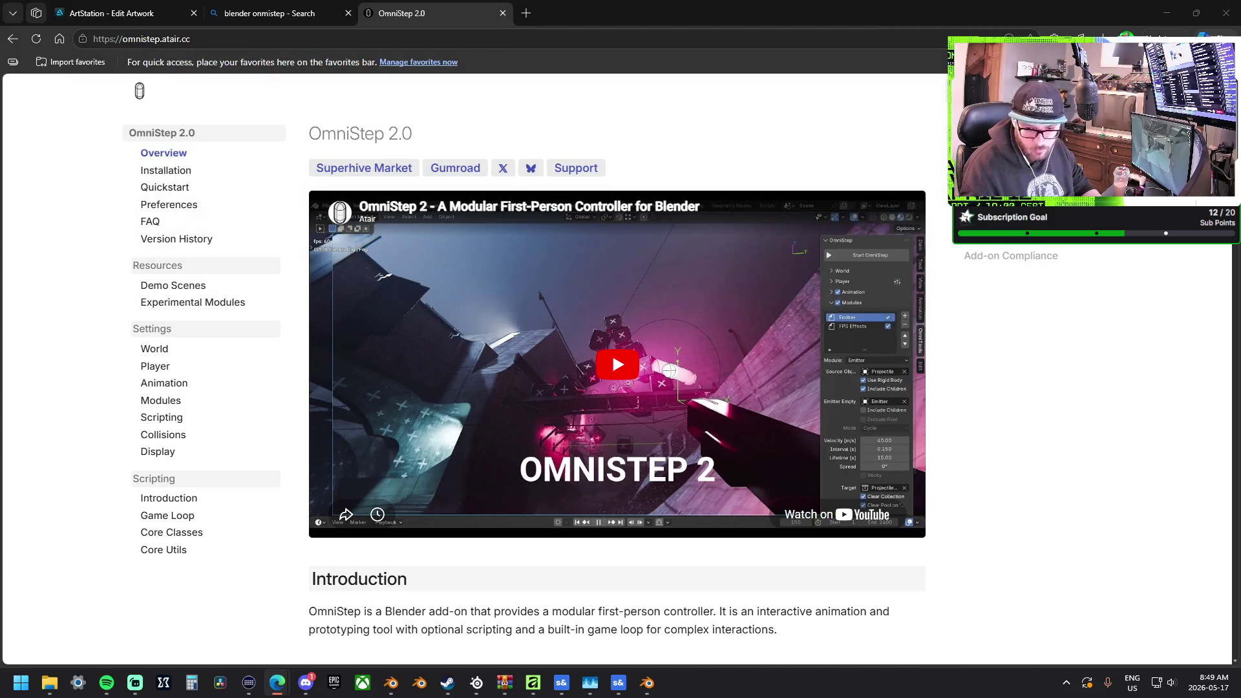
scroll(937, 496, "down", 1)
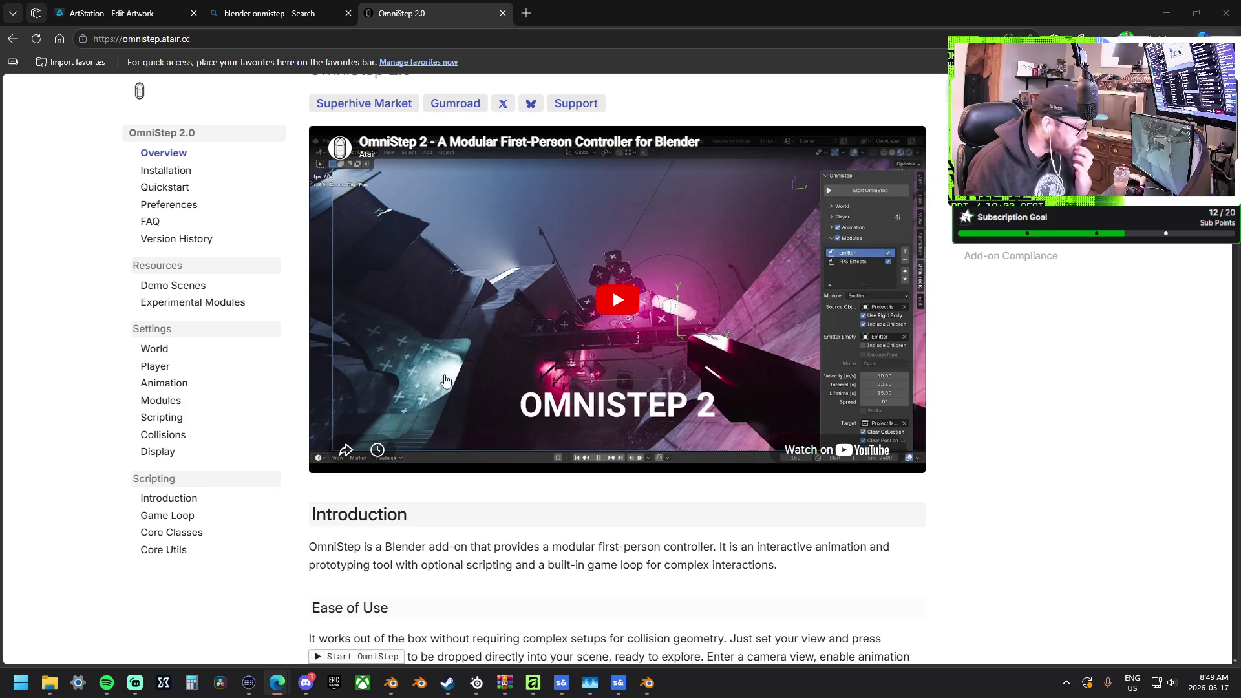
scroll(445, 380, "down", 6)
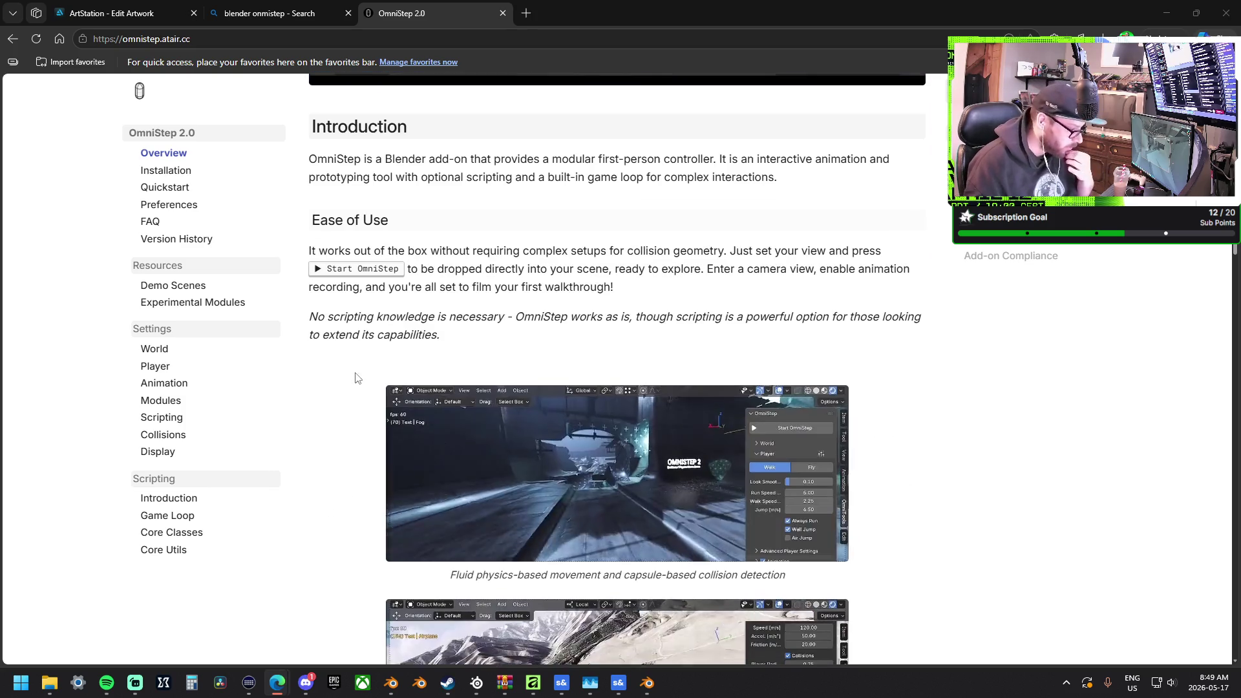
scroll(357, 378, "down", 2)
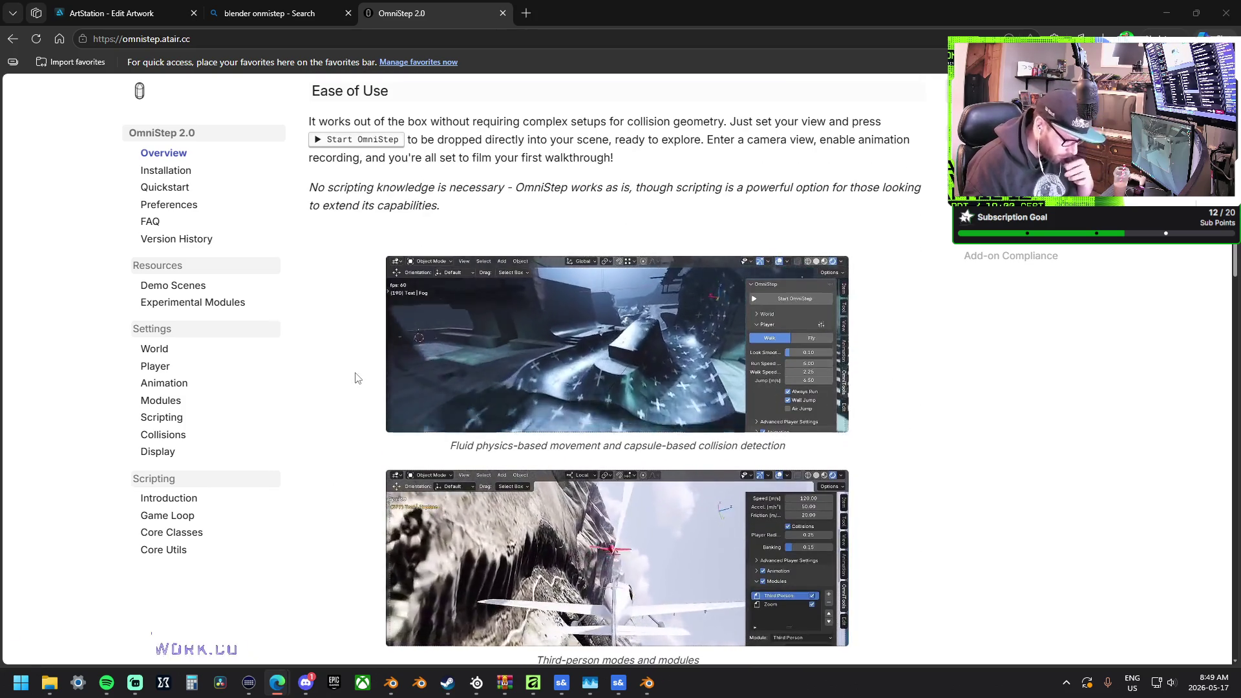
scroll(529, 425, "down", 1)
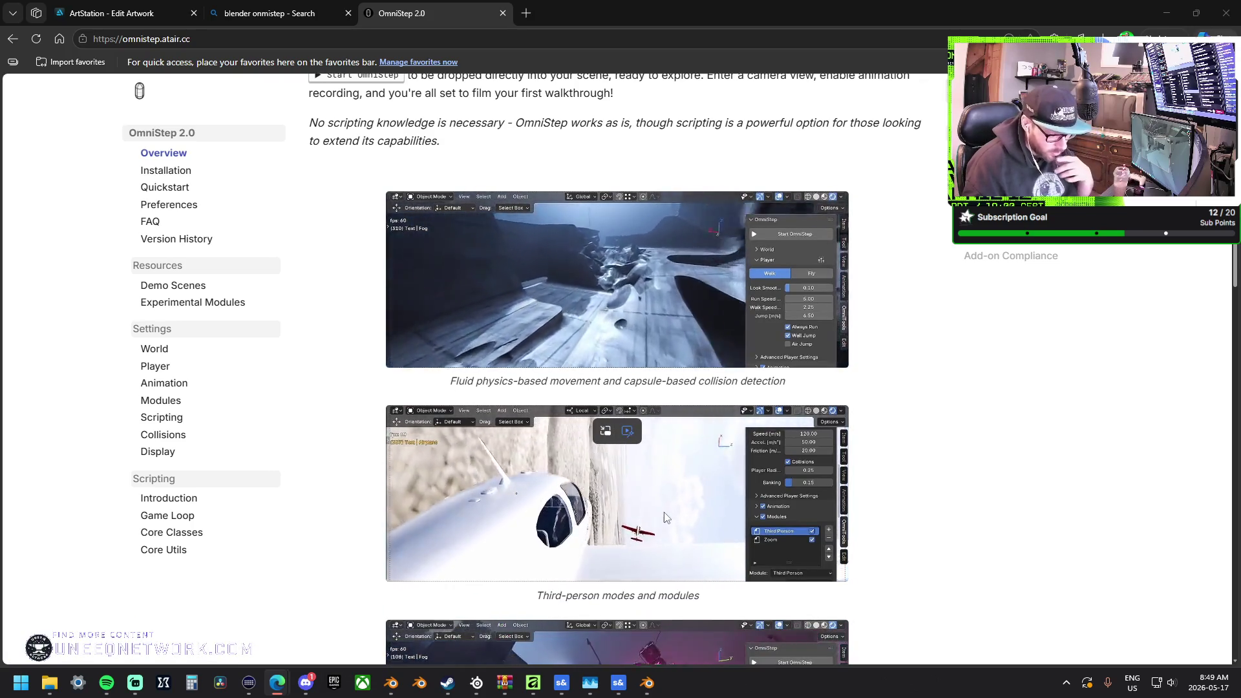
scroll(666, 517, "down", 1)
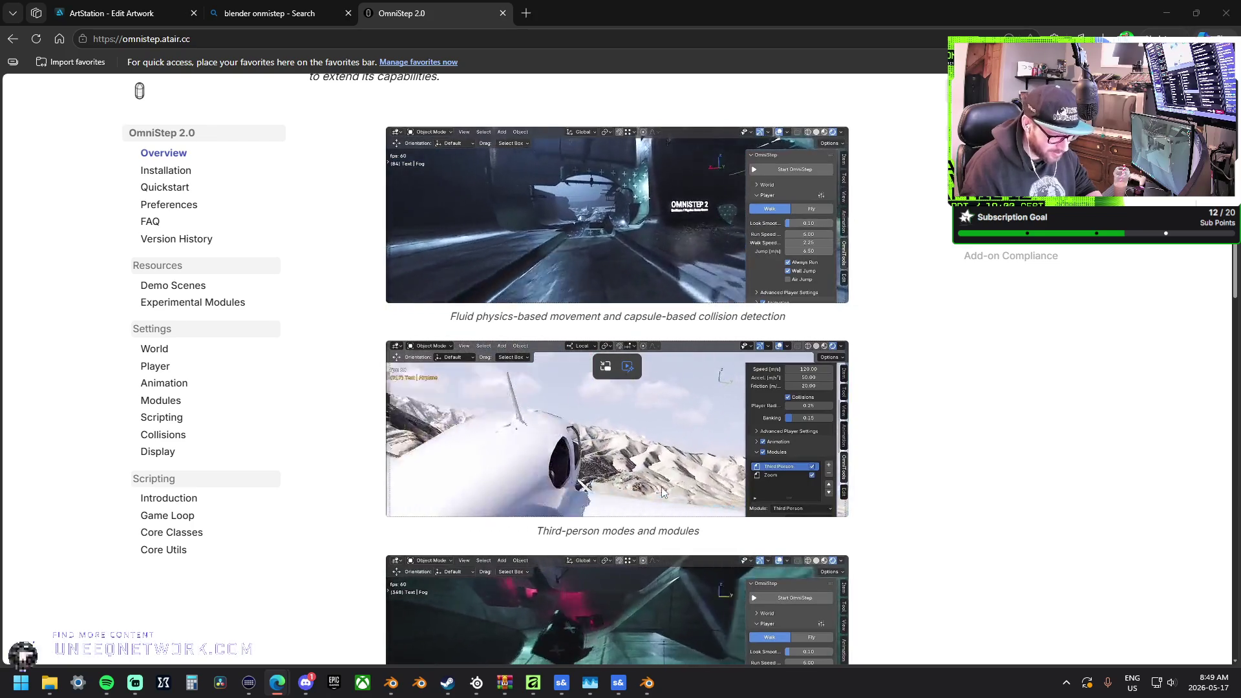
scroll(661, 487, "down", 2)
scroll(662, 488, "down", 4)
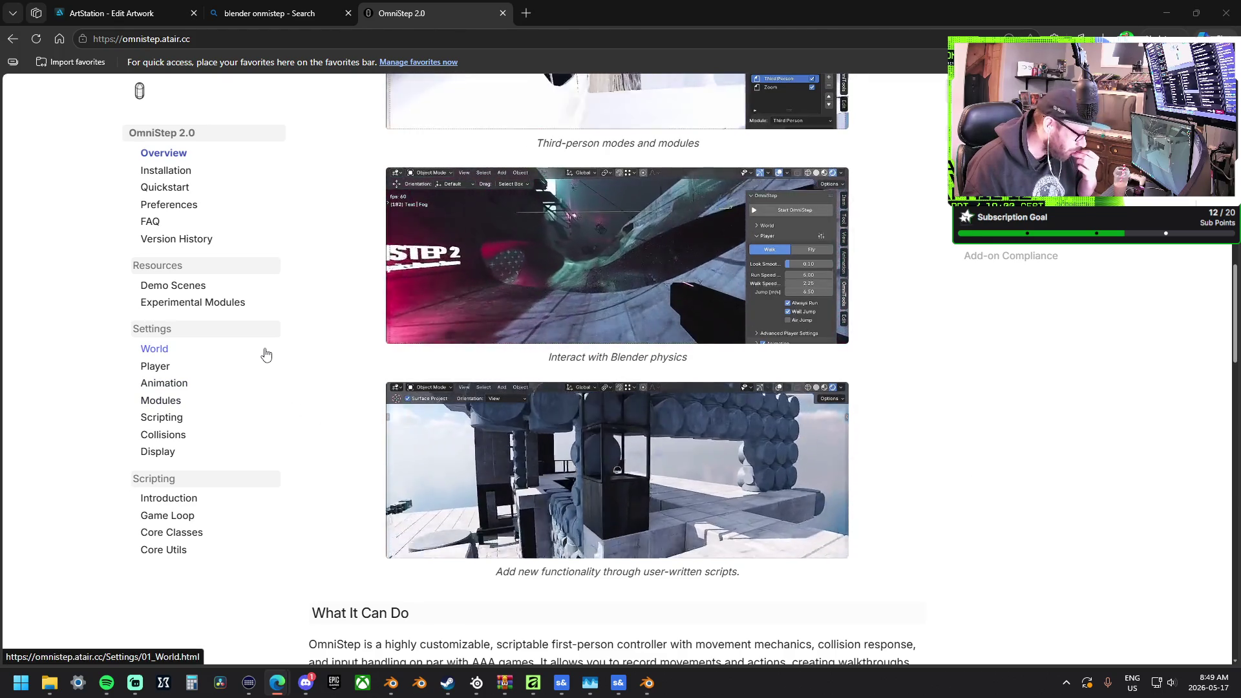
scroll(266, 354, "down", 3)
Return to the documentation home page and open the add-on's Superhive Market product page
scroll(267, 355, "up", 9)
scroll(266, 355, "up", 12)
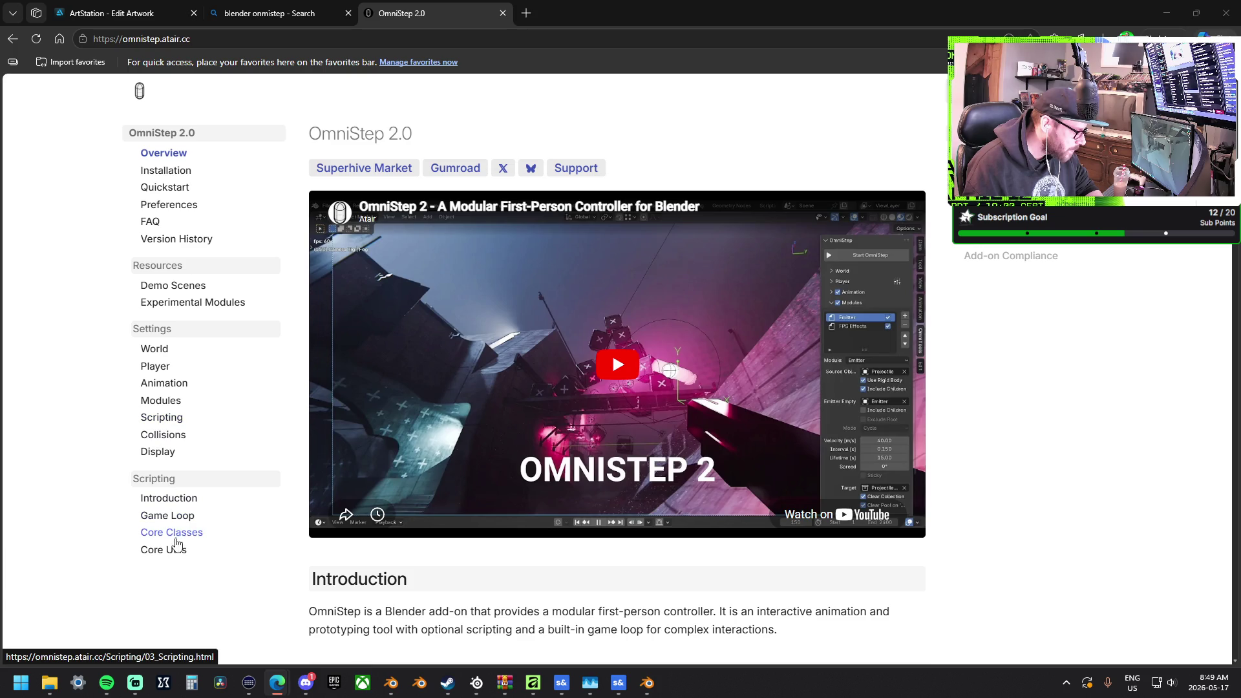
left_click(144, 104)
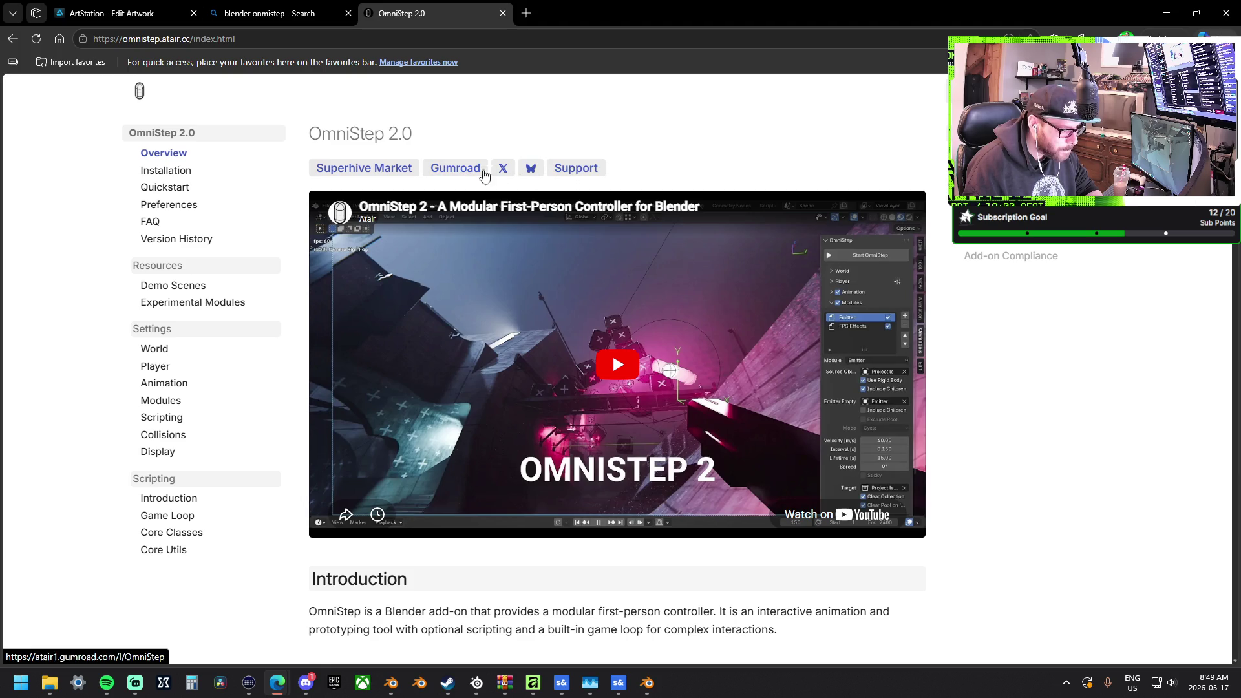
left_click(393, 168)
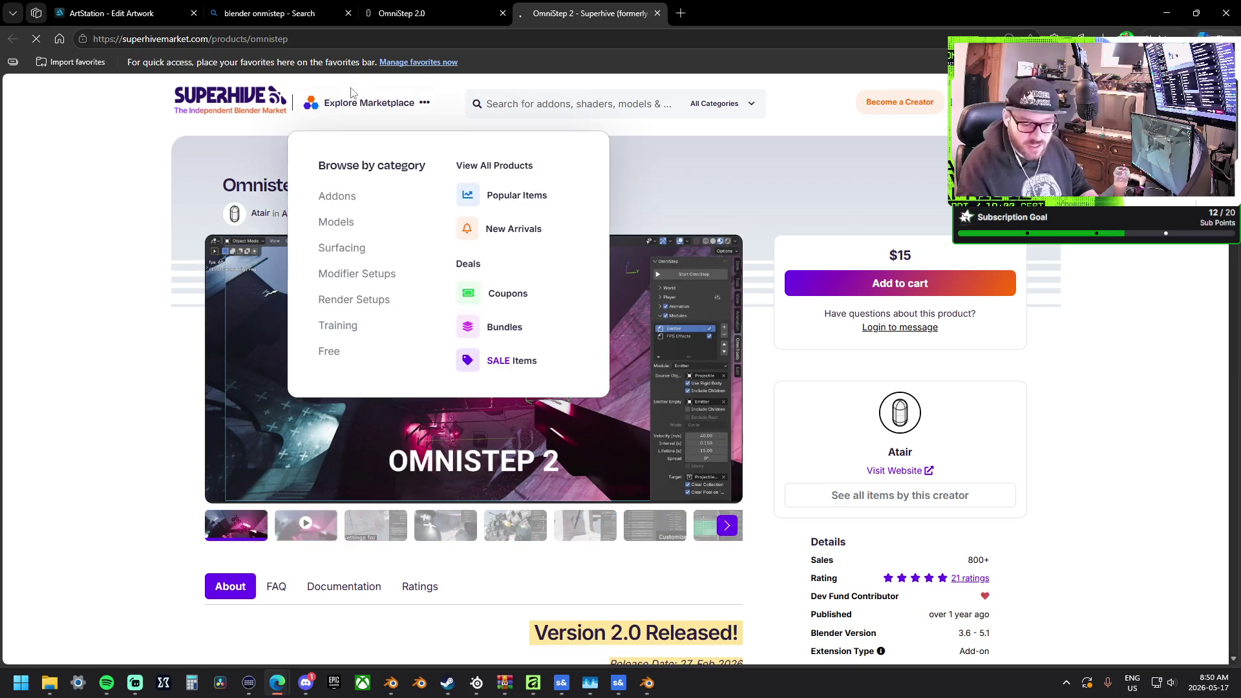
Copy the Omnistep 2 product page's web address and scroll down the description
left_click(295, 40)
key("ctrl+c")
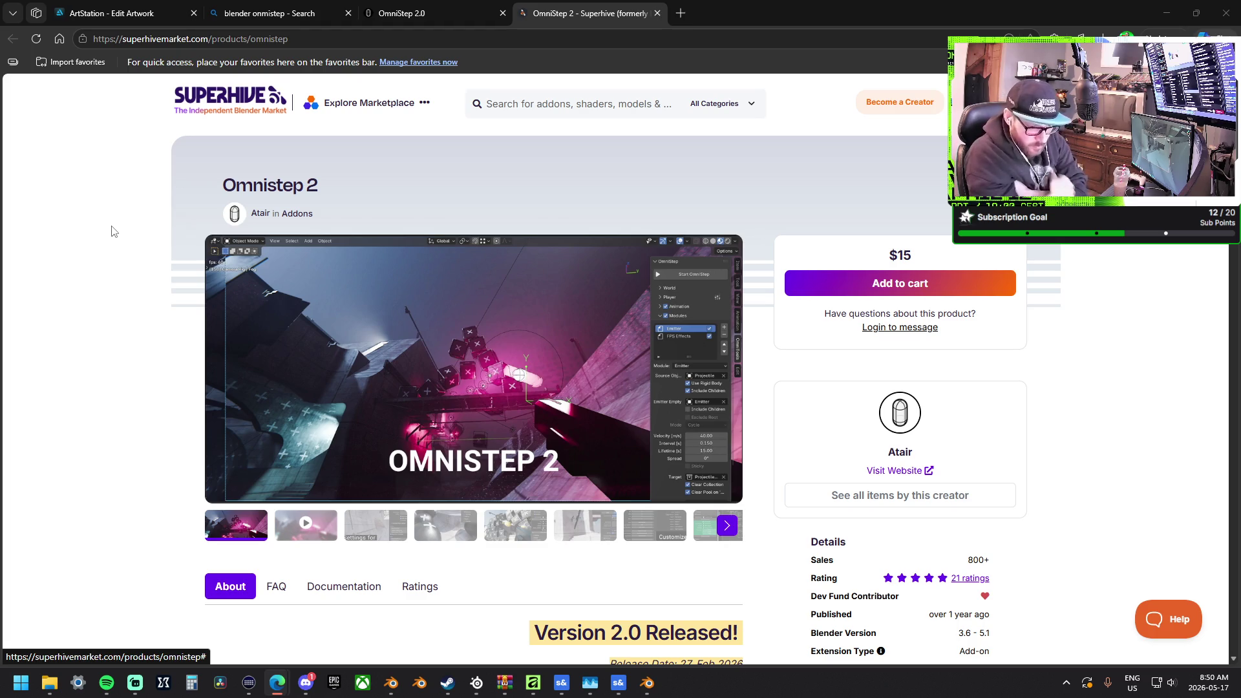
scroll(497, 231, "down", 1)
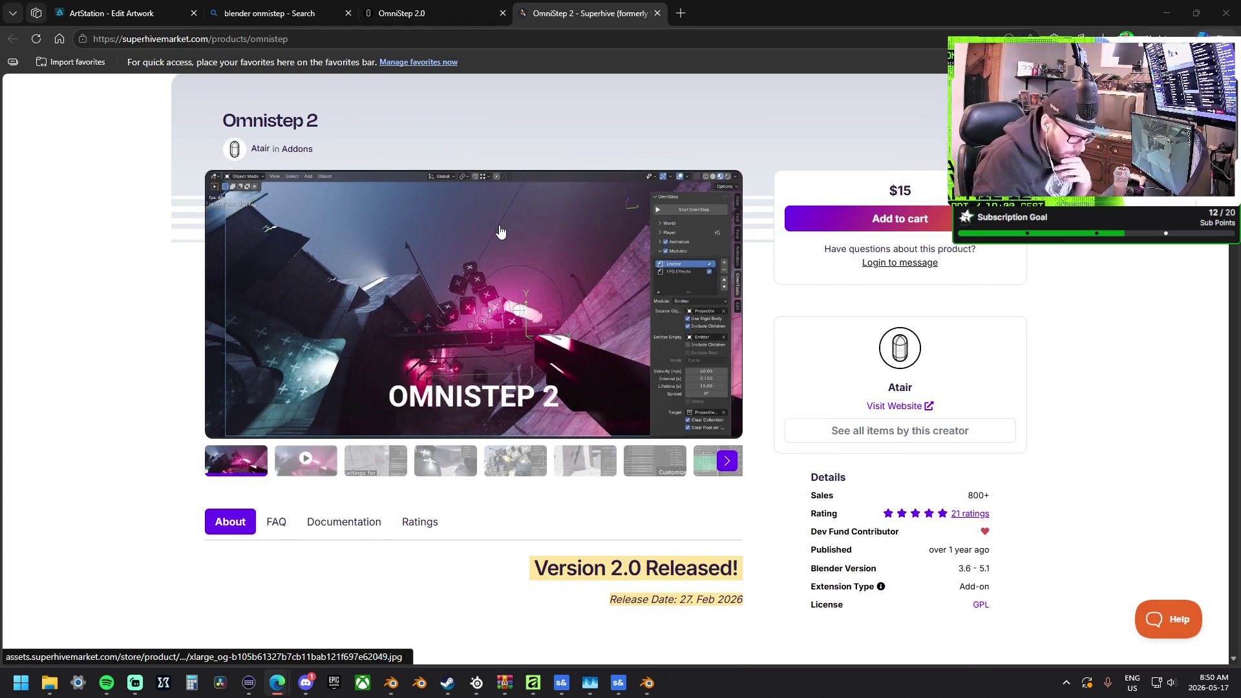
scroll(499, 231, "down", 1)
scroll(524, 317, "down", 4)
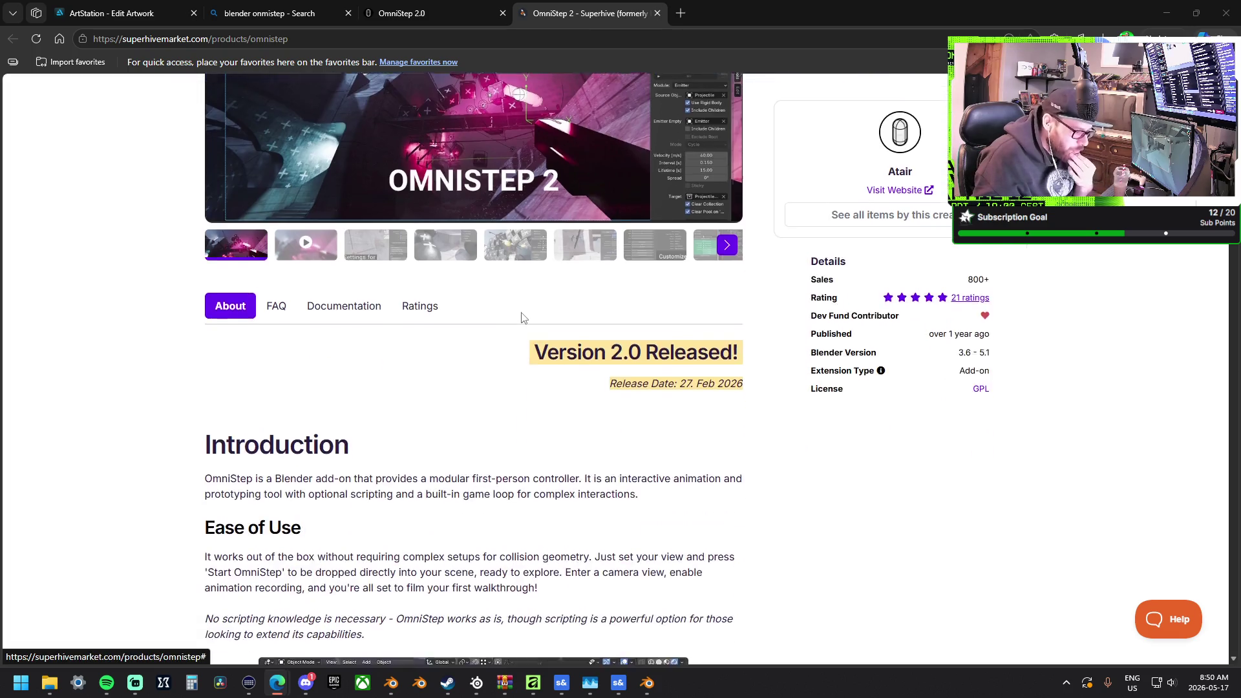
scroll(523, 318, "down", 3)
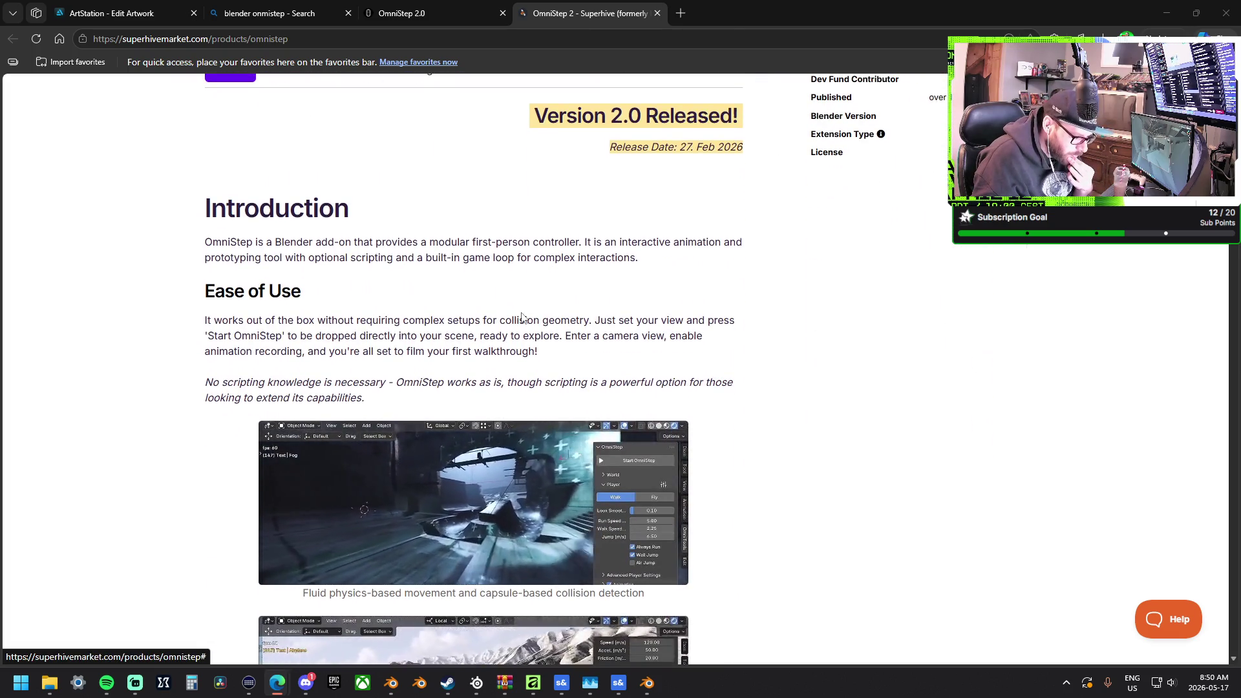
Scroll further down and select the Emitter (Shoot objects) feature text
scroll(523, 318, "down", 4)
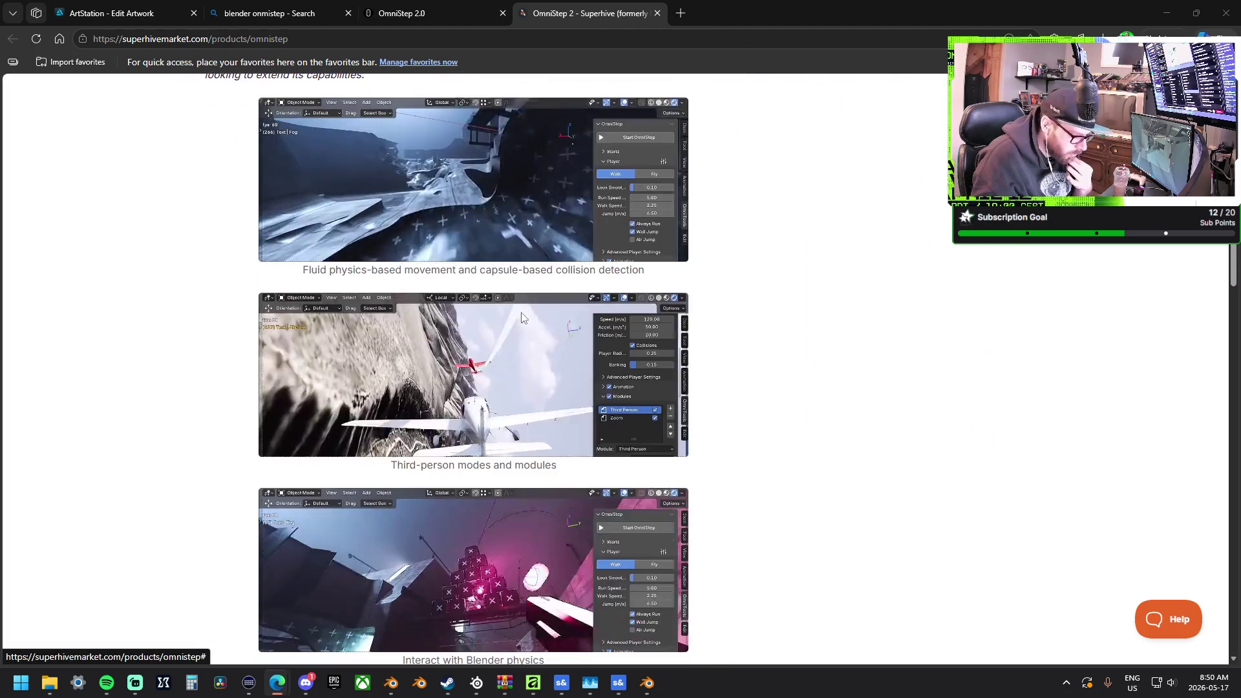
scroll(521, 316, "down", 10)
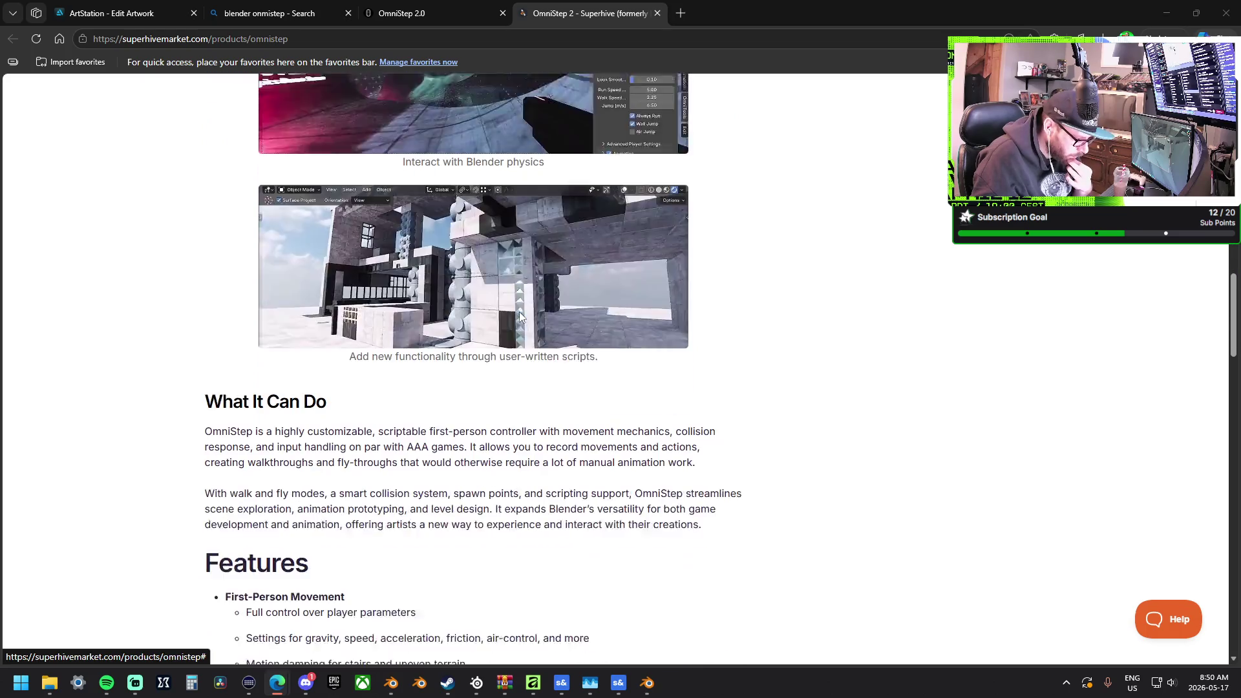
scroll(521, 317, "down", 4)
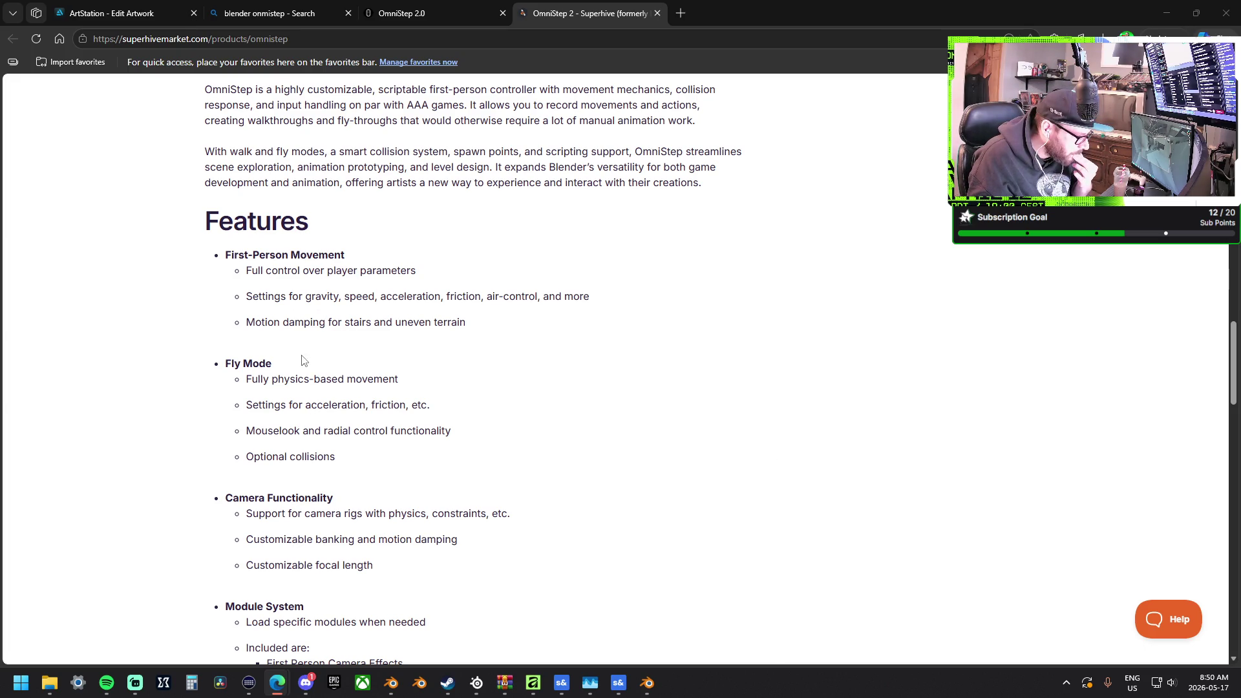
scroll(303, 360, "down", 4)
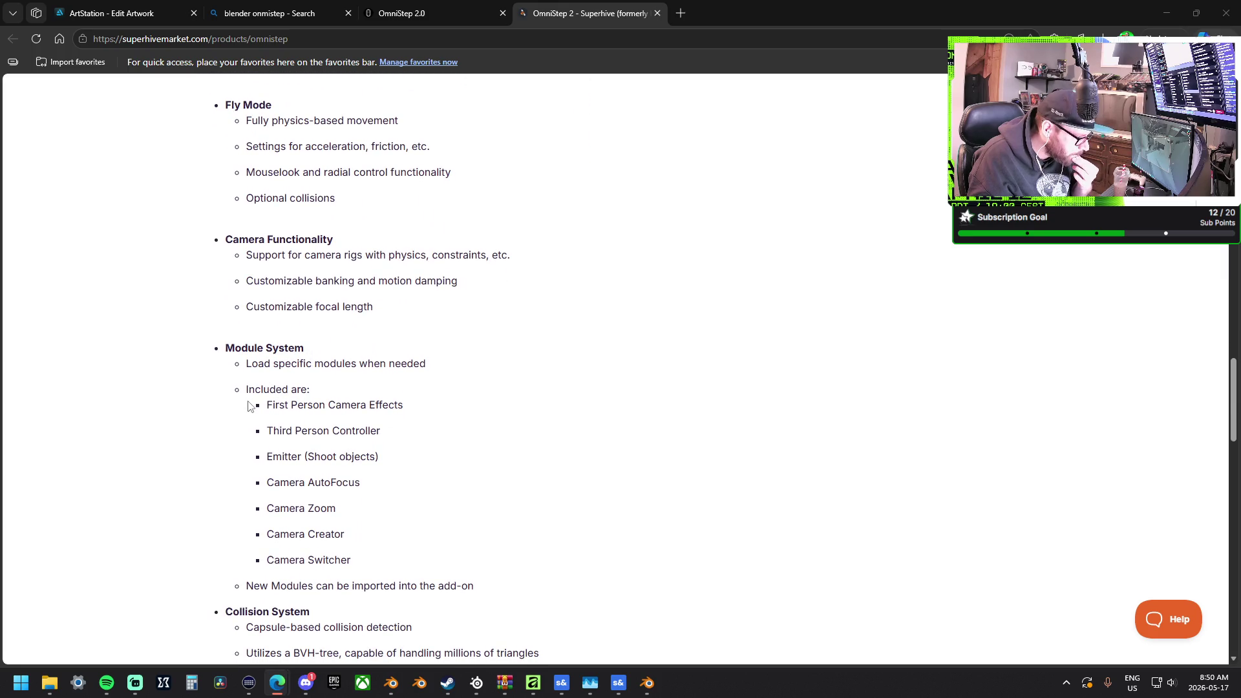
scroll(258, 411, "down", 1)
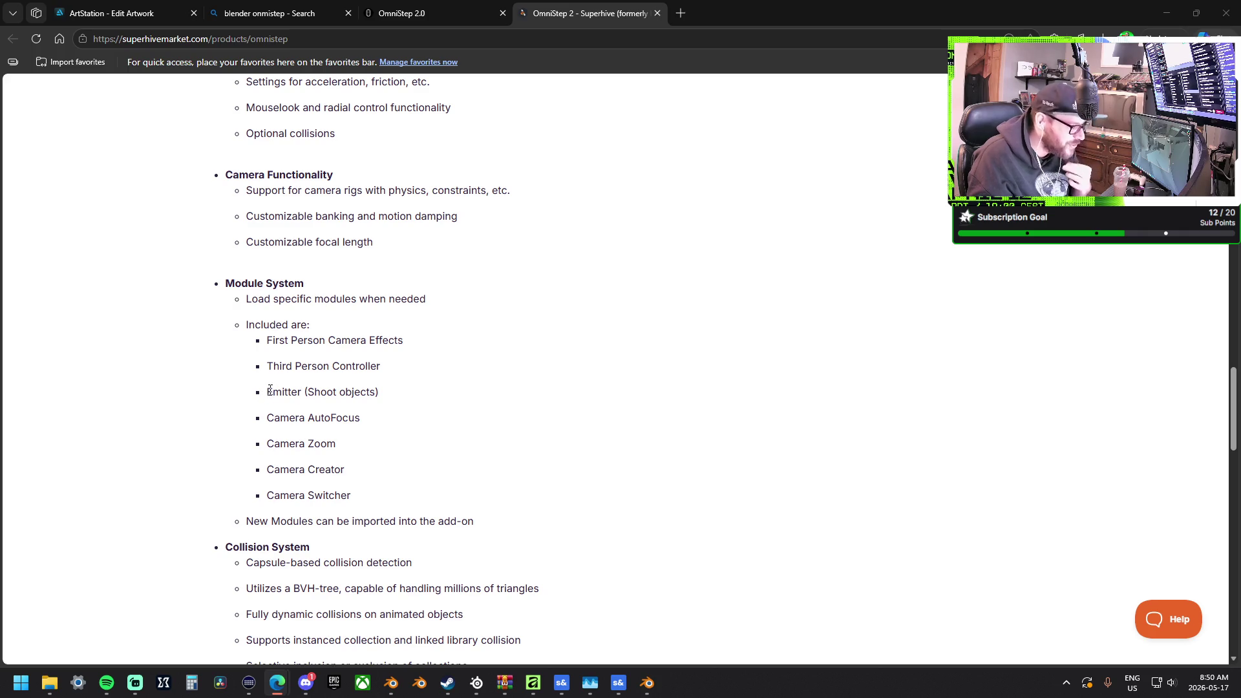
left_click_drag(270, 390, 390, 402)
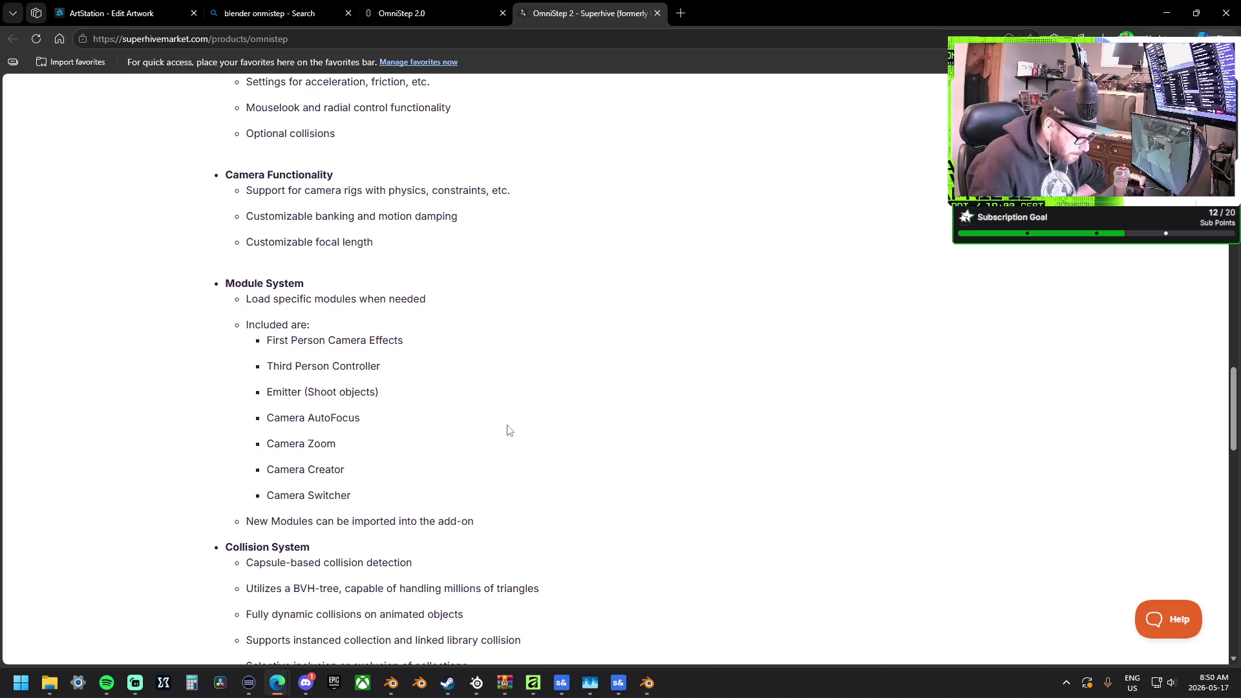
Scroll to the bottom of the product page and back up to the gallery and price panel
scroll(508, 429, "down", 4)
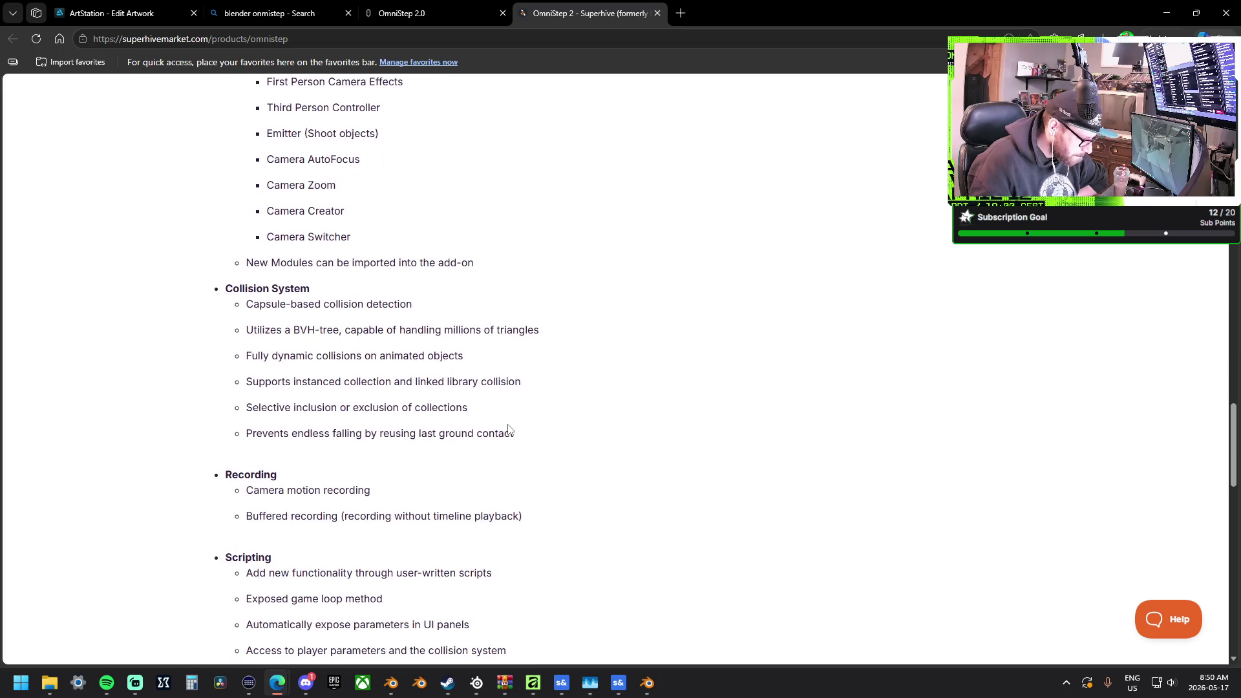
scroll(508, 429, "down", 4)
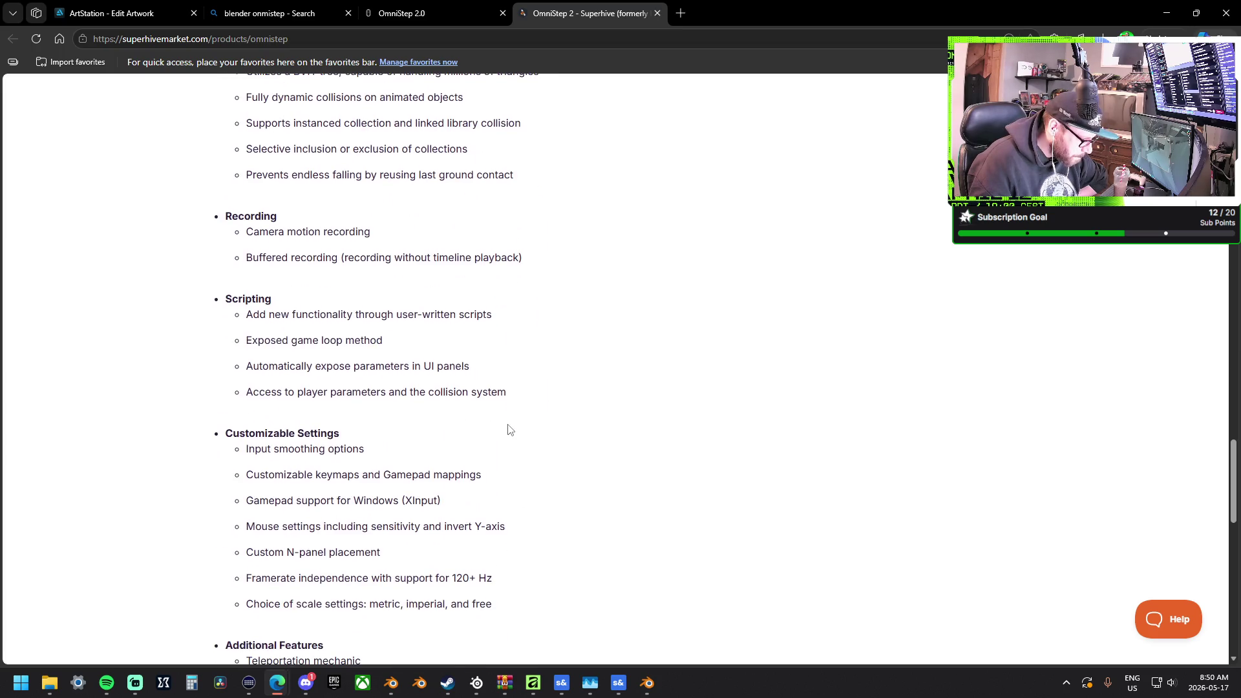
scroll(508, 429, "down", 2)
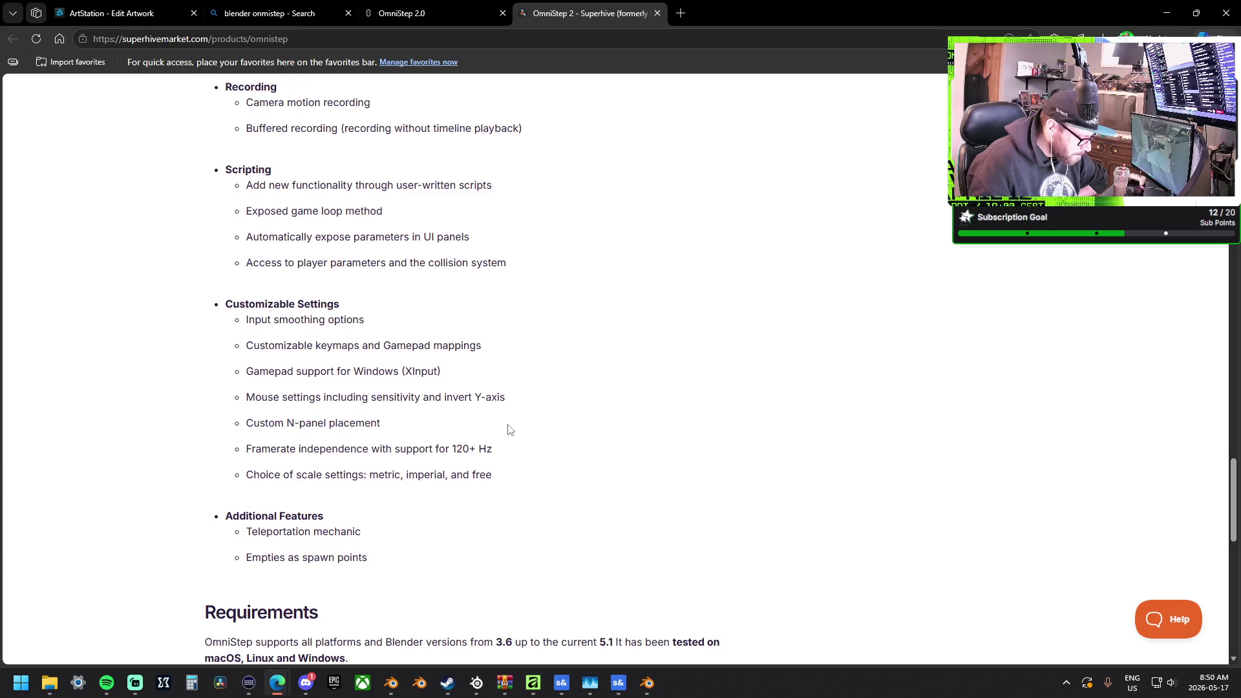
scroll(510, 430, "down", 2)
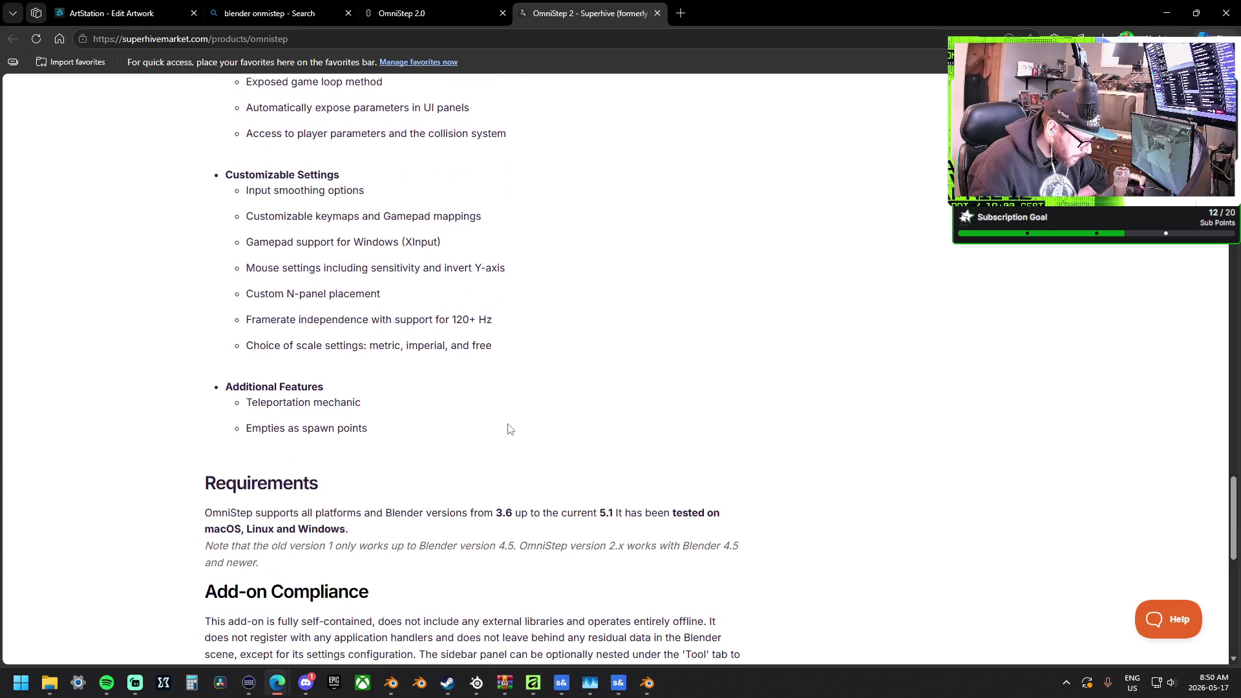
scroll(508, 430, "down", 1)
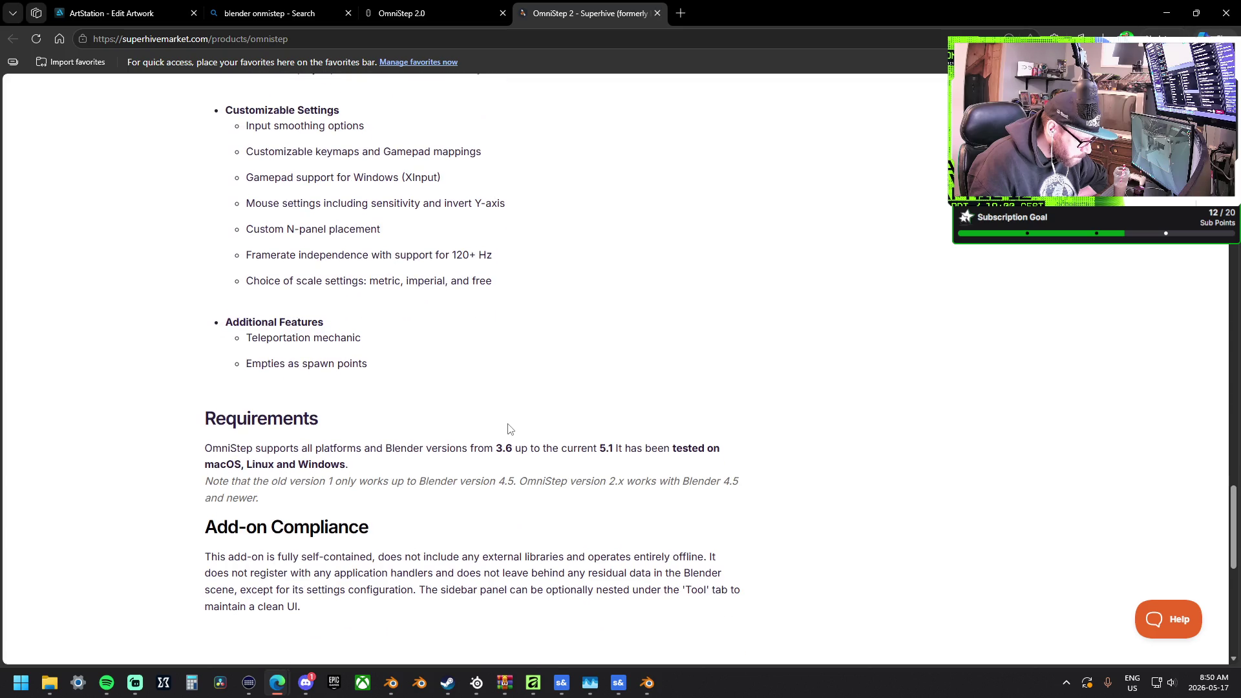
scroll(508, 430, "down", 3)
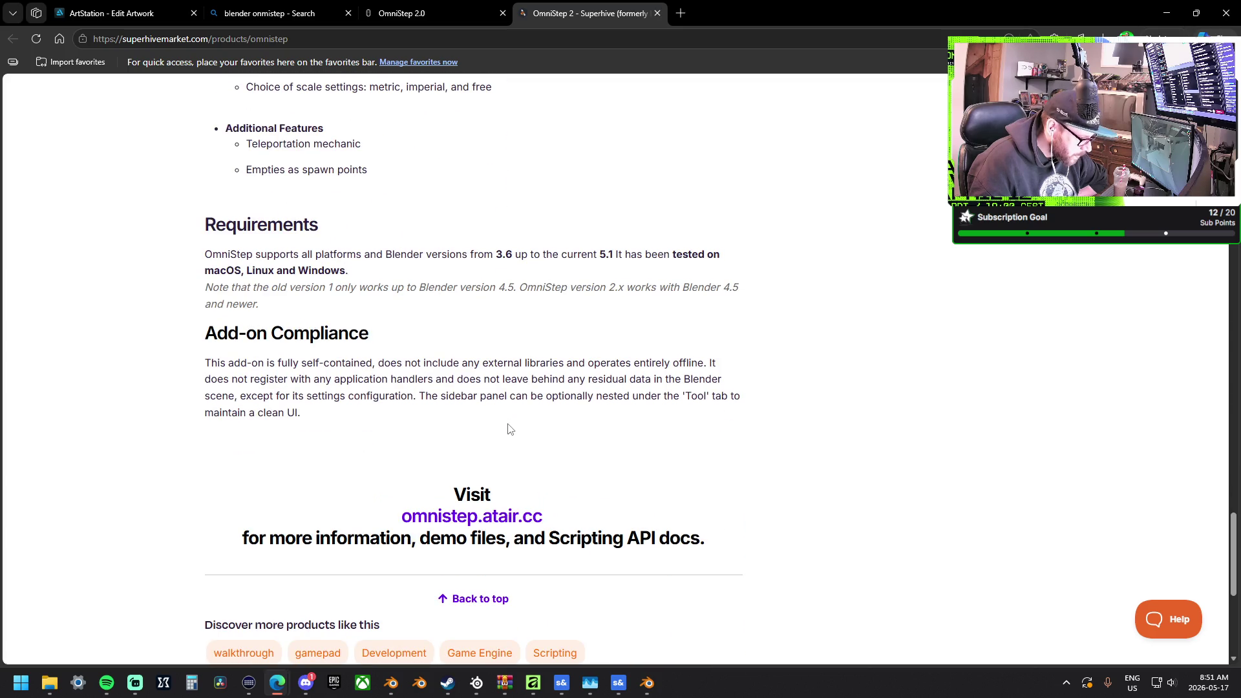
scroll(509, 430, "down", 2)
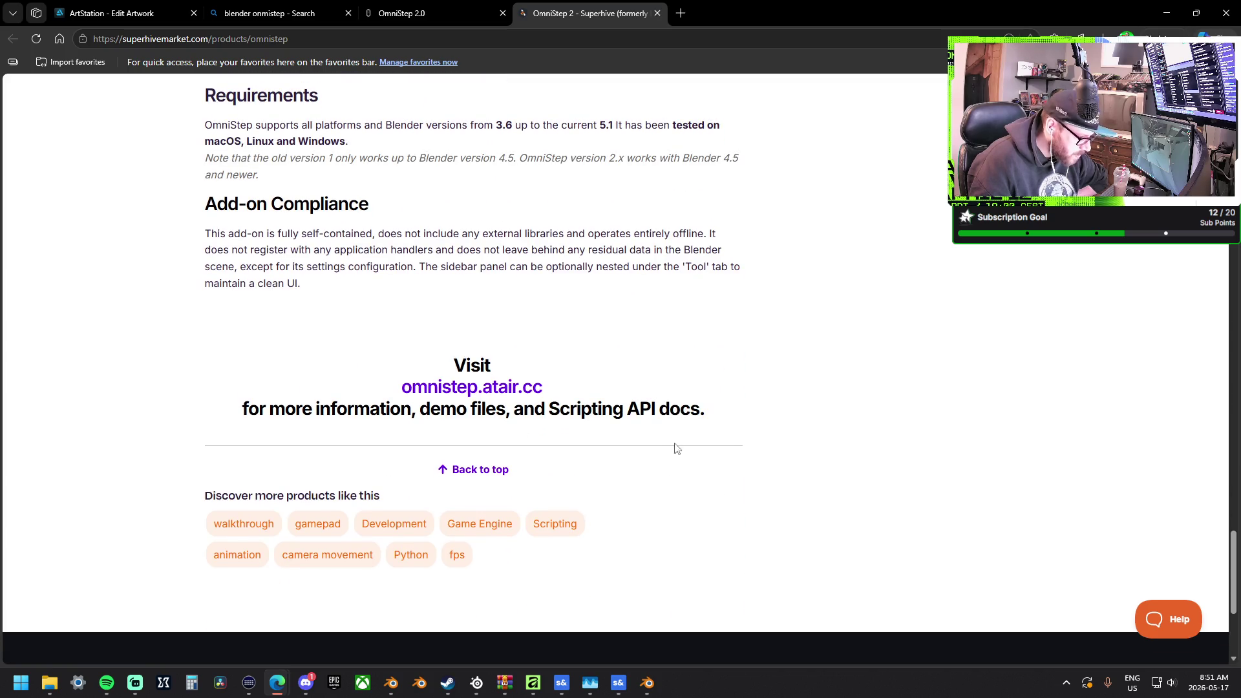
scroll(670, 448, "up", 15)
scroll(607, 417, "up", 15)
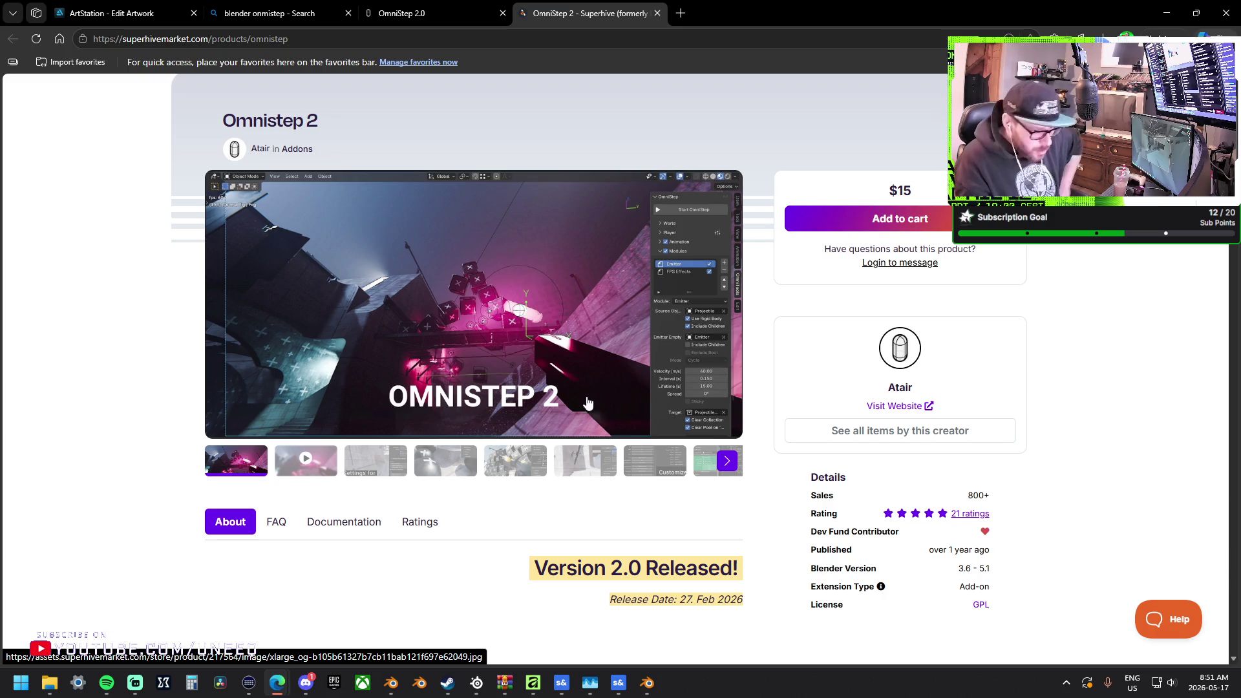
View each gallery preview, from the video to 'Expose Variables in the UI Panel', then close the page
left_click(295, 463)
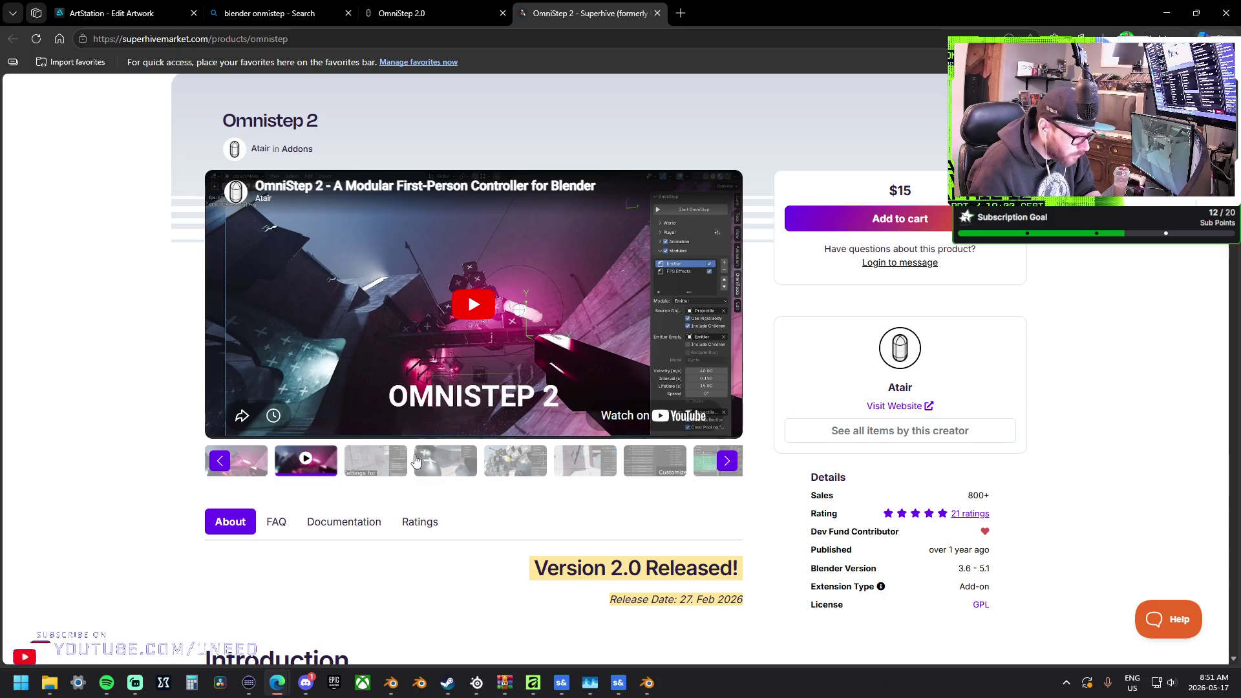
left_click(394, 463)
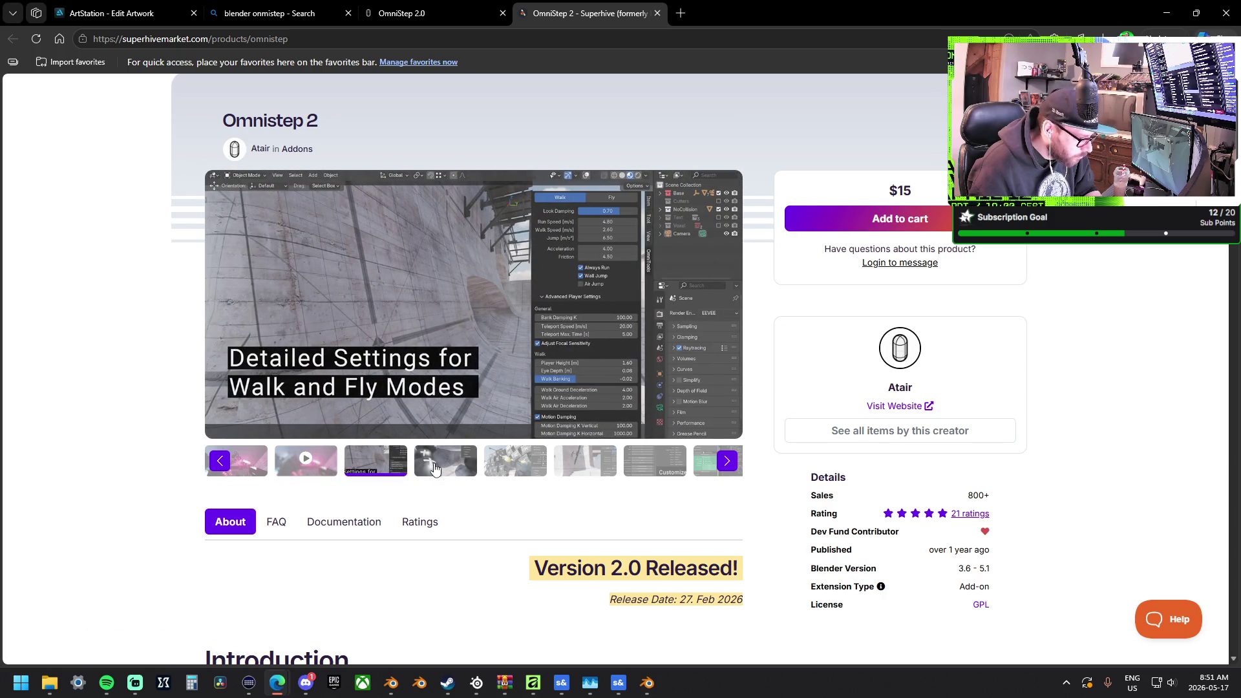
left_click(435, 467)
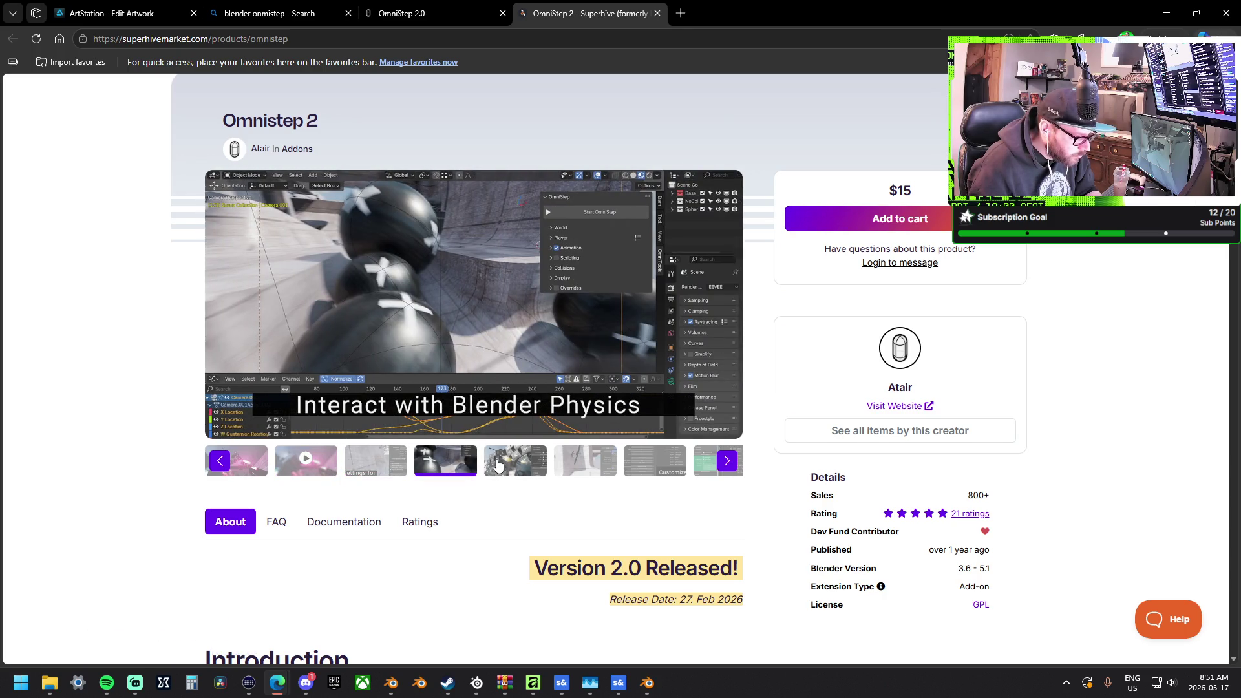
left_click(515, 463)
left_click(611, 469)
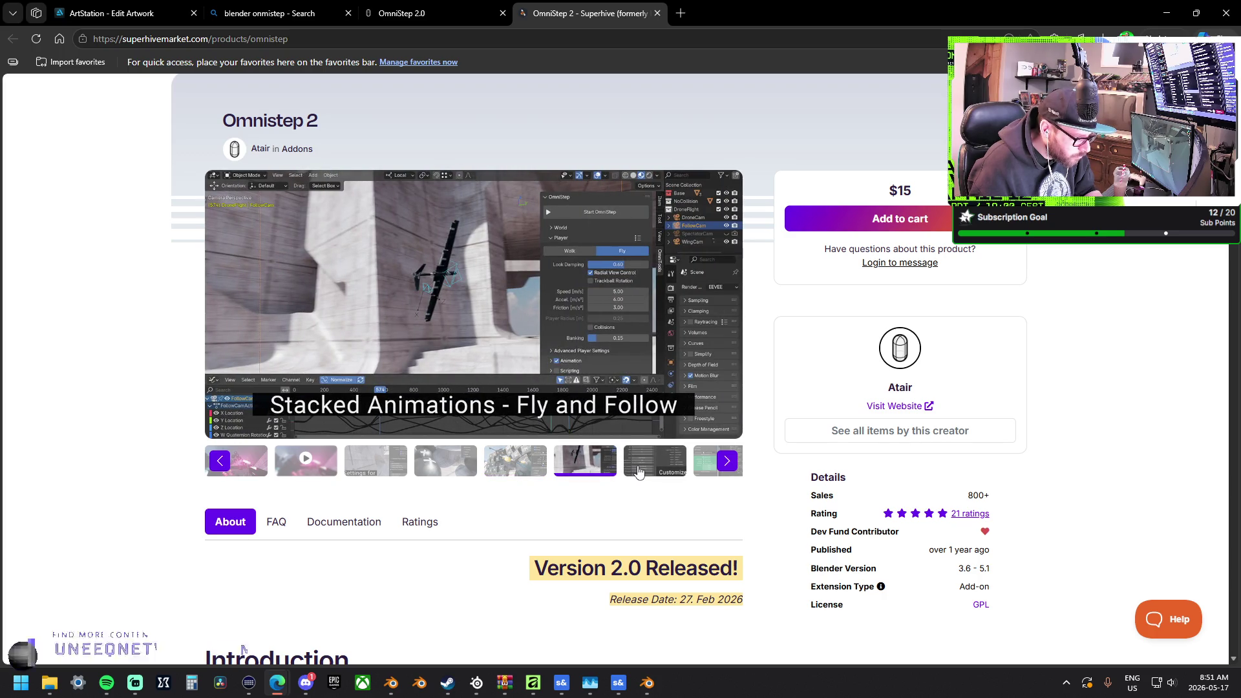
left_click(639, 472)
left_click(696, 470)
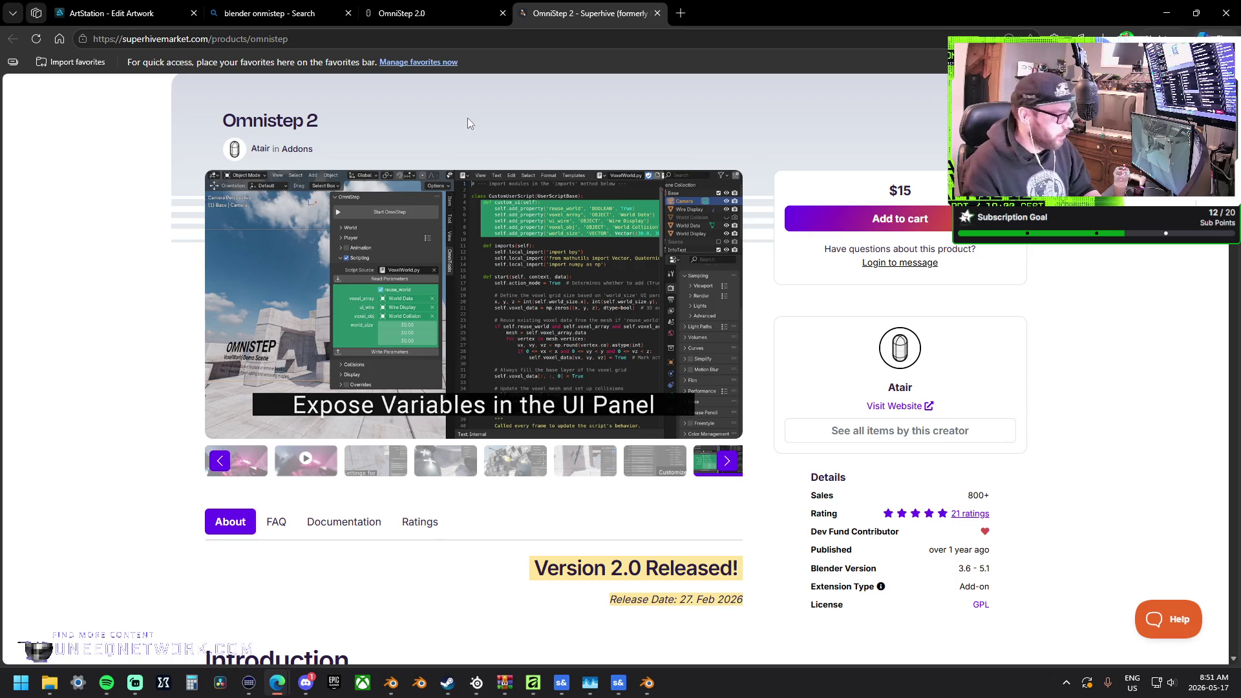
left_click(657, 13)
Close the OmniStep tab, minimize Edge, and close the GhostTown Blender window
left_click(502, 13)
left_click(136, 17)
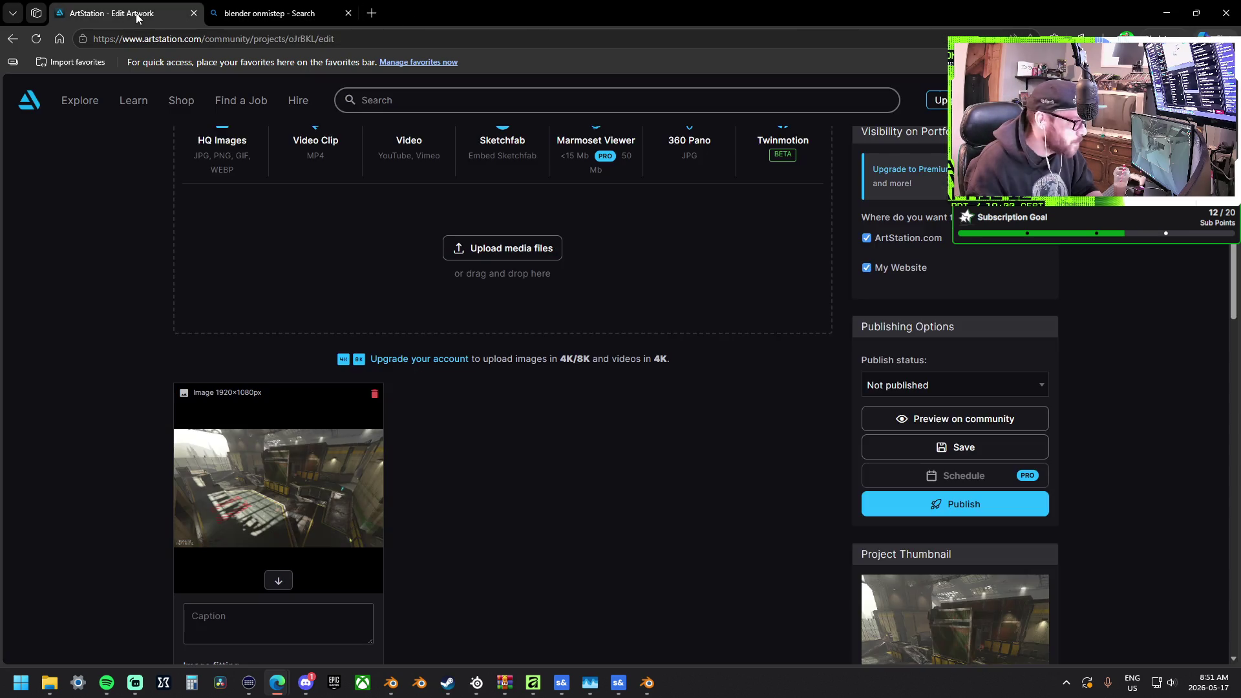
left_click(1167, 13)
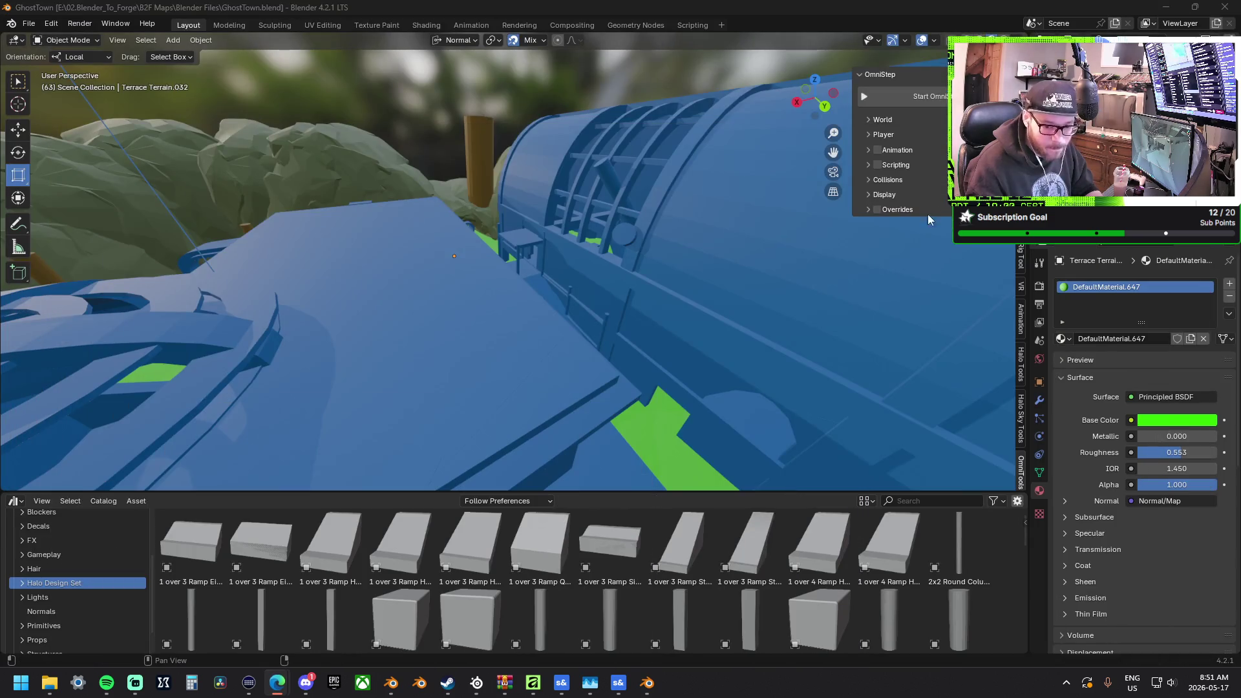
right_click(427, 277)
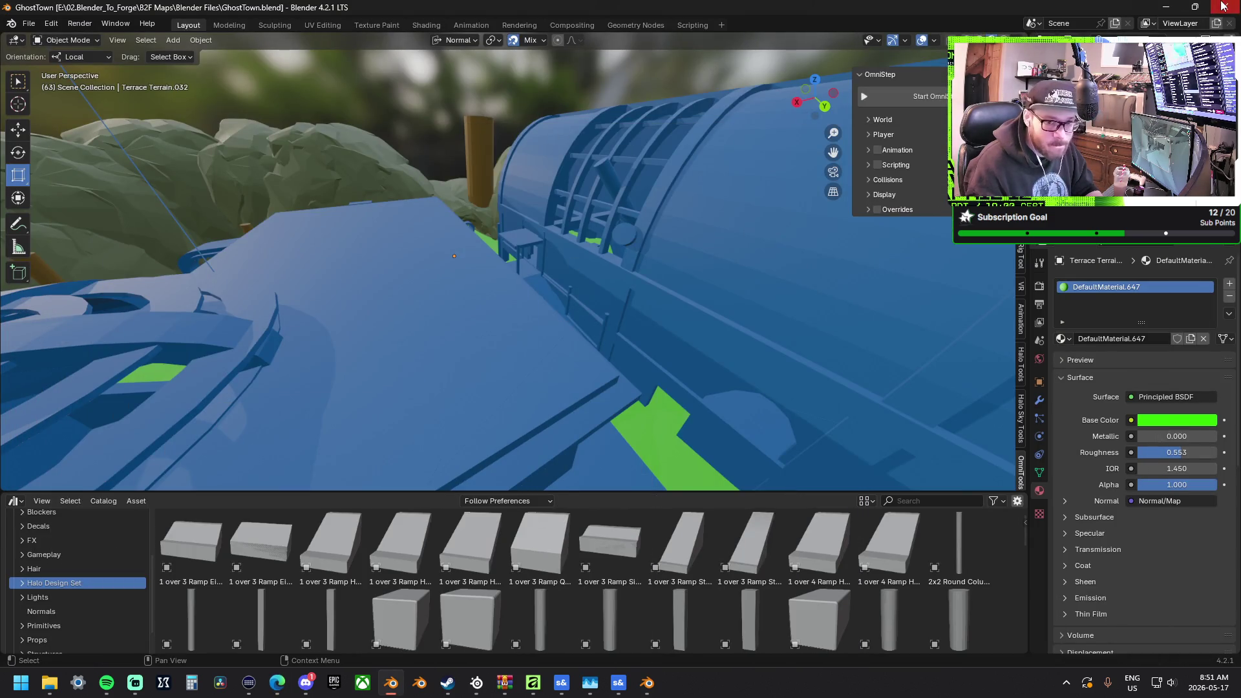
left_click(1223, 6)
Orbit the viewport in close to the grey-box map's walls
middle_click_drag(642, 267, 485, 289)
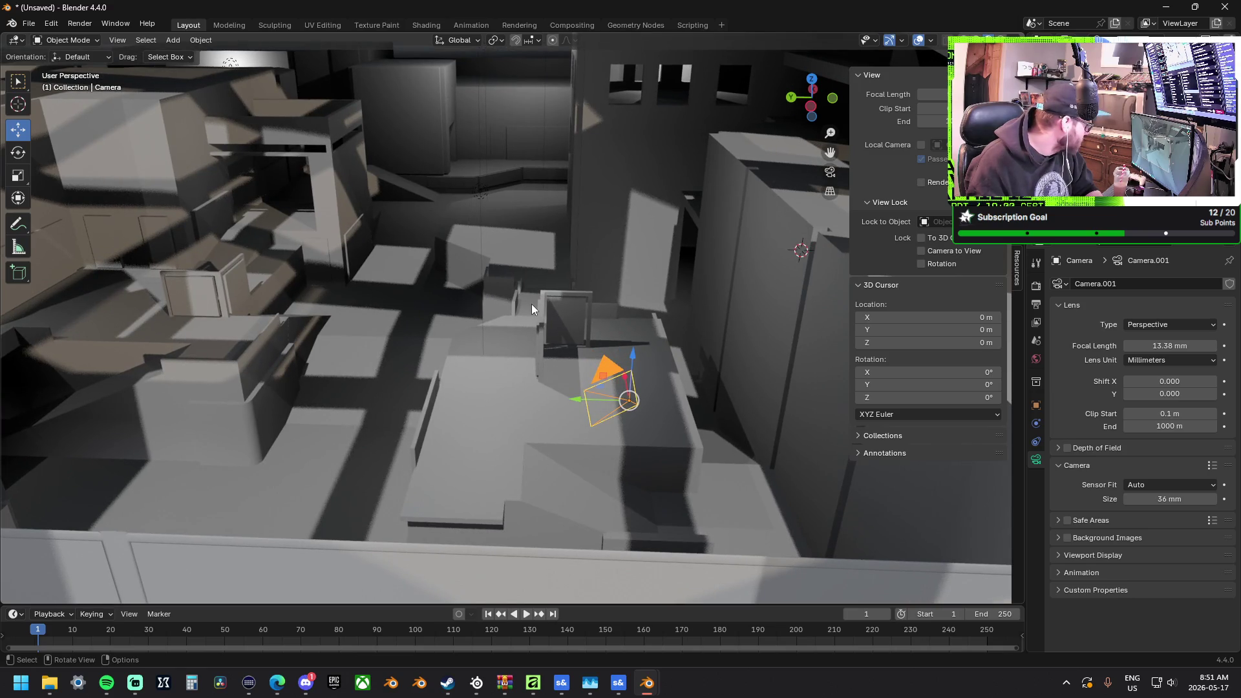
mouse_move(644, 301)
middle_mouse_down()
mouse_move(604, 301)
mouse_move(621, 304)
middle_mouse_up()
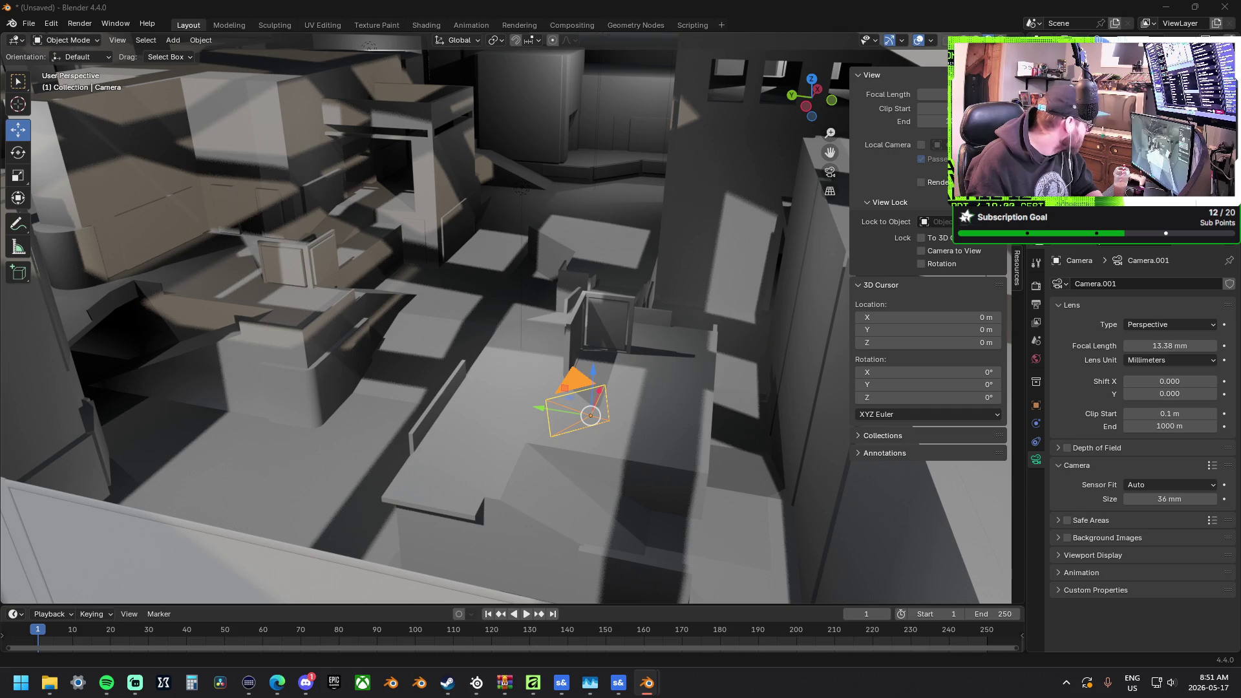
mouse_move(349, 179)
middle_mouse_down()
mouse_move(422, 222)
mouse_move(289, 237)
mouse_move(695, 283)
mouse_move(637, 292)
mouse_move(812, 337)
mouse_move(175, 161)
mouse_move(328, 235)
middle_mouse_up()
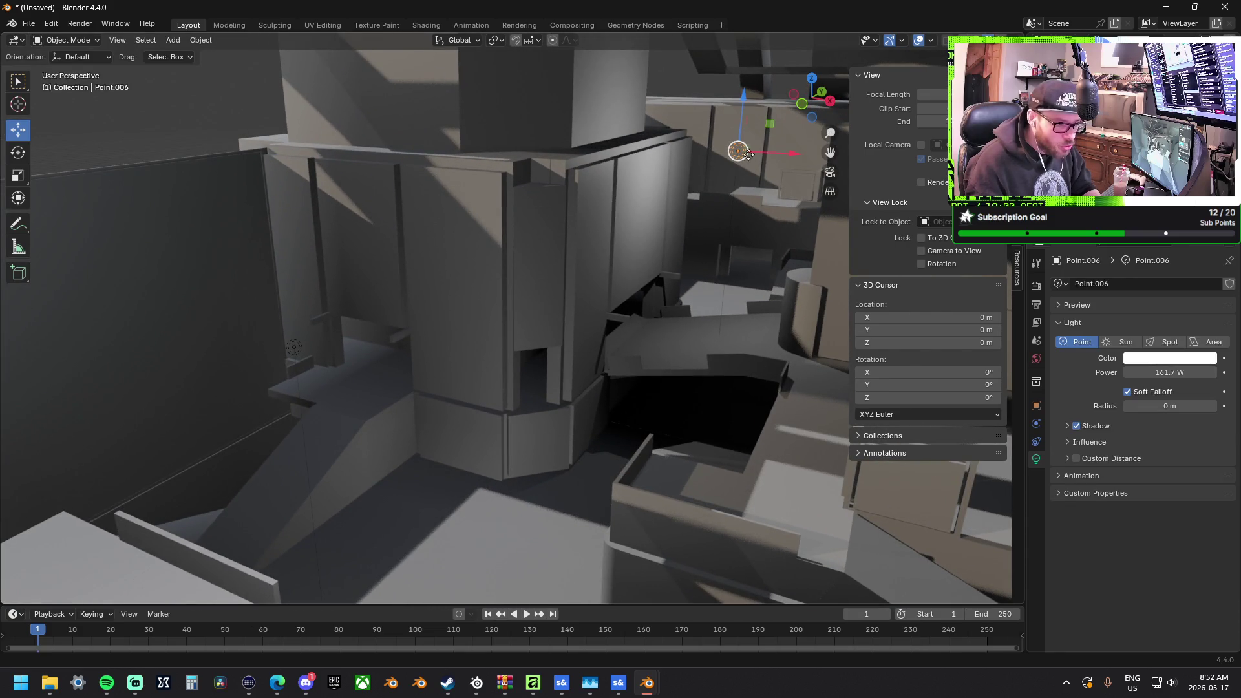
Paste the copied point light and position it with X, Y and X constrained moves
key("ctrl+v")
key("g")
key("x")
left_click(540, 126)
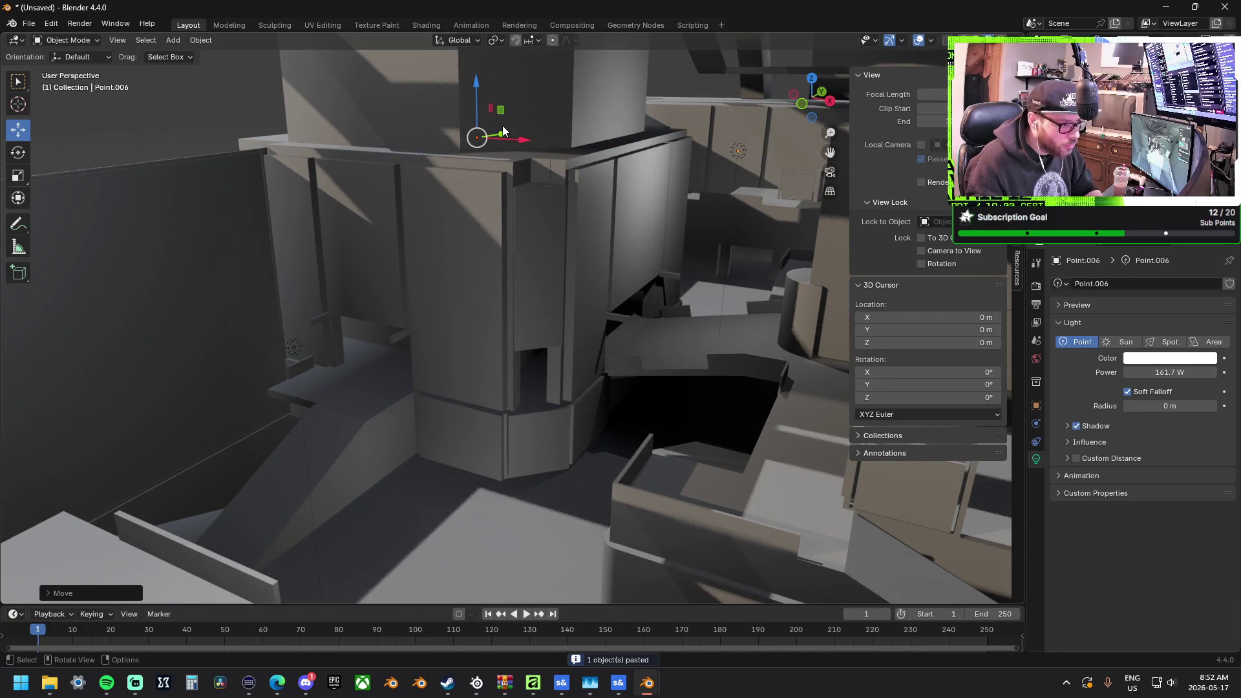
key("g")
key("y")
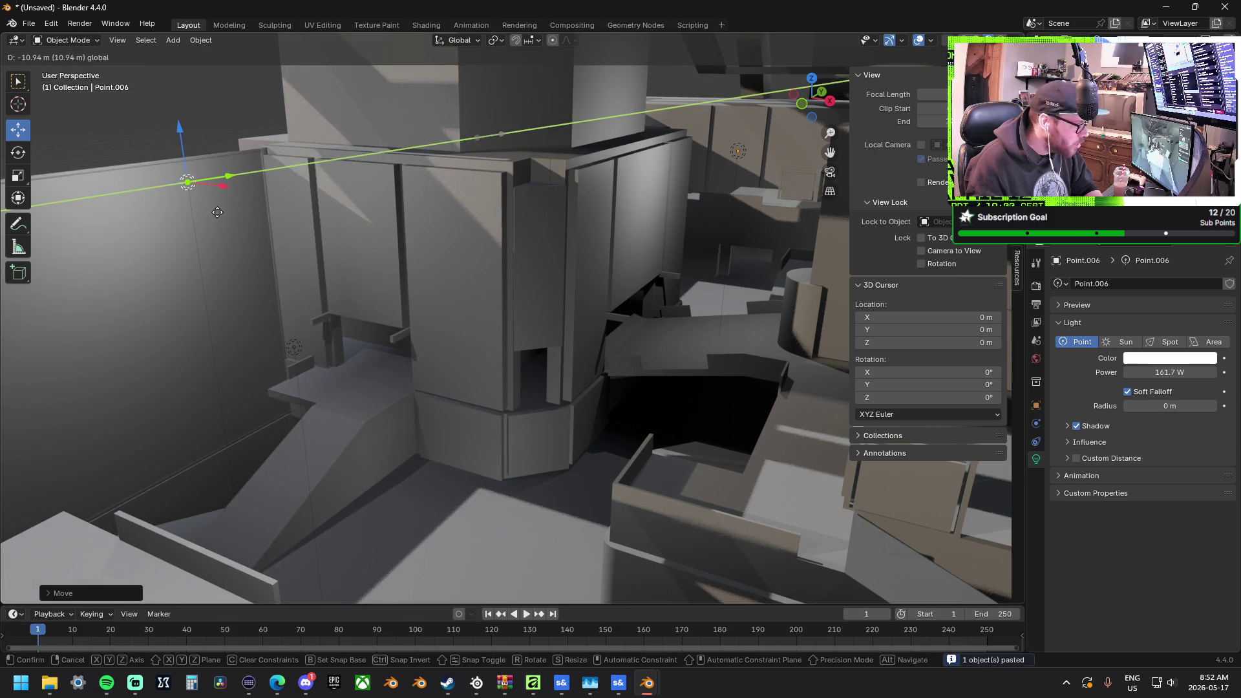
left_click(217, 218)
key("g")
key("x")
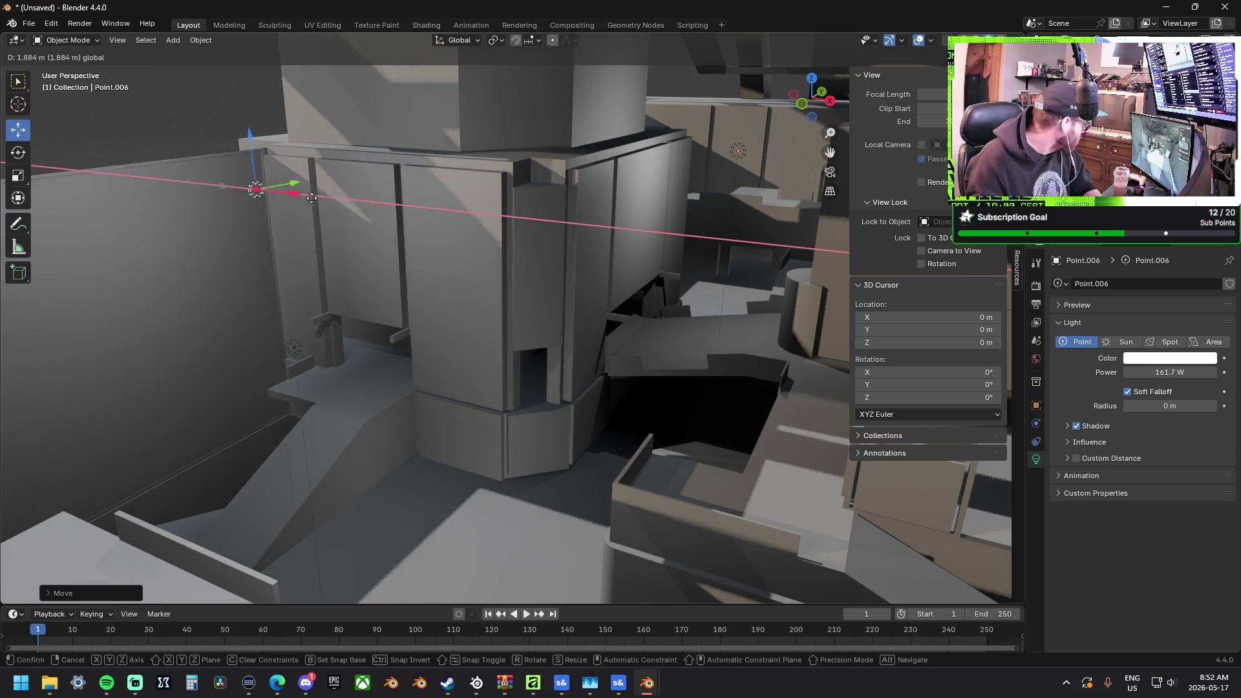
left_click(265, 194)
Paste another point light copy and adjust its Y position near the wall beside the tall cabinet
key("ctrl+v")
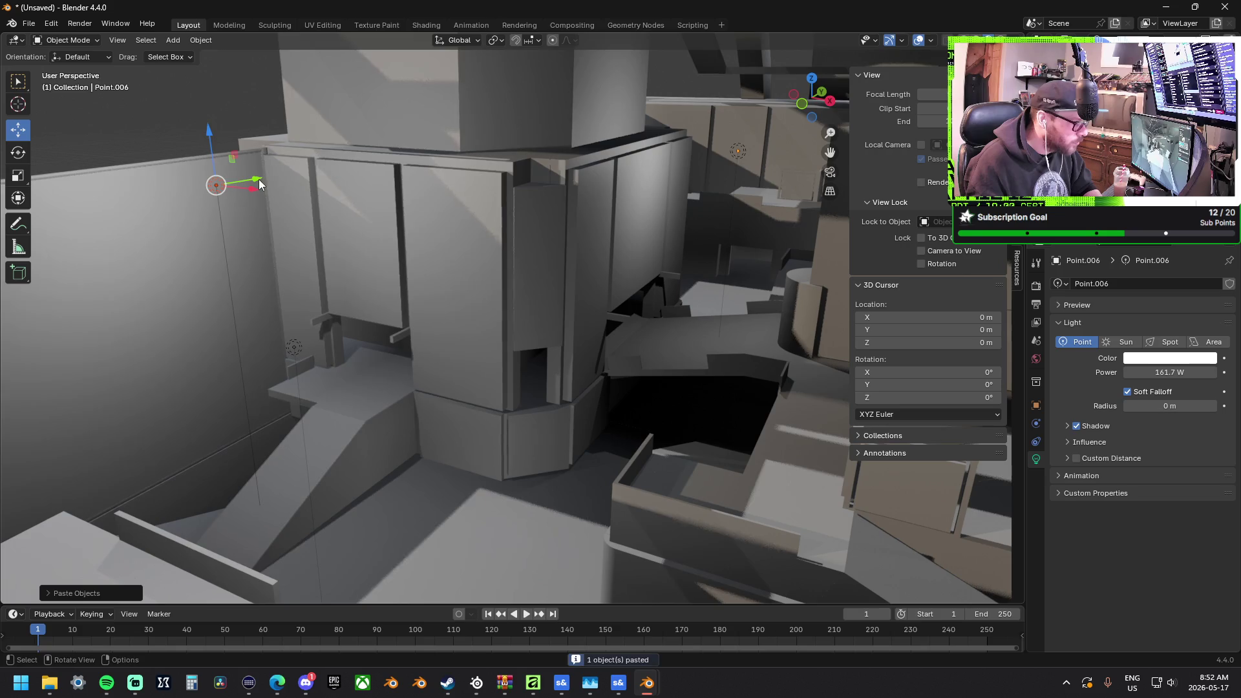
key("g")
key("y")
left_click(650, 152)
mouse_move(650, 152)
middle_mouse_down()
mouse_move(572, 176)
mouse_move(620, 86)
middle_mouse_up()
scroll(758, 222, "down", 5)
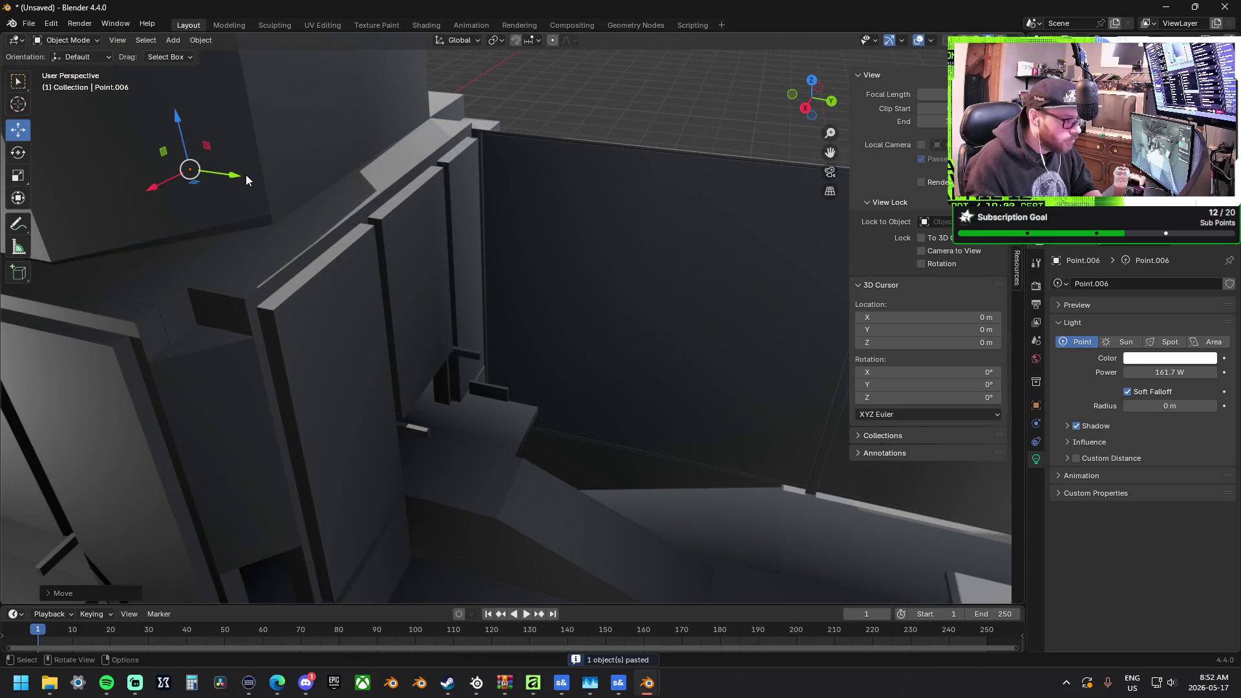
key("g")
key("y")
left_click(733, 287)
mouse_move(435, 296)
middle_mouse_down()
mouse_move(222, 305)
mouse_move(410, 319)
middle_mouse_up()
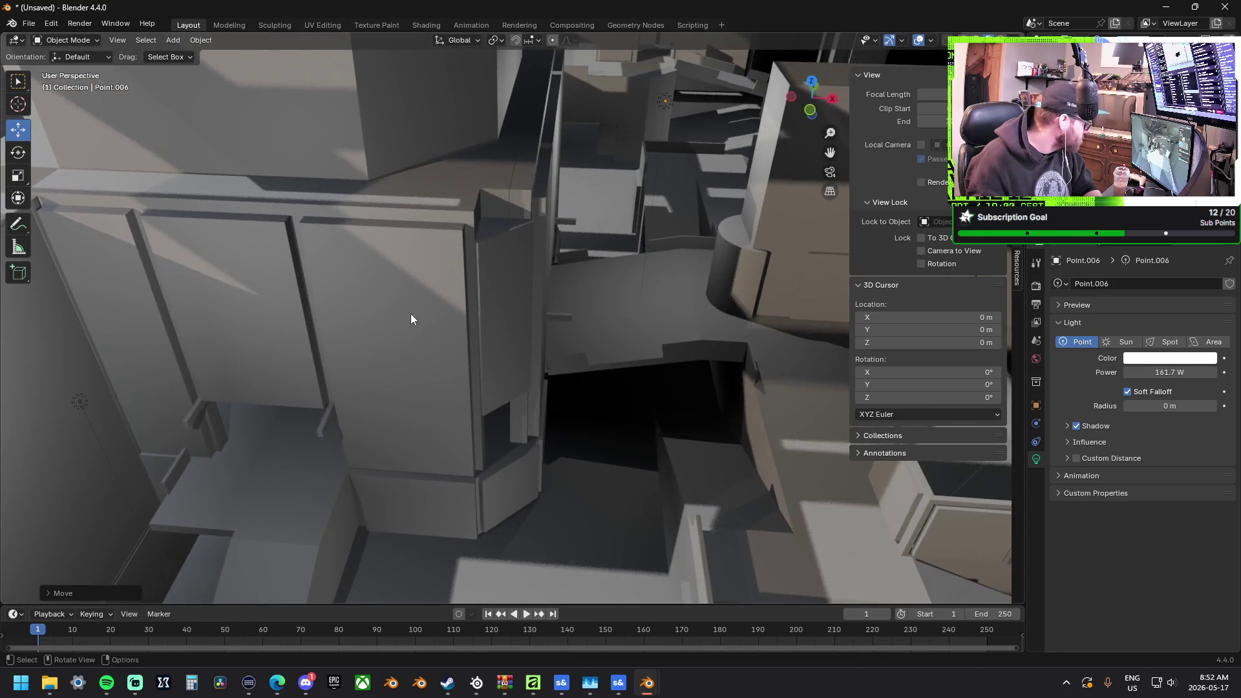
mouse_move(299, 357)
middle_mouse_down("ctrl")
mouse_move(312, 306)
mouse_move(305, 254)
middle_mouse_up("ctrl")
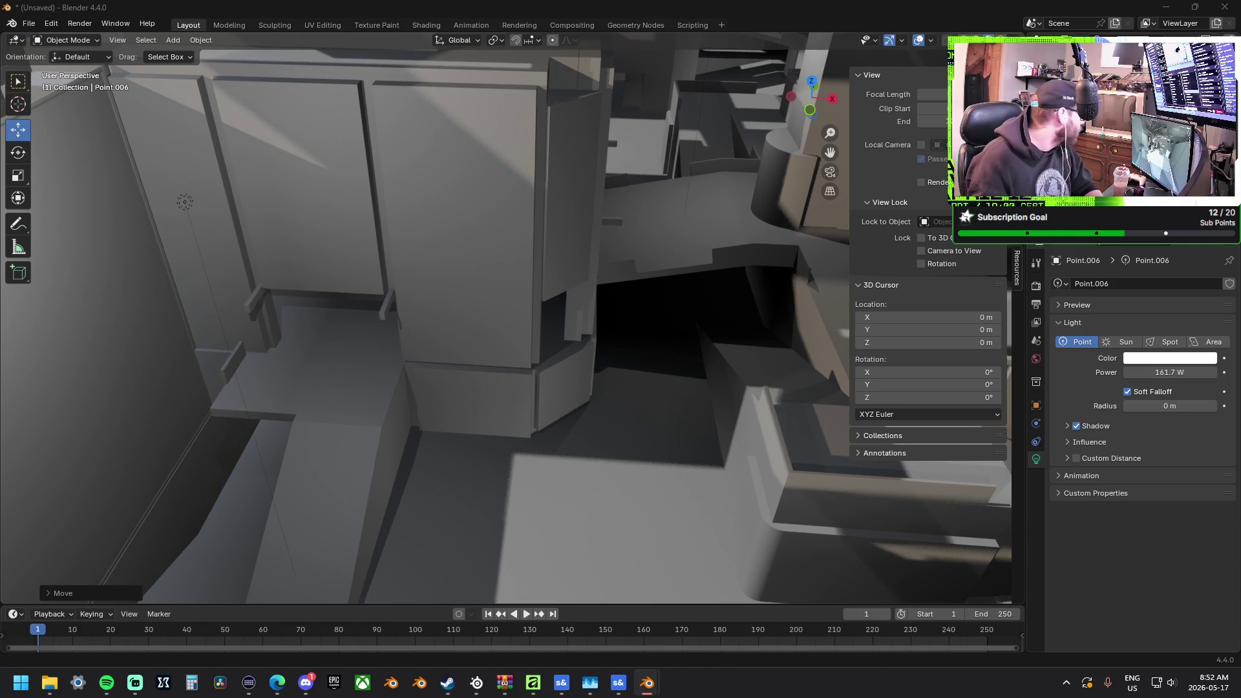
Render a still image of the grey-box interior and dismiss the Open Image dialog
left_click(82, 26)
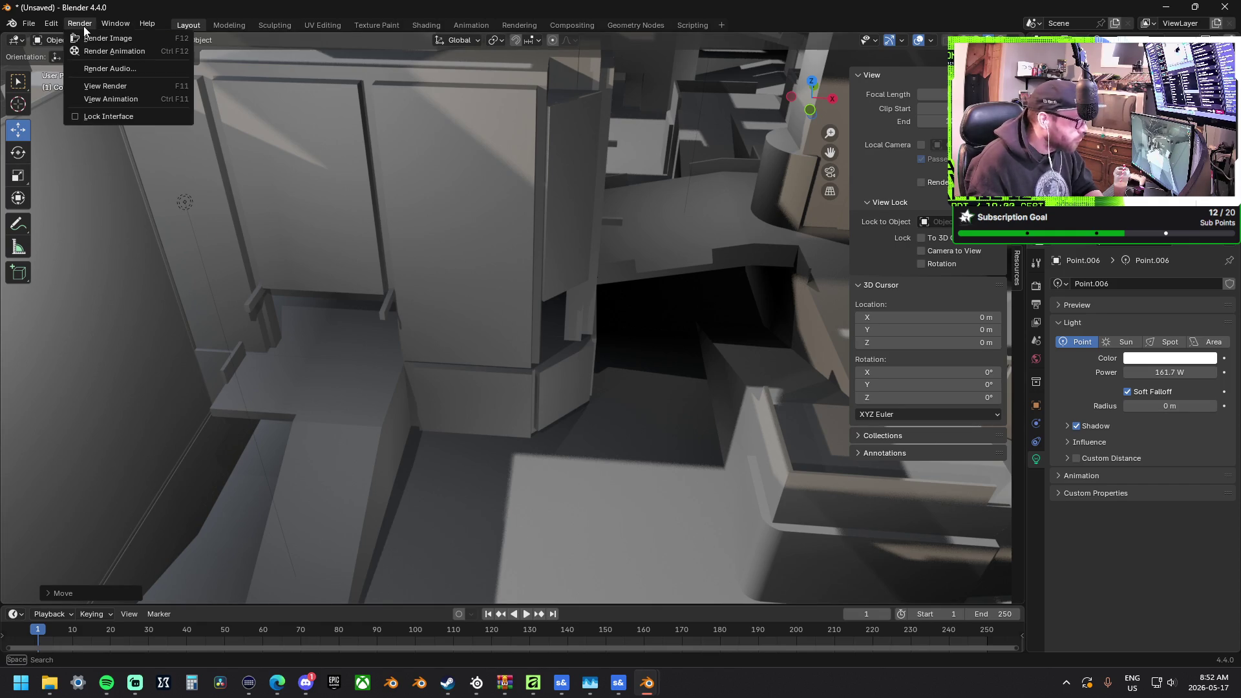
left_click(104, 38)
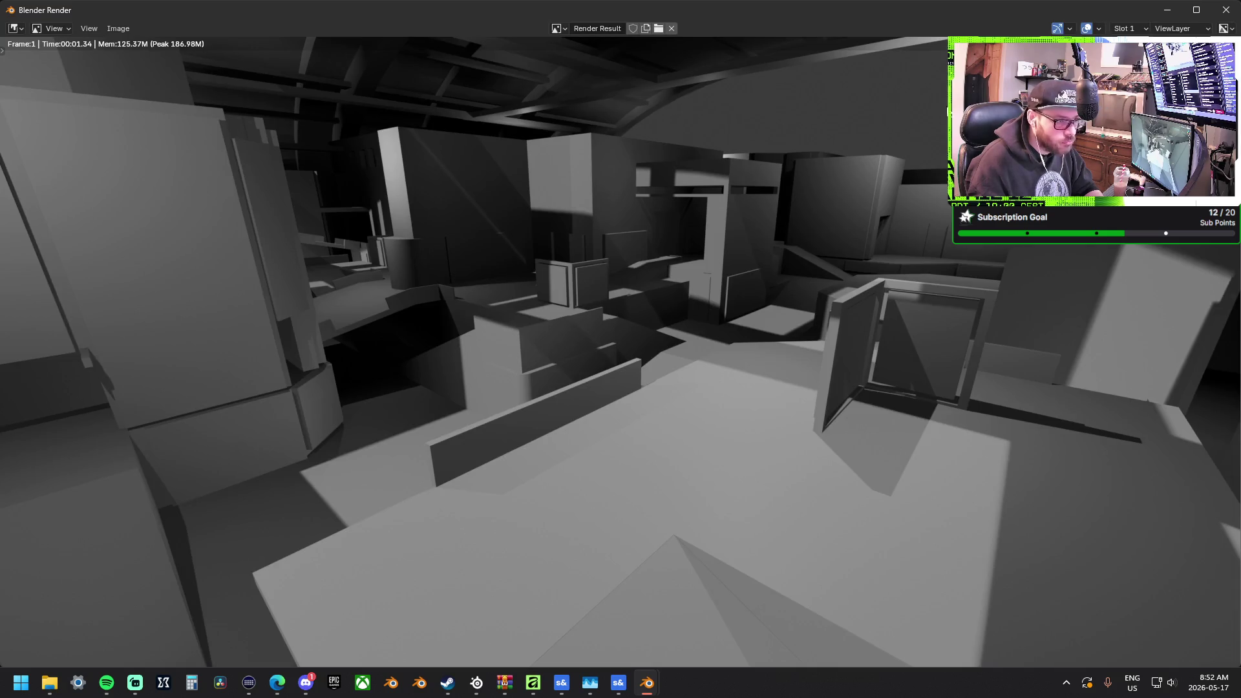
left_click(658, 29)
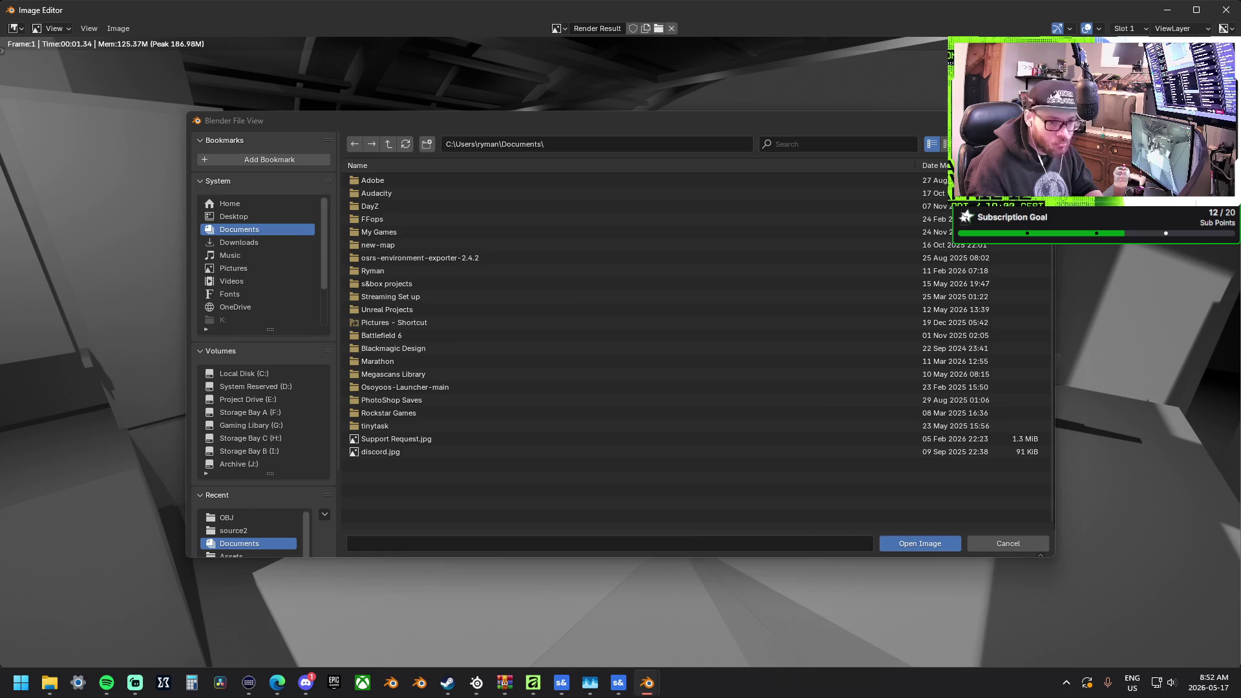
key("Escape")
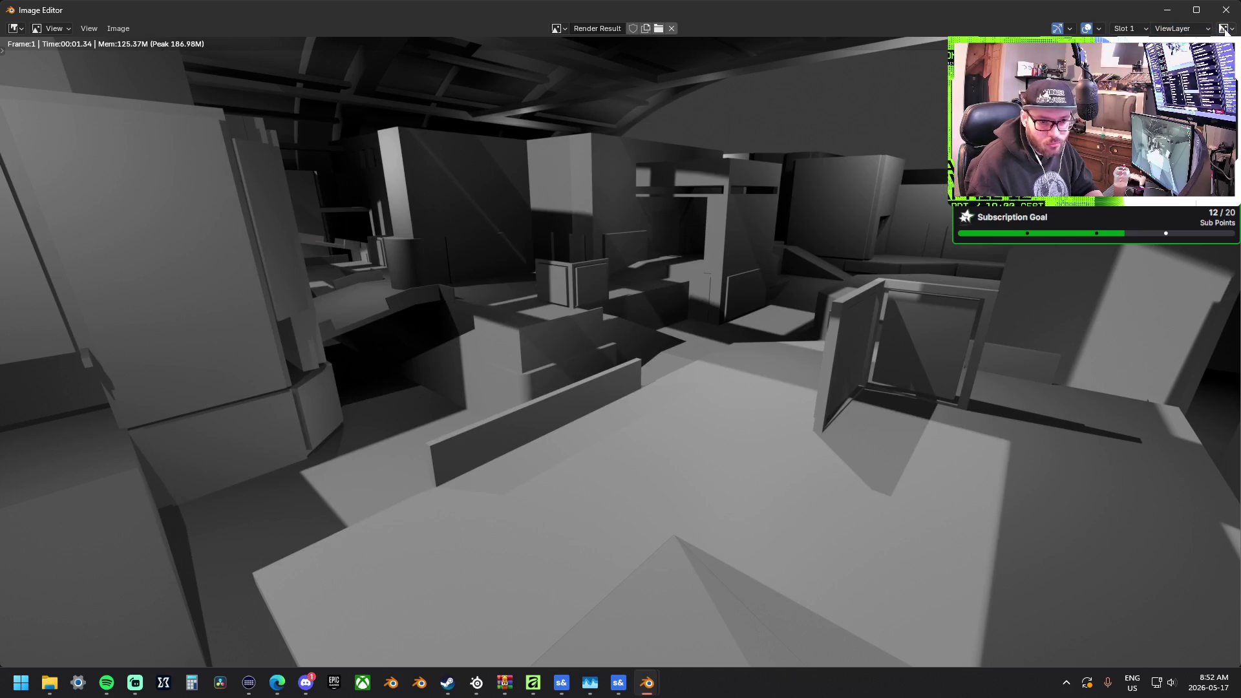
Display the Render Result and choose Save As from the Image menu
left_click(557, 29)
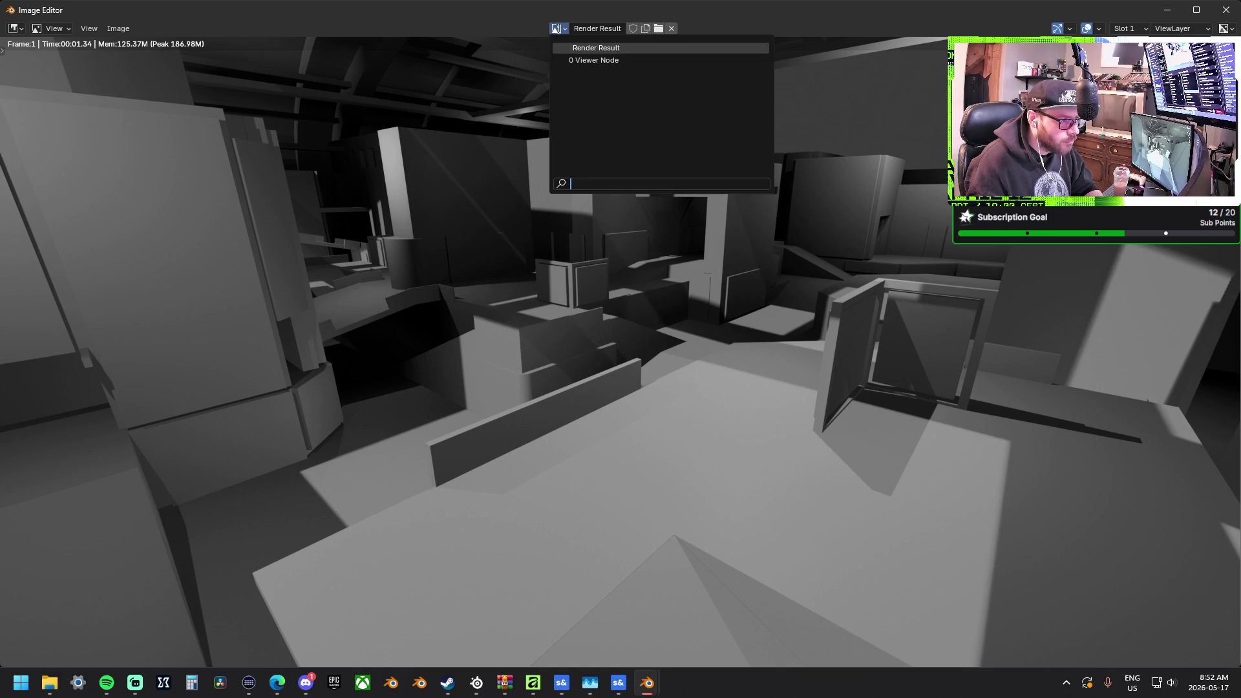
left_click(598, 46)
left_click(605, 30)
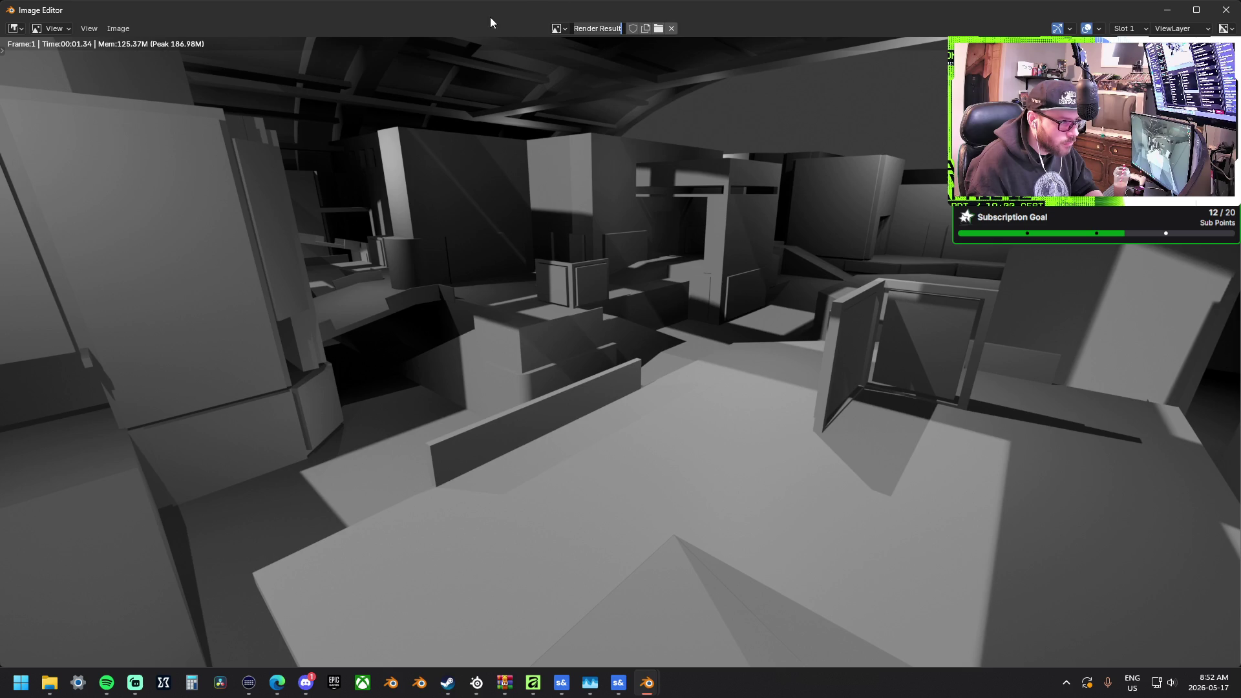
left_click(87, 28)
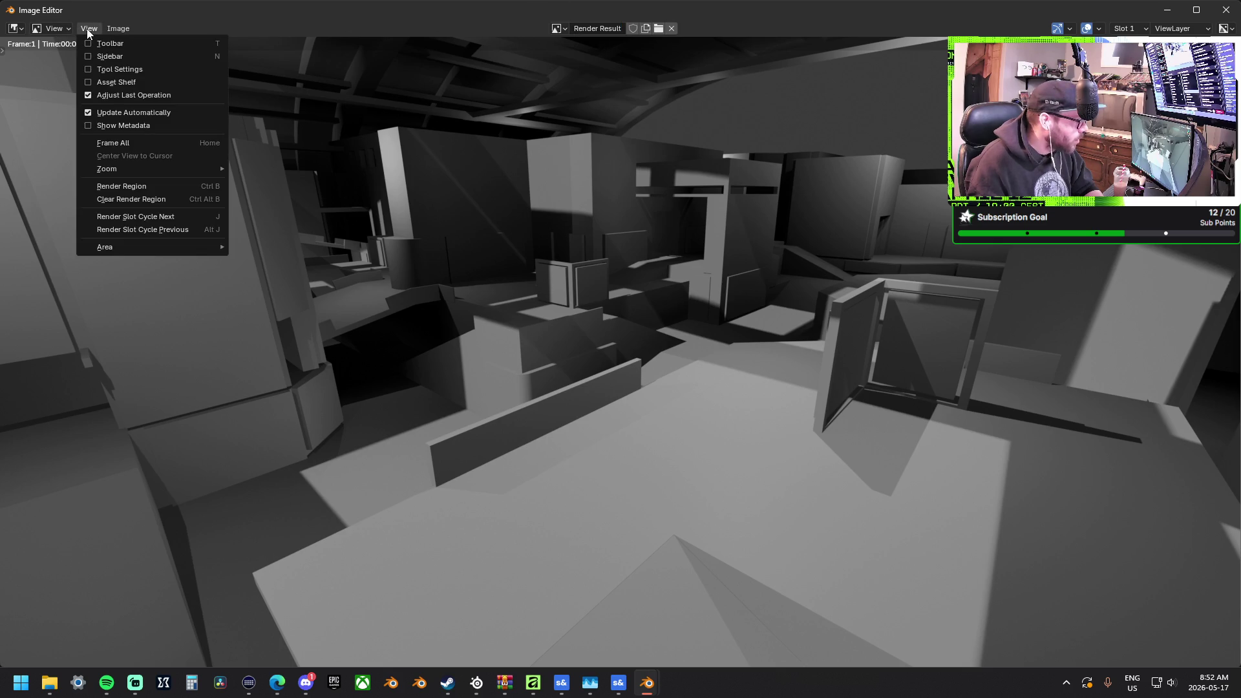
mouse_move(113, 32)
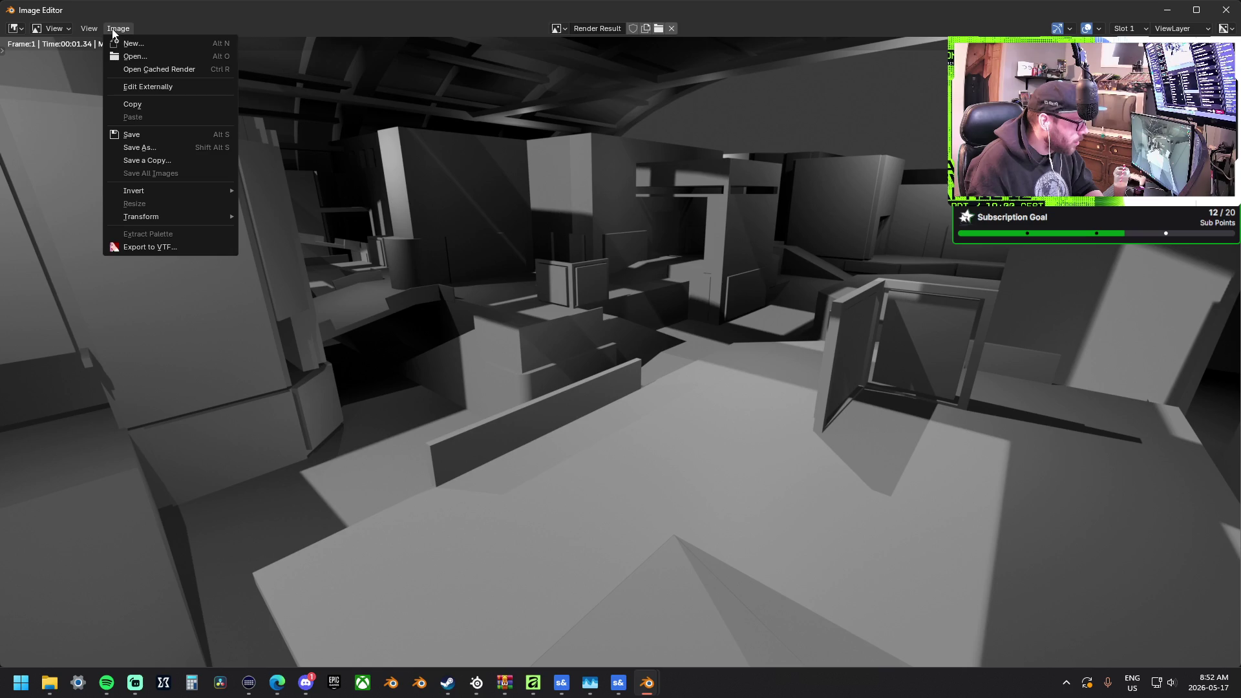
left_click(159, 151)
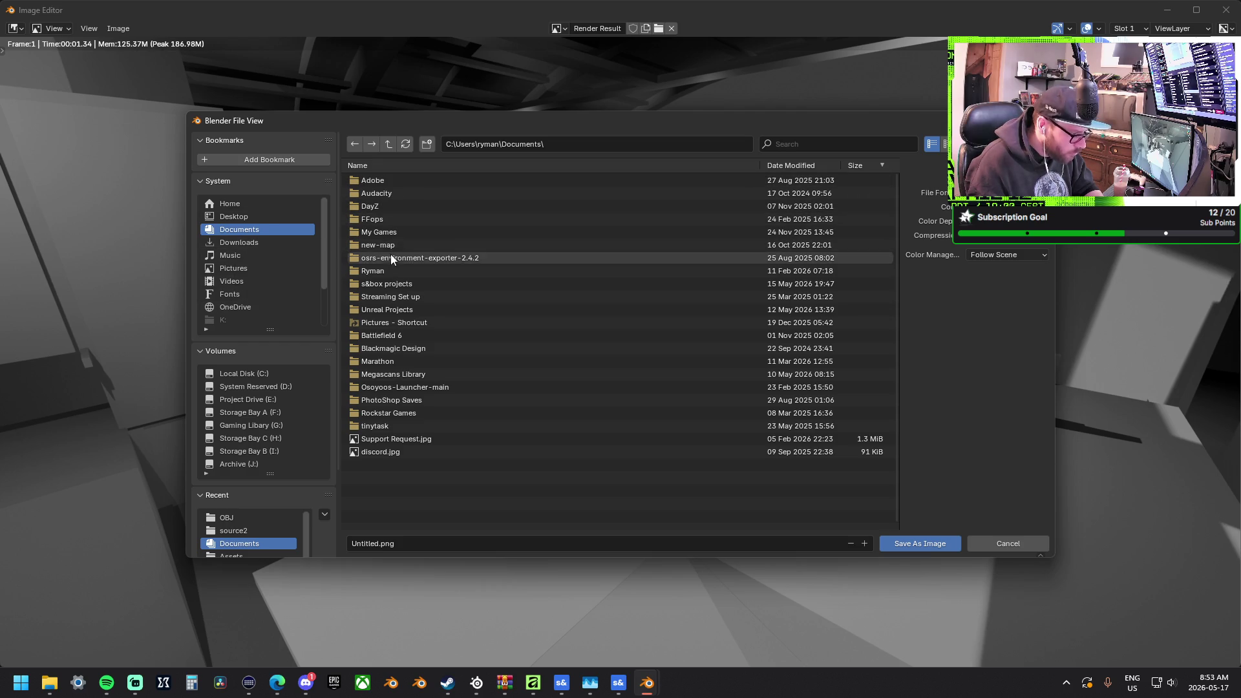
Reopen the save dialog and browse to the 03.Project_DeltaArena\Images folder
key("Escape")
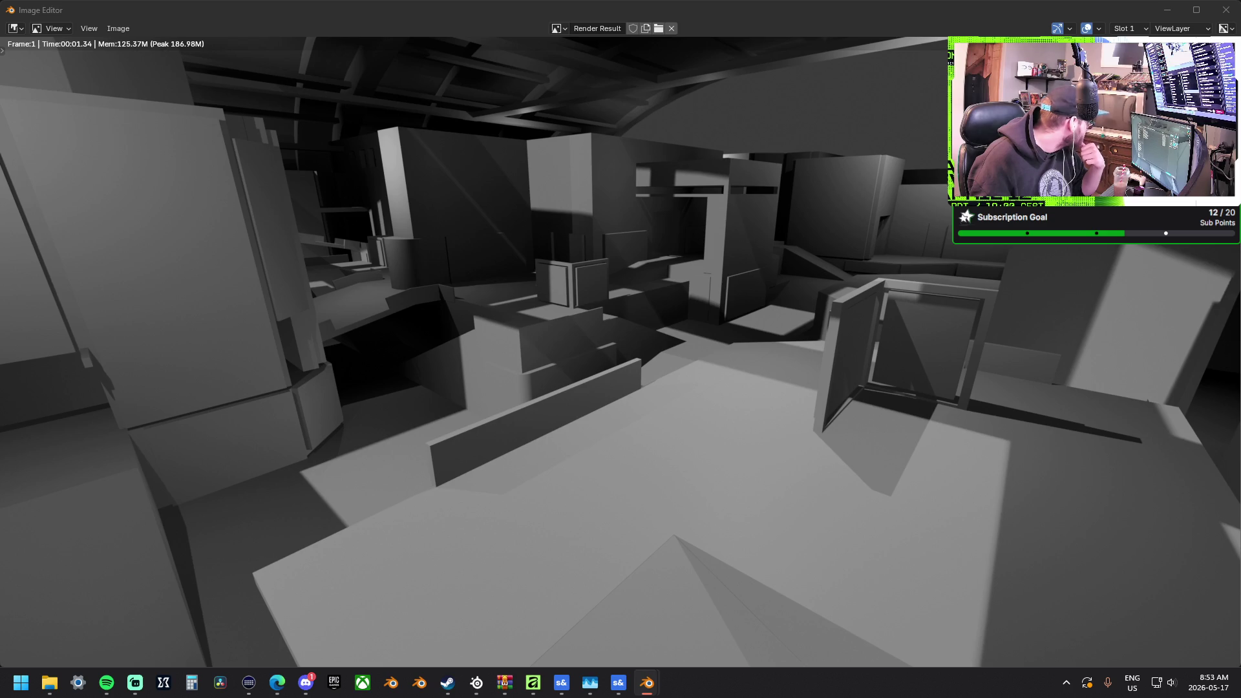
key("shift+alt+s")
left_click_drag(674, 242, 378, 123)
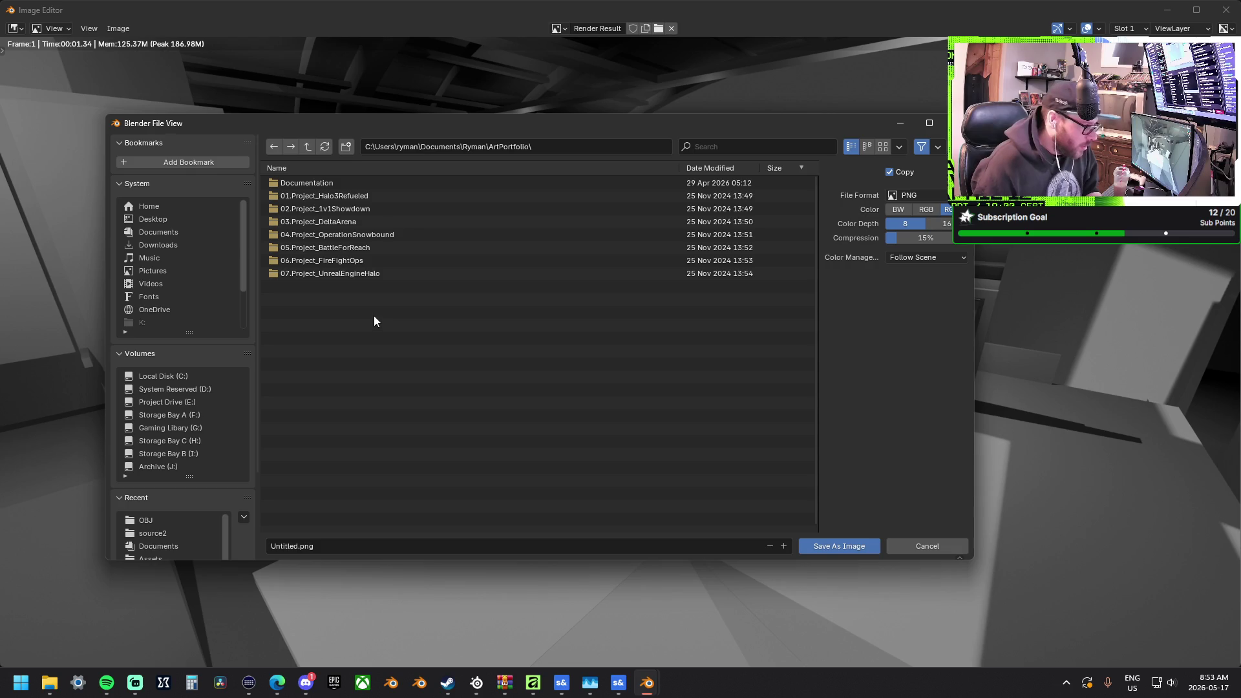
double_click(358, 221)
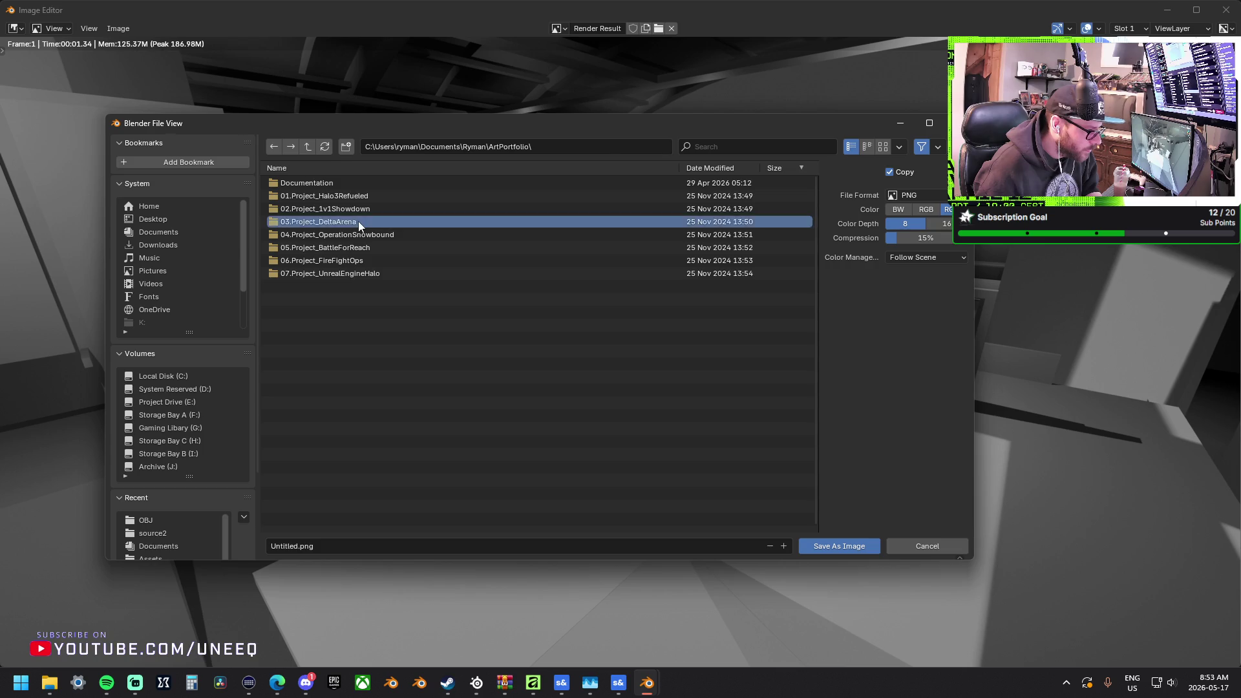
double_click(304, 196)
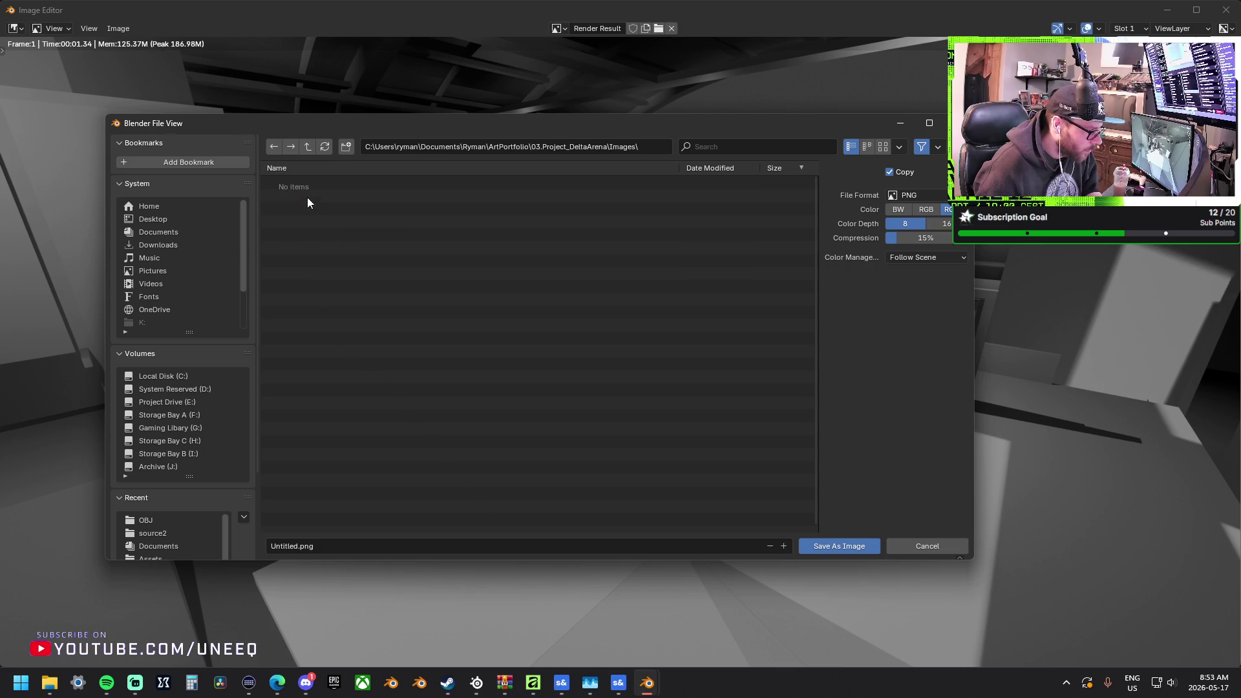
Create a ThePit folder with a Blockout subfolder inside Images and open it
left_click(346, 153)
type("ThePit")
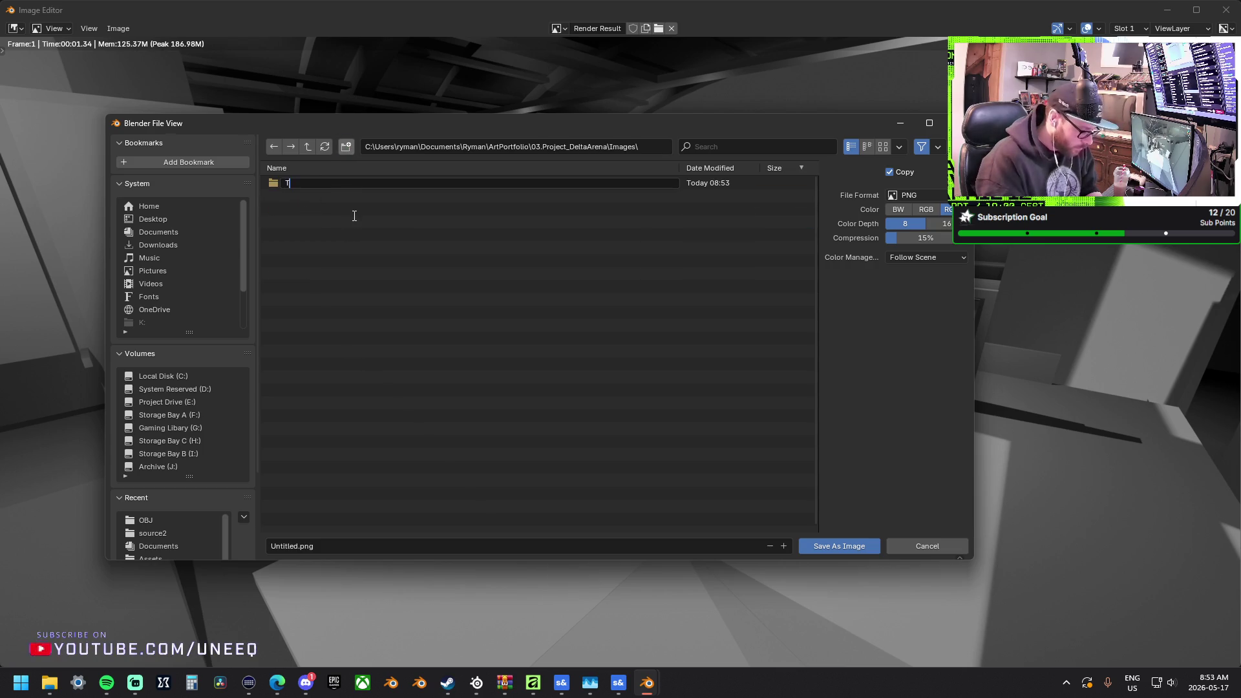
key("Return")
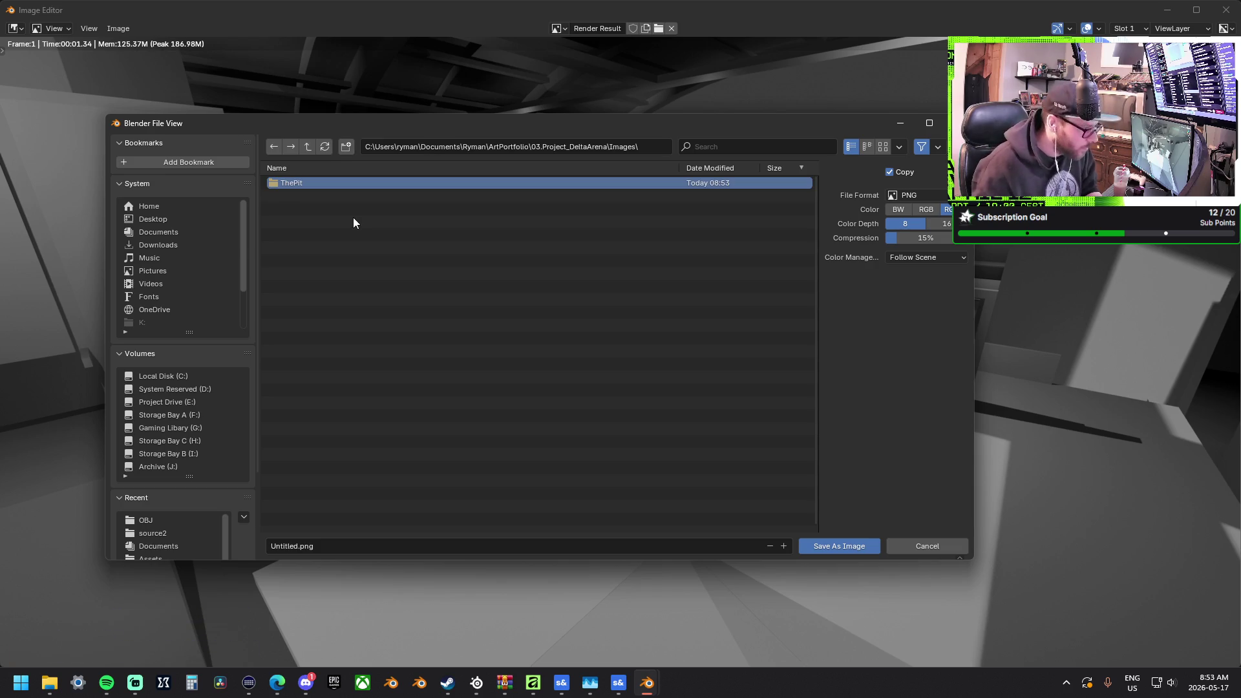
double_click(317, 185)
left_click(345, 151)
type("Blockout")
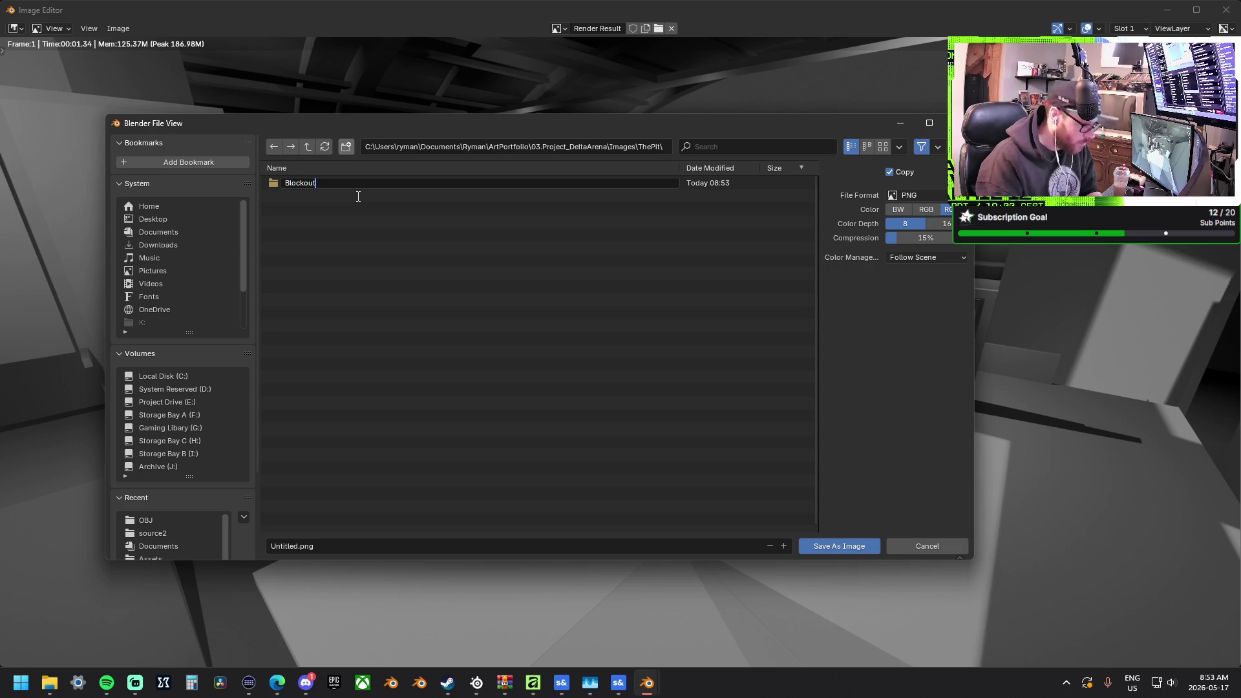
key("Return")
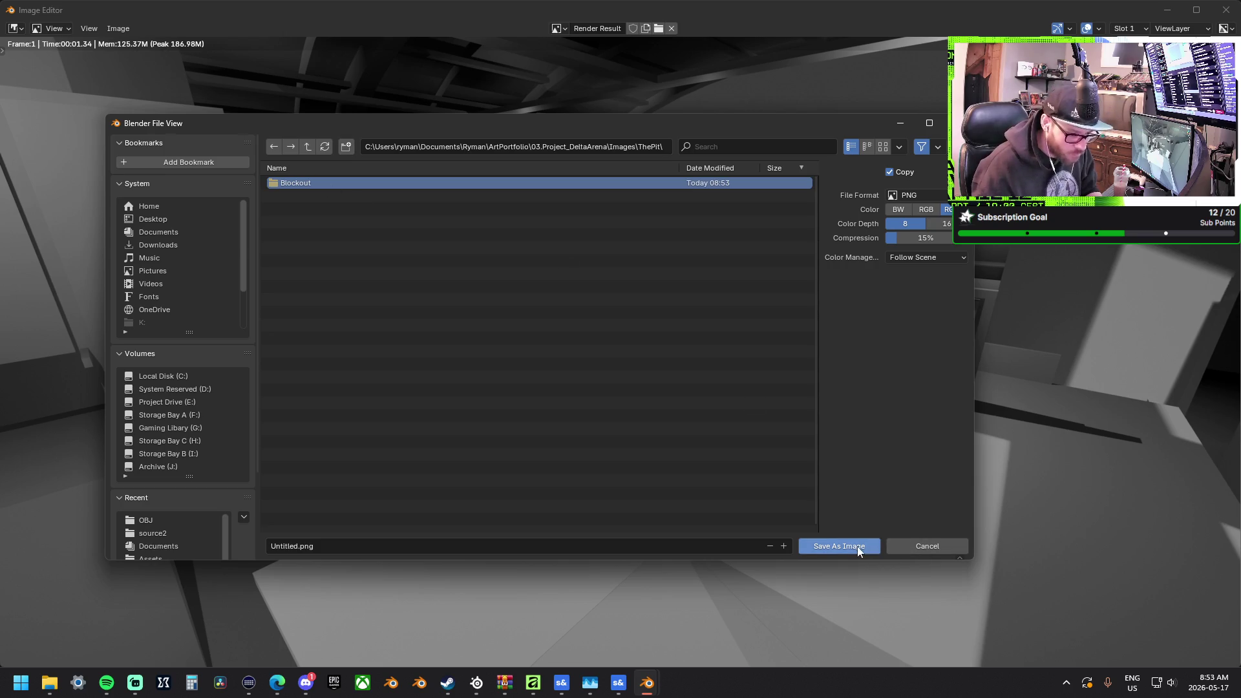
double_click(304, 183)
Save the render as Image_01.png in the Blockout folder
left_click(282, 546)
left_click(281, 546)
double_click(282, 546)
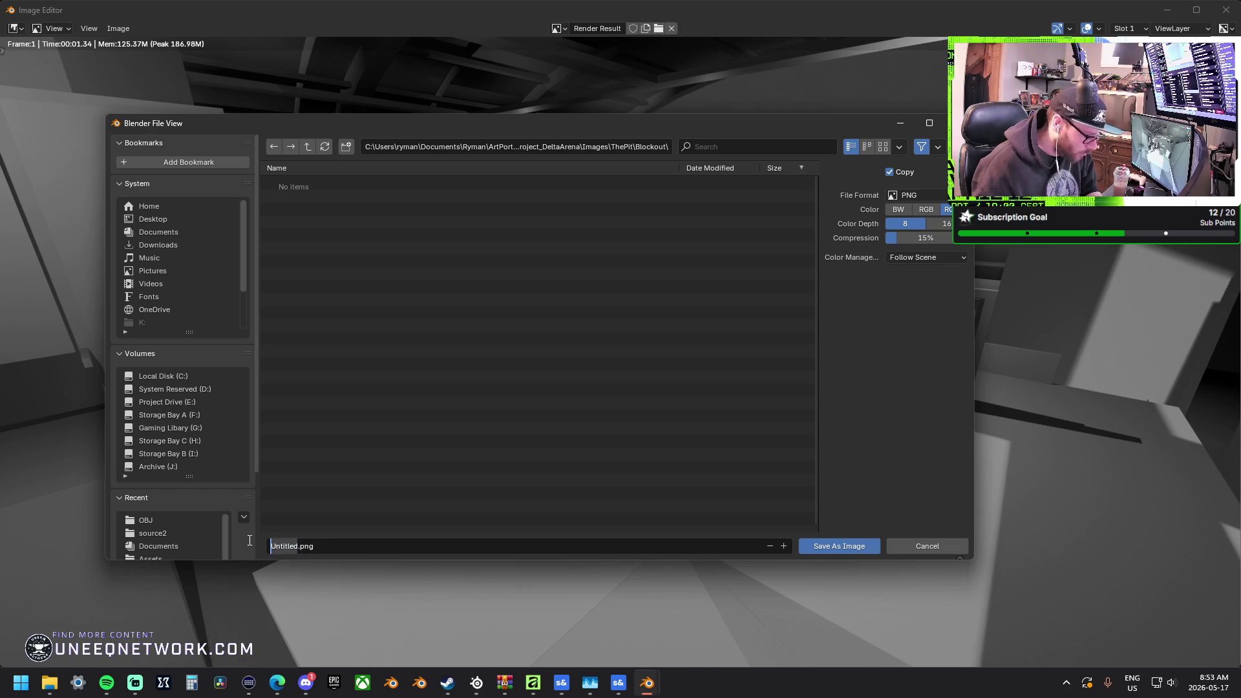
type("Image_01")
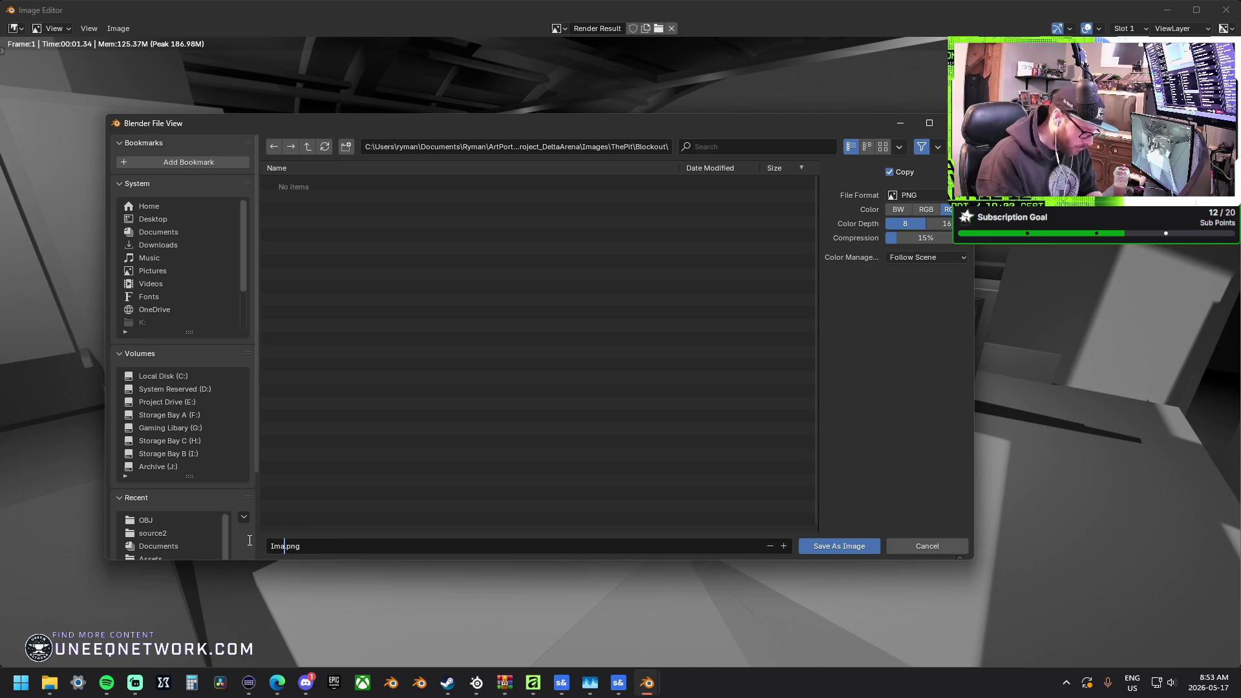
key("Return")
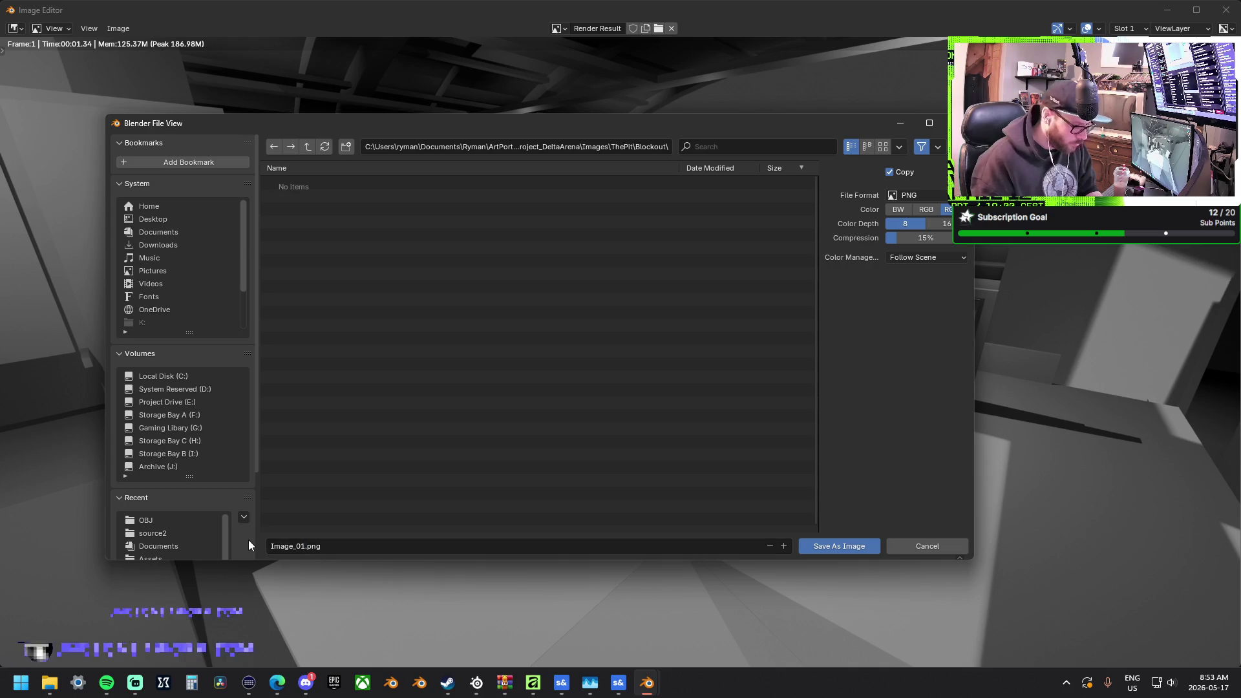
left_click(869, 546)
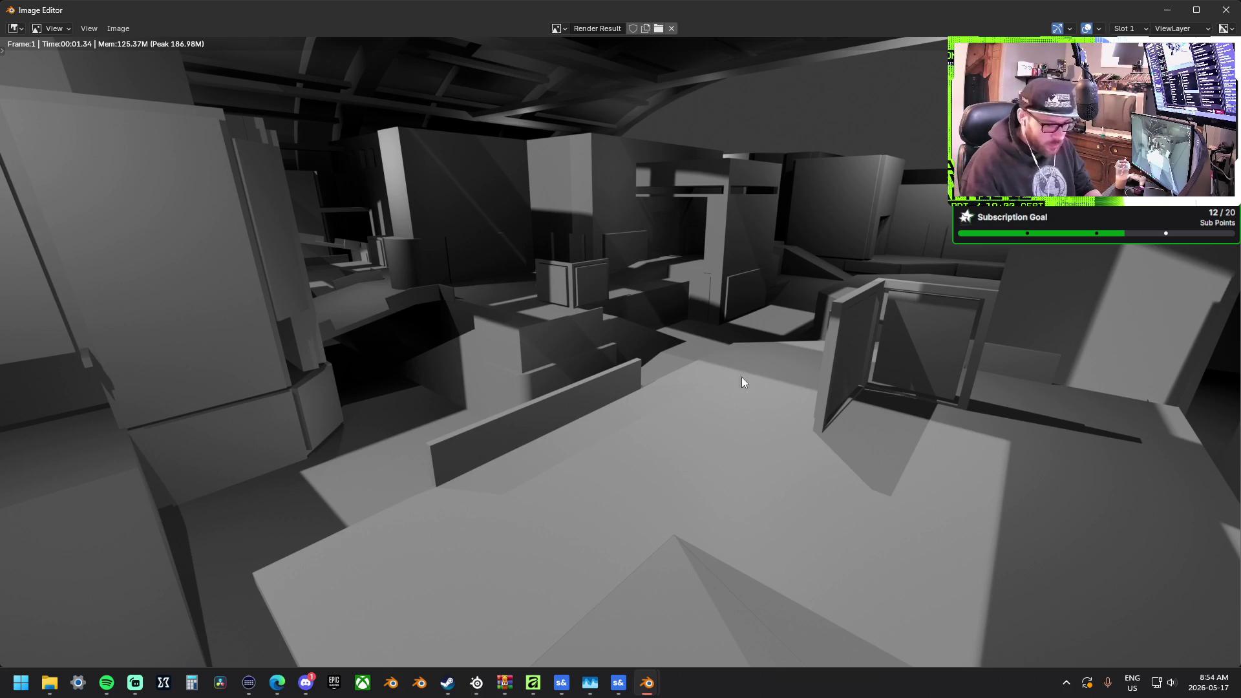
mouse_move(746, 359)
left_mouse_down()
mouse_move(738, 327)
mouse_move(676, 373)
left_mouse_up()
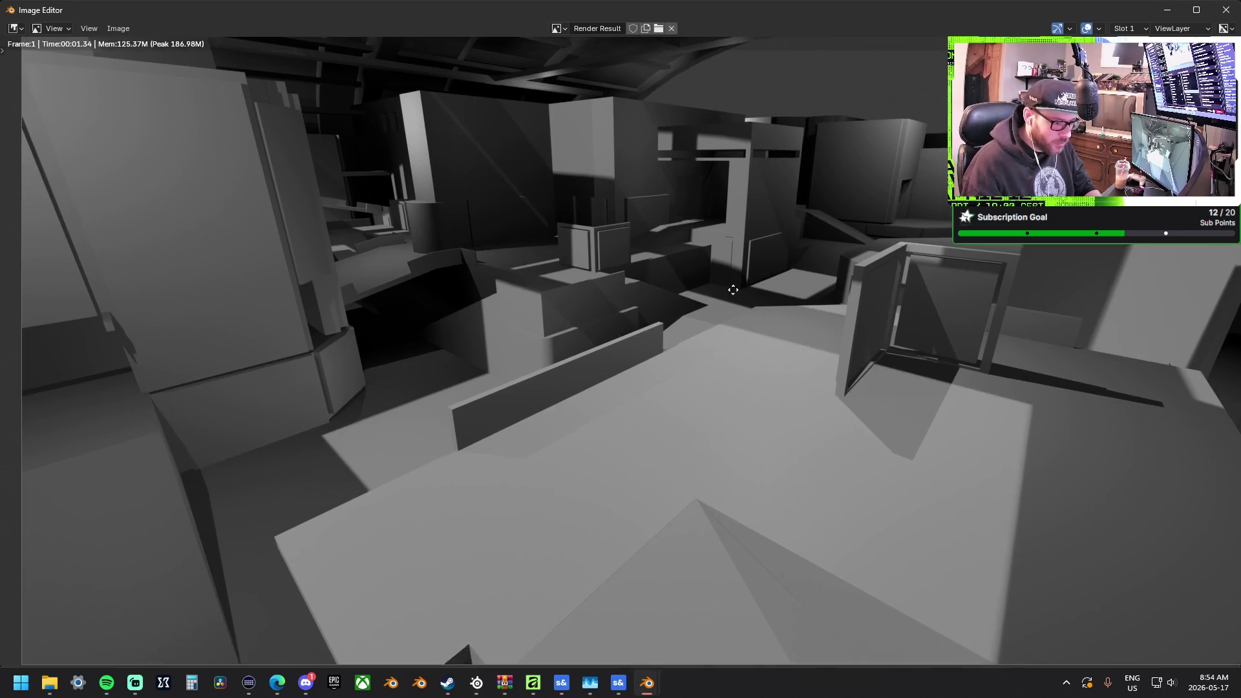
mouse_move(737, 285)
middle_mouse_down()
mouse_move(1003, 358)
mouse_move(611, 312)
mouse_move(675, 315)
middle_mouse_up()
scroll(610, 313, "down", 2)
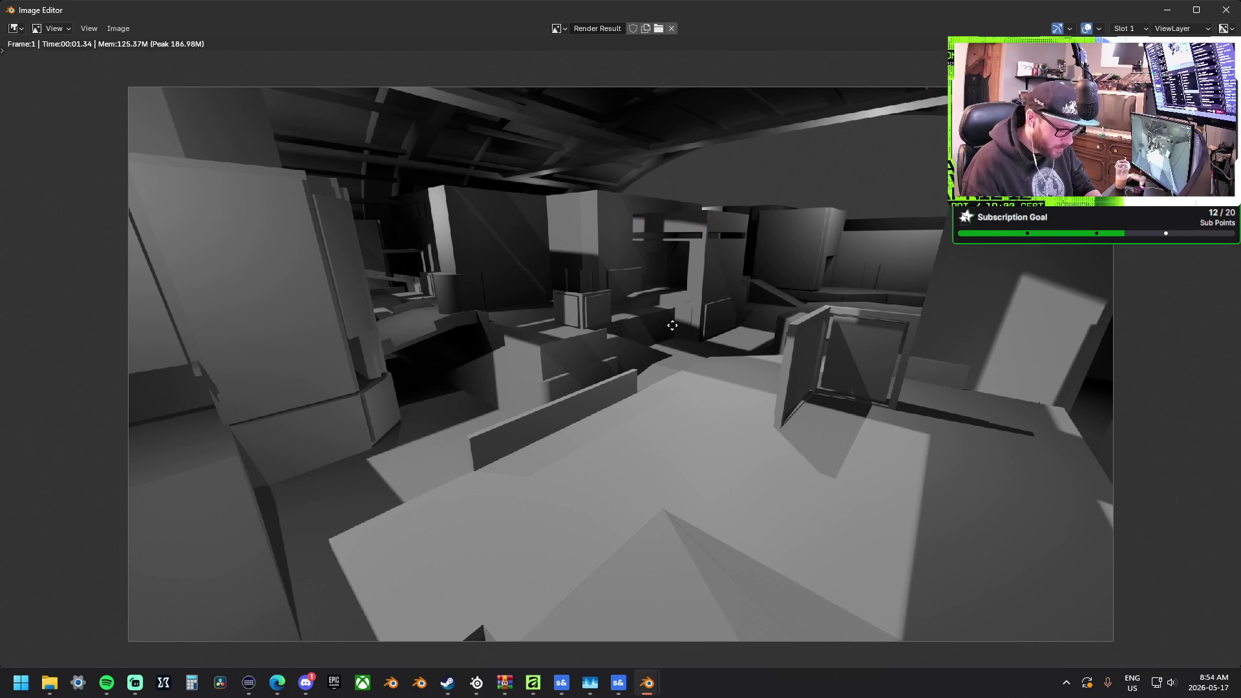
middle_click_drag(672, 325, 678, 320)
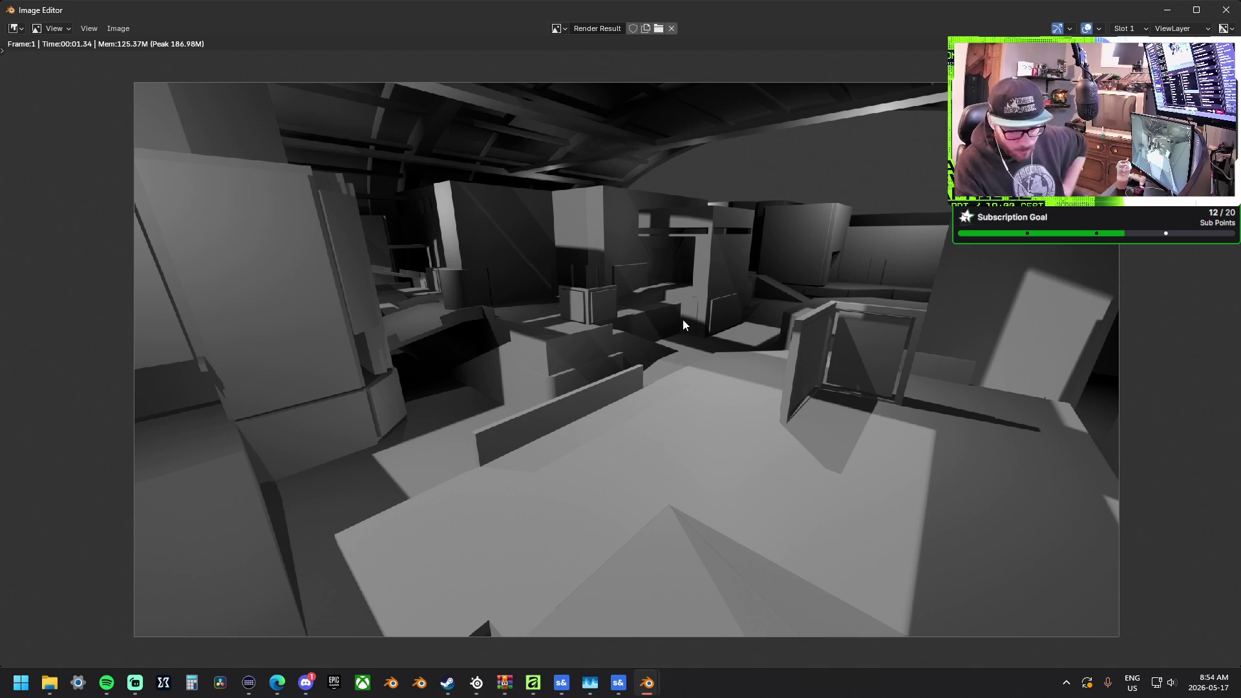
mouse_move(741, 278)
middle_mouse_down()
mouse_move(743, 300)
mouse_move(726, 255)
mouse_move(711, 269)
mouse_move(733, 291)
mouse_move(694, 284)
mouse_move(683, 315)
middle_mouse_up()
scroll(727, 255, "down", 1)
scroll(710, 305, "up", 1)
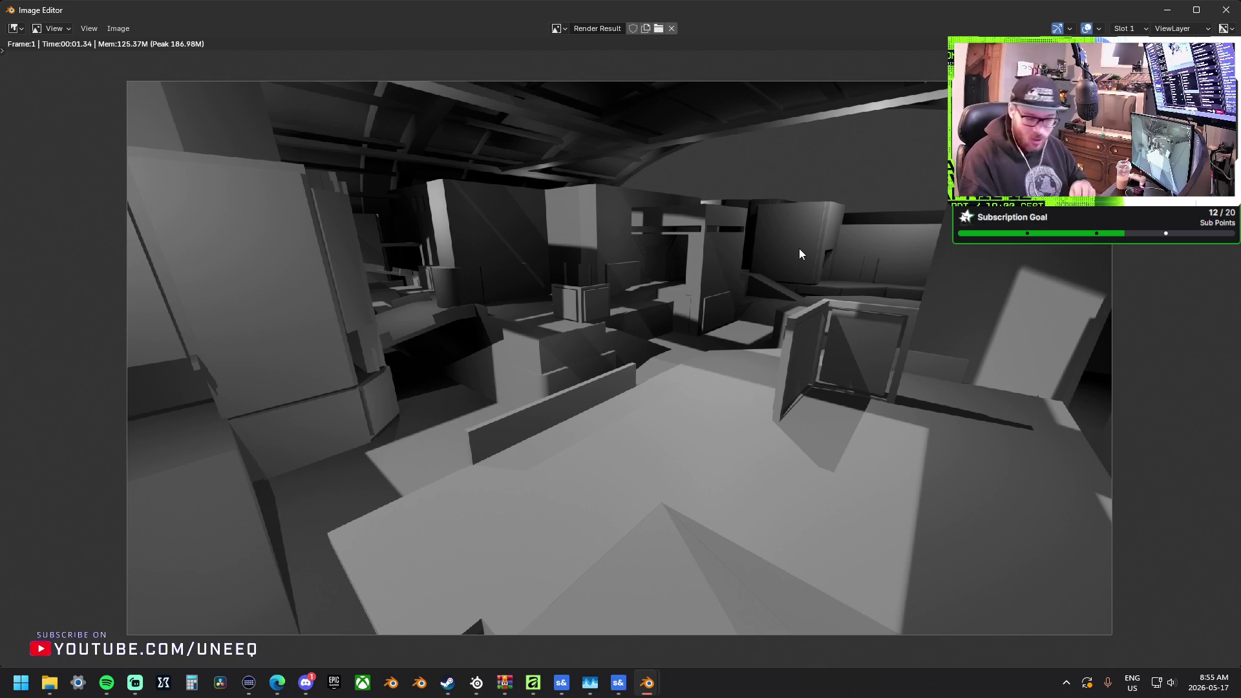
middle_click_drag(632, 290, 614, 274)
scroll(614, 274, "down", 2)
scroll(660, 297, "up", 1)
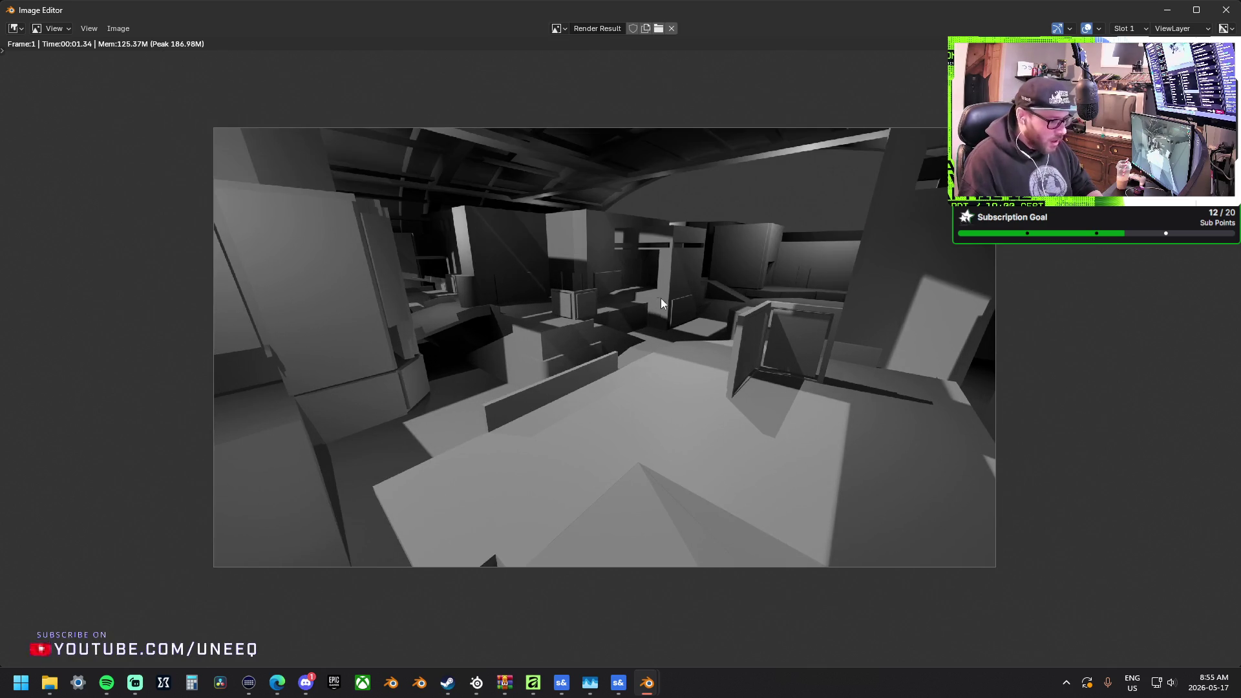
scroll(591, 293, "up", 1)
middle_click_drag(596, 294, 627, 304)
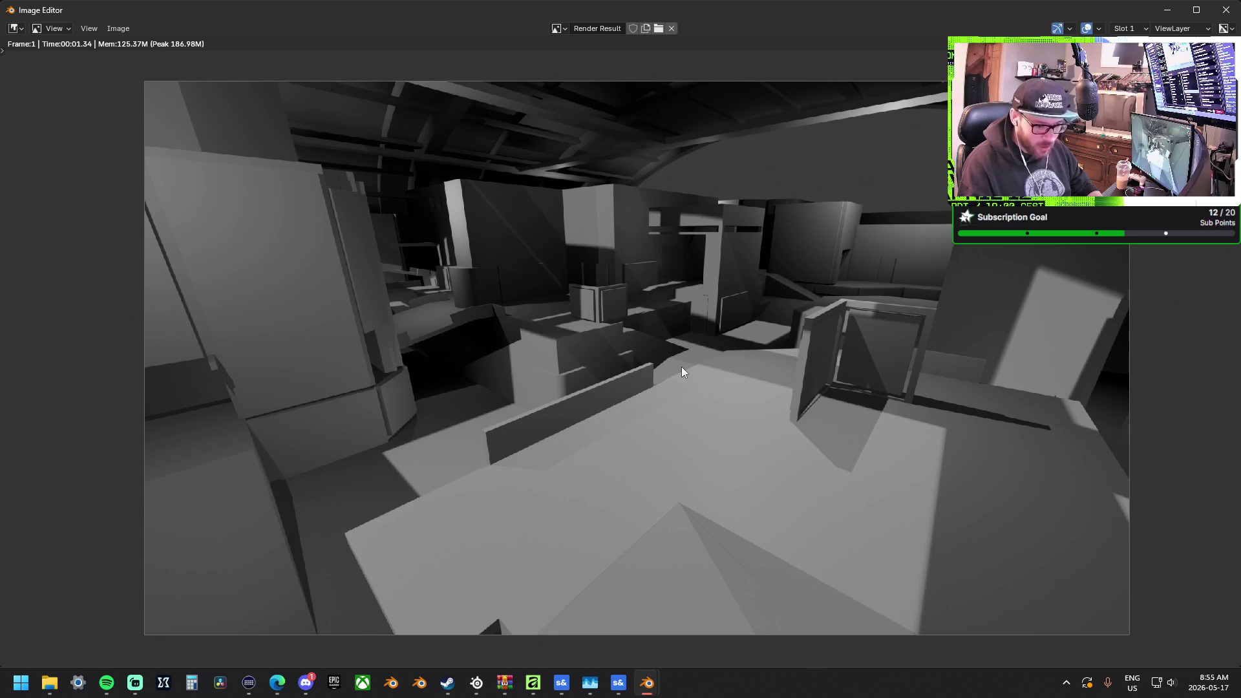
middle_click_drag(738, 307, 734, 298)
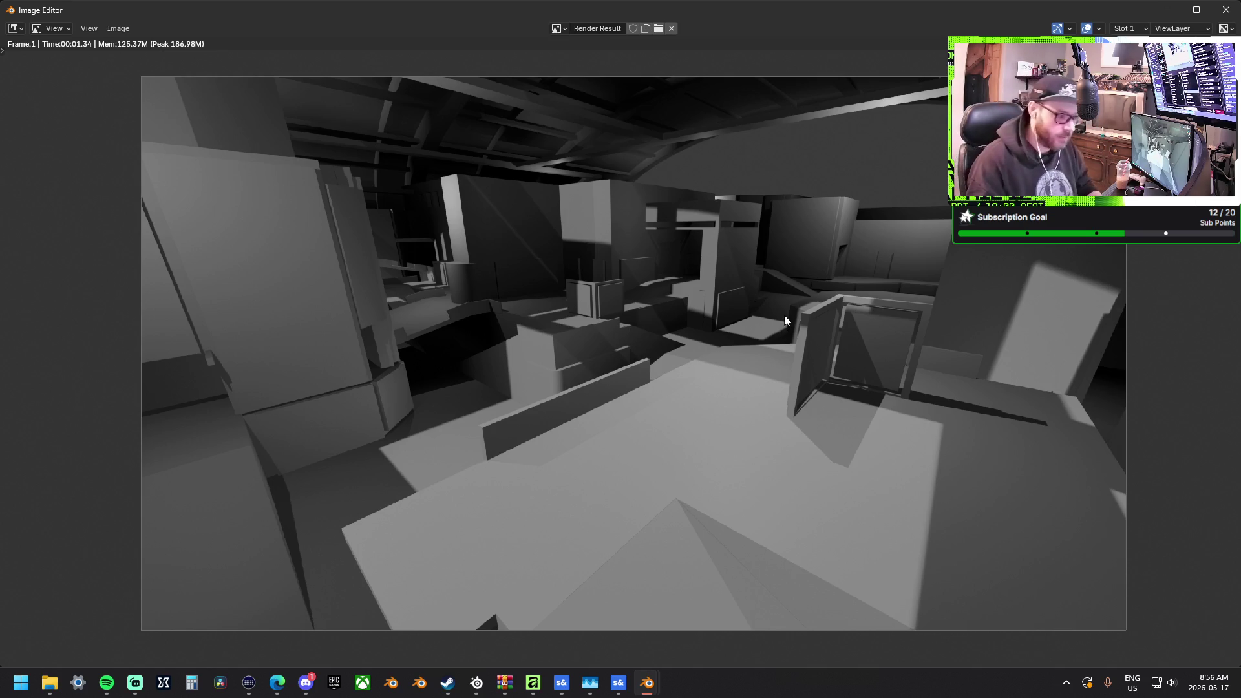
middle_click_drag(787, 296, 784, 290)
key("j")
key("j")
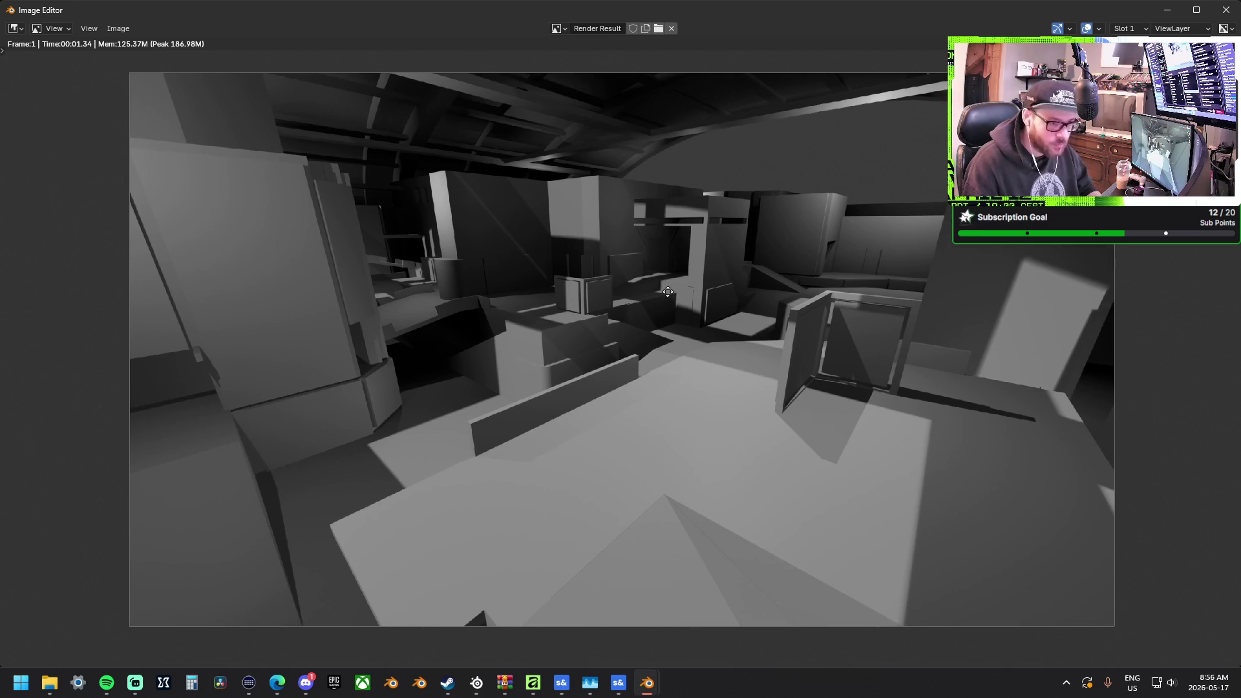
scroll(672, 293, "down", 1)
scroll(698, 342, "up", 1)
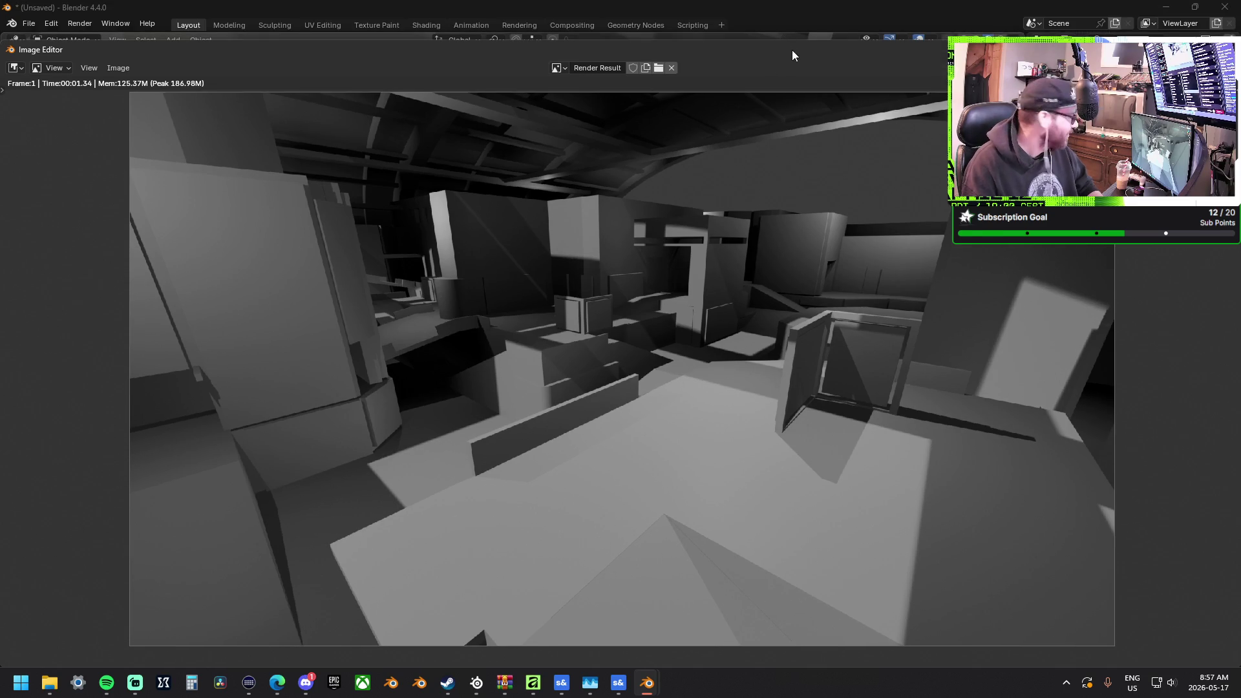
Close the render window, then move the camera along Y and X, down and to the right
key("Escape")
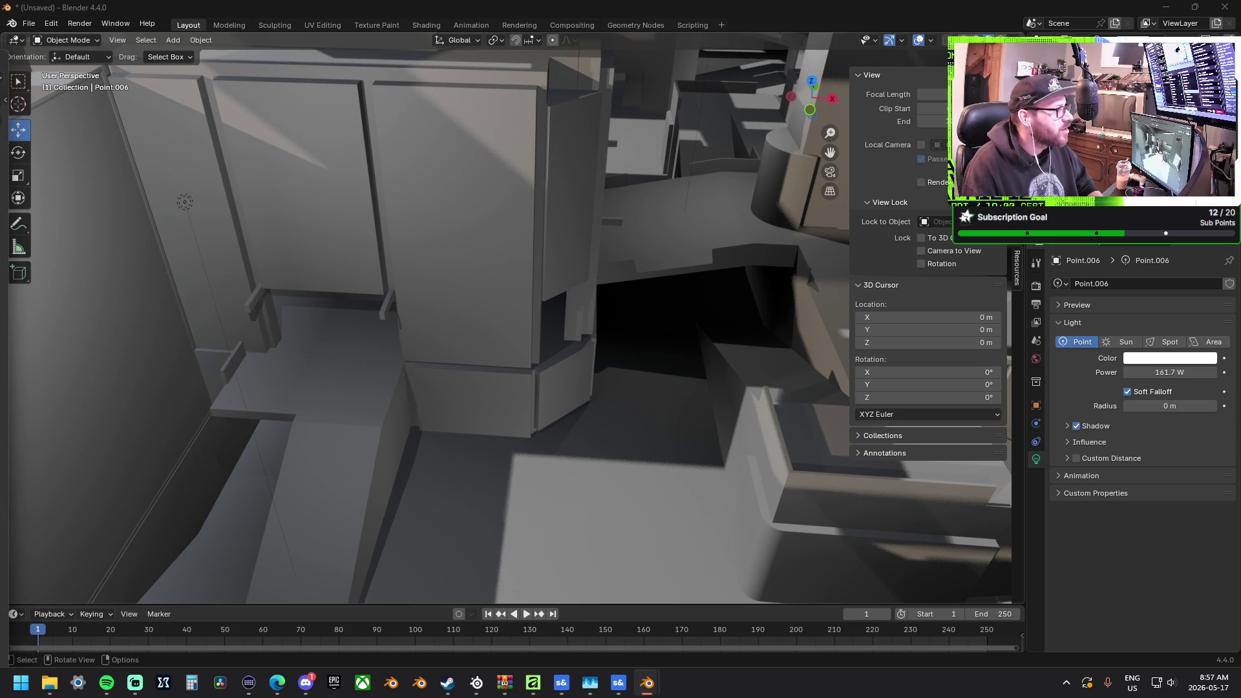
mouse_move(609, 264)
middle_mouse_down()
mouse_move(649, 273)
mouse_move(626, 271)
mouse_move(633, 262)
mouse_move(639, 358)
mouse_move(433, 373)
mouse_move(587, 356)
mouse_move(467, 252)
middle_mouse_up()
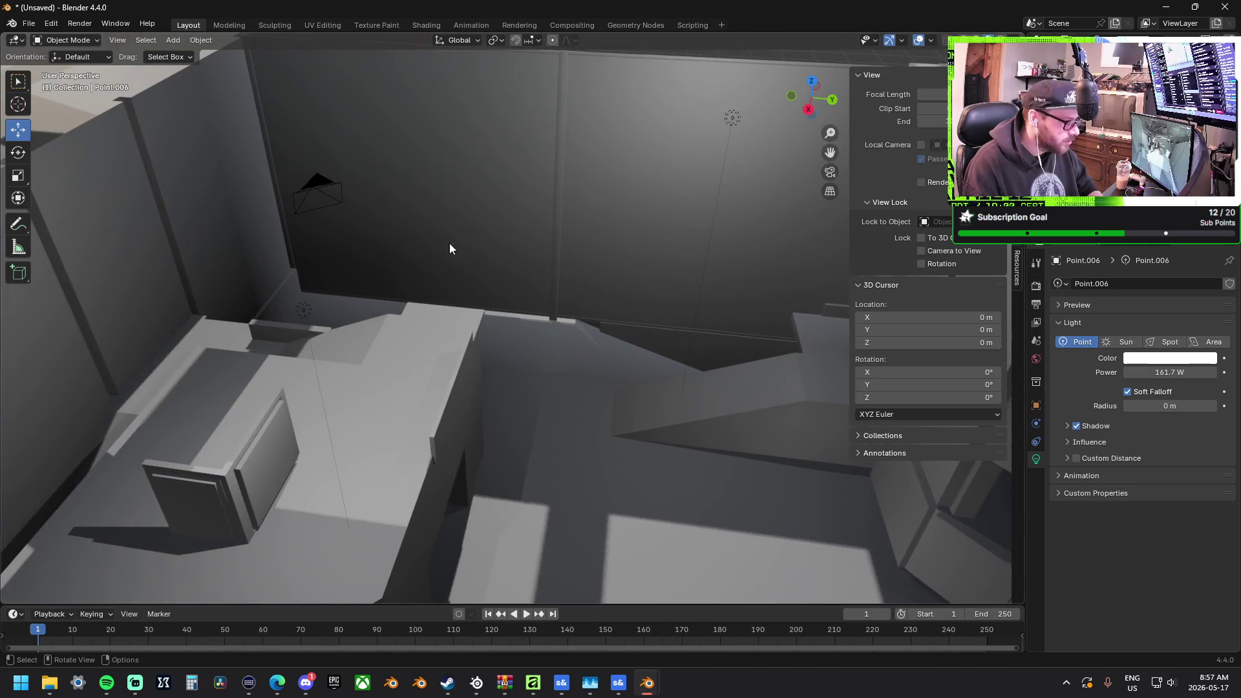
left_click(313, 180)
mouse_move(362, 194)
left_mouse_down()
mouse_move(708, 244)
mouse_move(684, 238)
left_mouse_up()
mouse_move(684, 238)
middle_mouse_down()
mouse_move(604, 274)
mouse_move(771, 288)
middle_mouse_up()
scroll(573, 335, "down", 10)
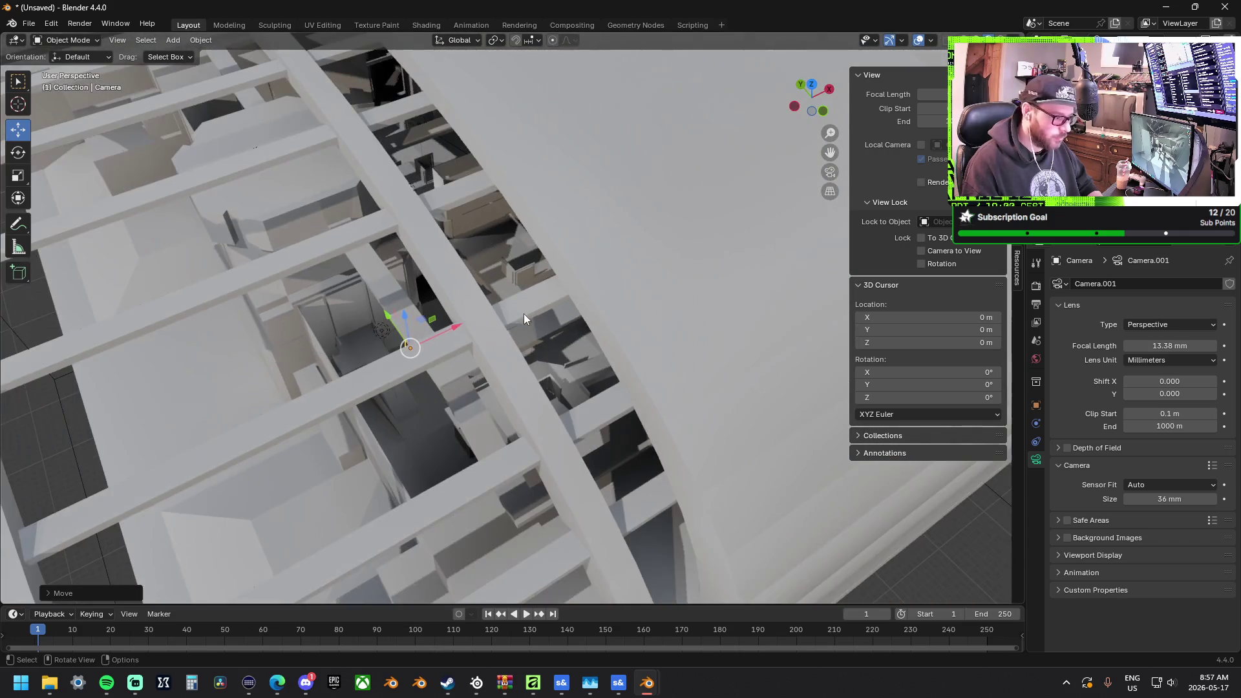
mouse_move(455, 332)
left_mouse_down()
mouse_move(472, 310)
mouse_move(795, 226)
left_mouse_up()
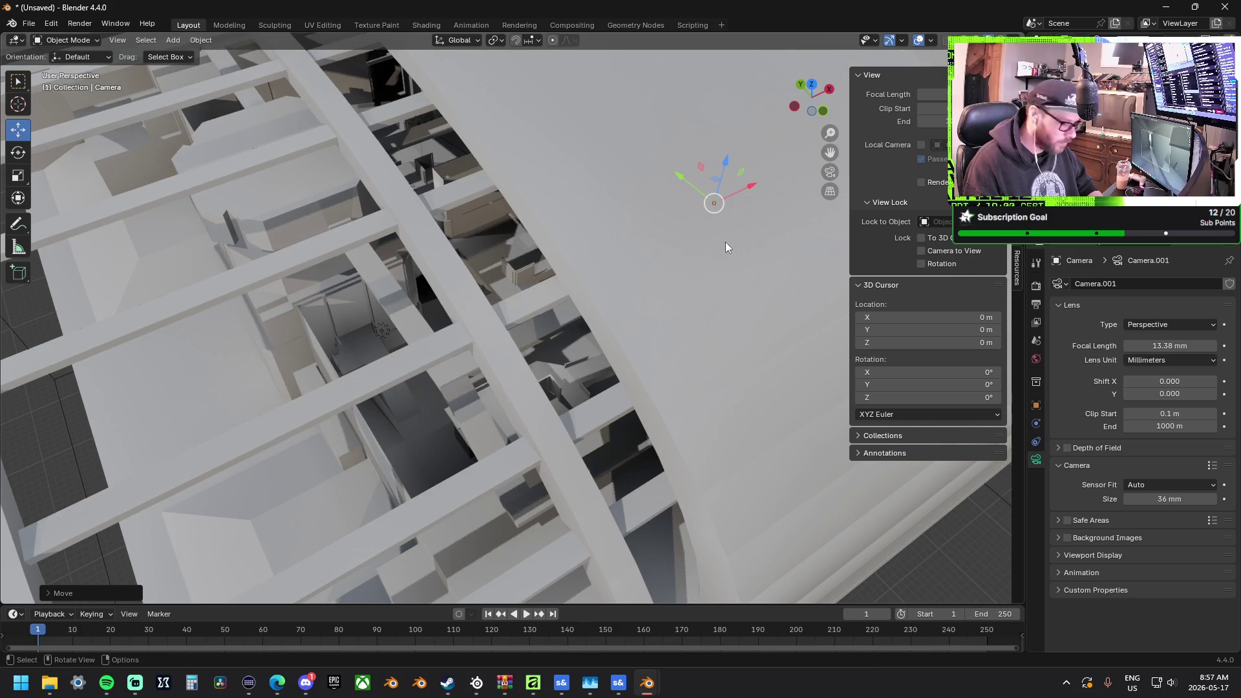
mouse_move(678, 187)
left_mouse_down()
mouse_move(711, 195)
mouse_move(727, 226)
left_mouse_up()
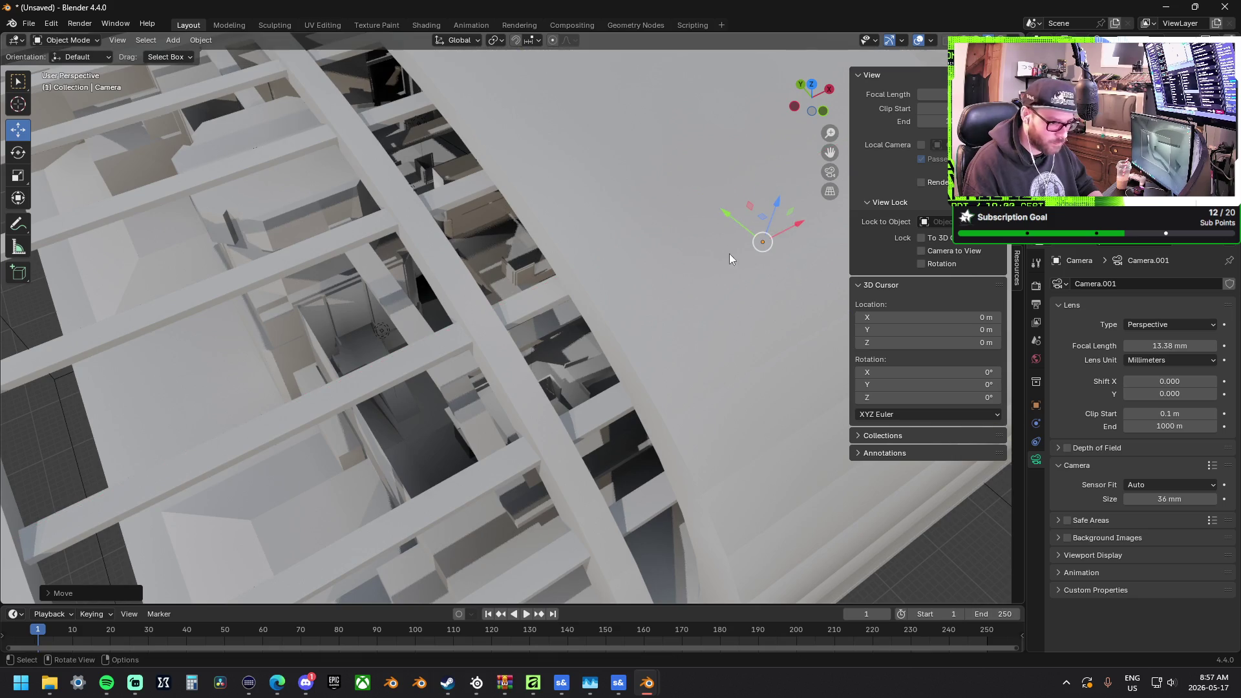
Rotate the camera about its vertical axis, then shift it up and right beside the curved wall
left_click(17, 153)
mouse_move(766, 281)
left_mouse_down()
mouse_move(825, 286)
mouse_move(847, 259)
left_mouse_up()
mouse_move(756, 252)
middle_mouse_down()
mouse_move(716, 287)
mouse_move(714, 252)
middle_mouse_up()
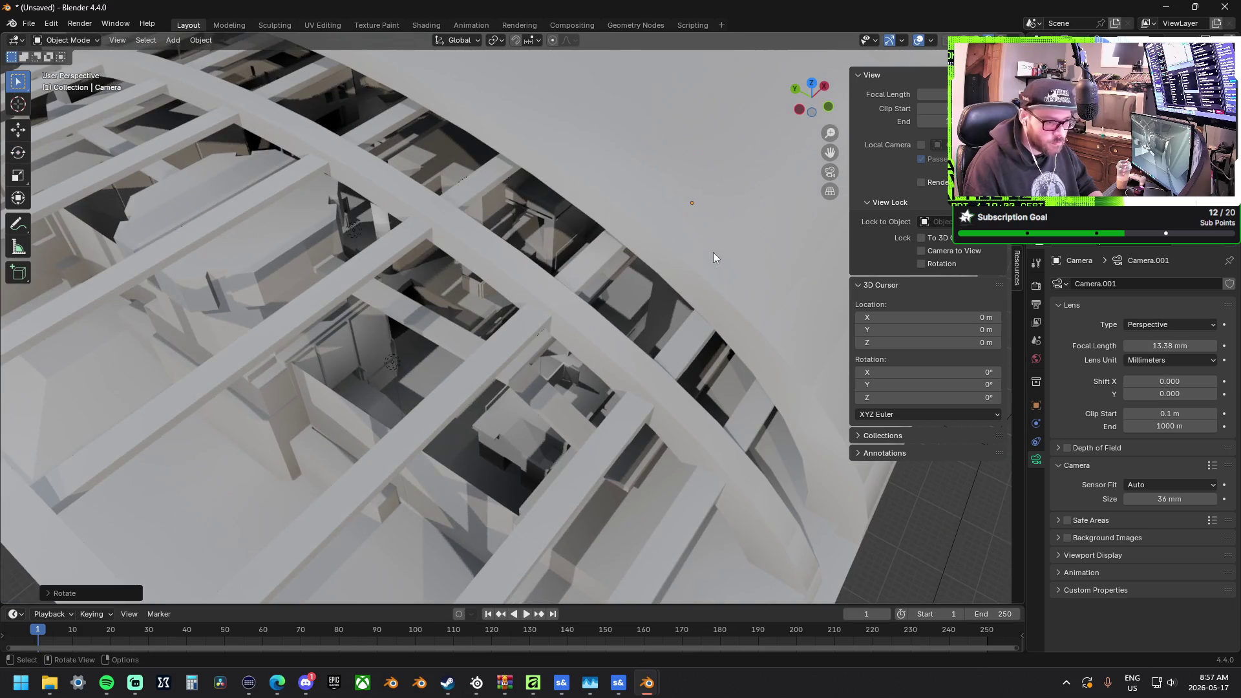
left_click(18, 130)
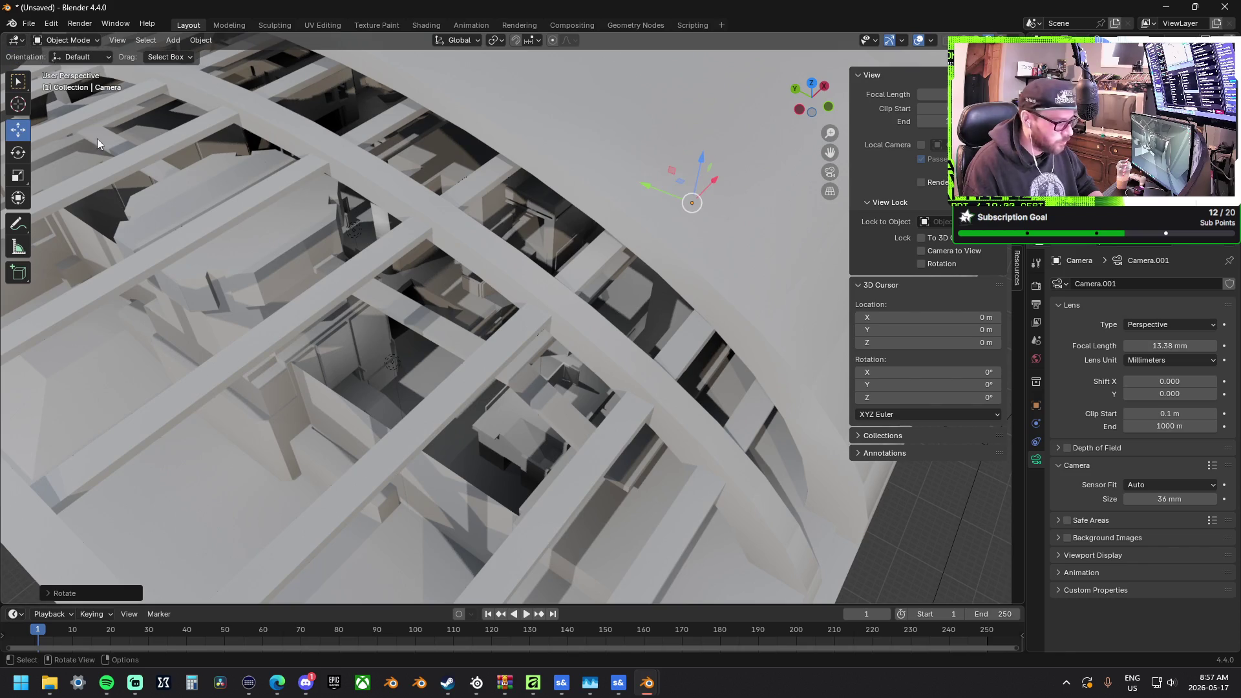
mouse_move(687, 188)
left_mouse_down()
mouse_move(729, 192)
mouse_move(683, 202)
mouse_move(758, 196)
left_mouse_up()
mouse_move(766, 191)
left_mouse_down()
mouse_move(781, 189)
mouse_move(770, 197)
left_mouse_up()
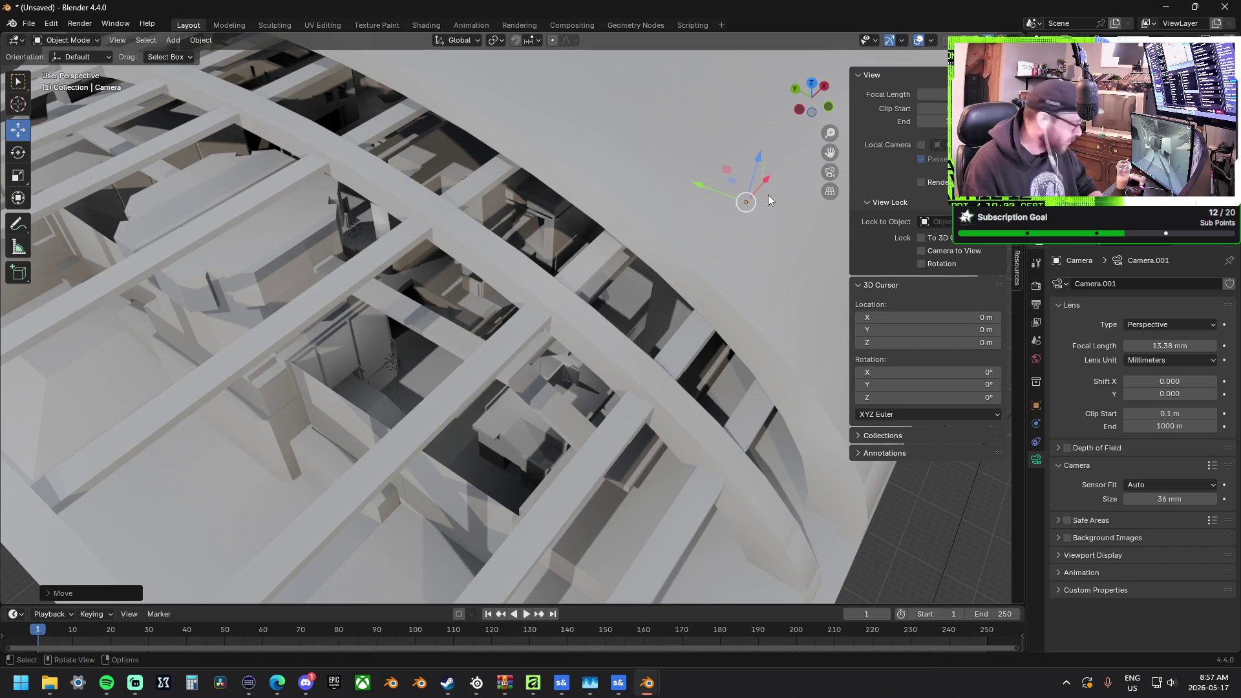
mouse_move(720, 205)
middle_mouse_down()
mouse_move(673, 207)
mouse_move(667, 263)
mouse_move(483, 280)
mouse_move(597, 309)
middle_mouse_up()
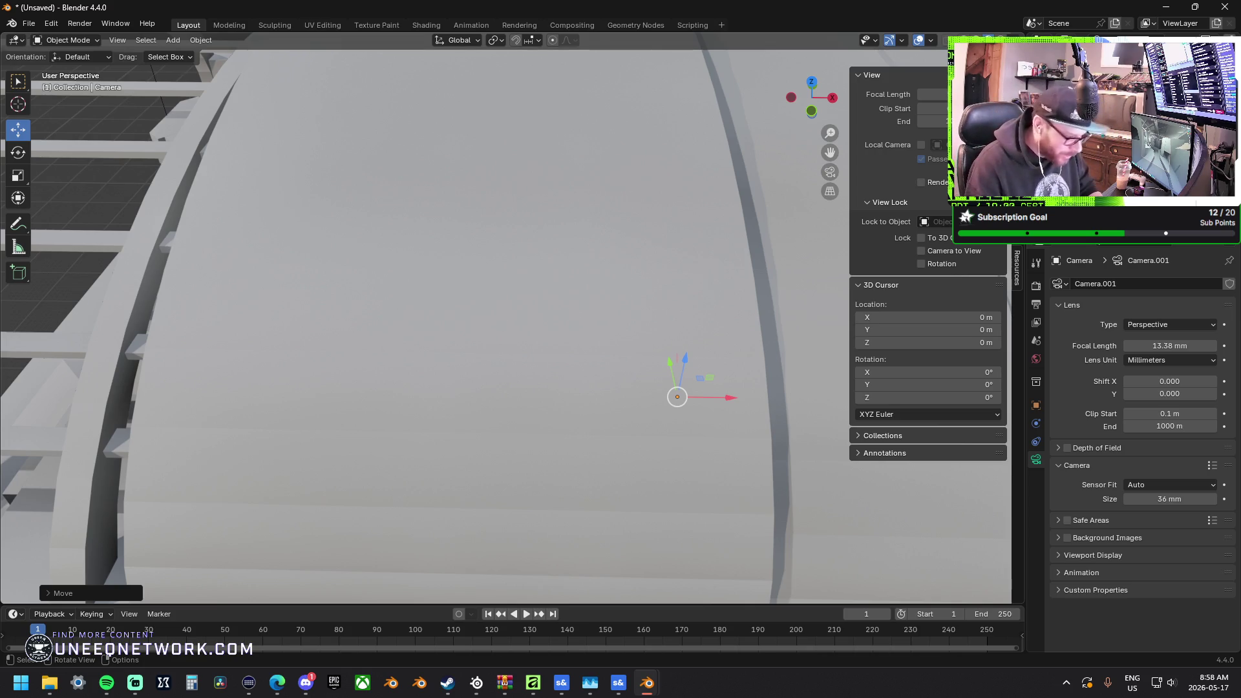
key("r")
right_click(589, 349)
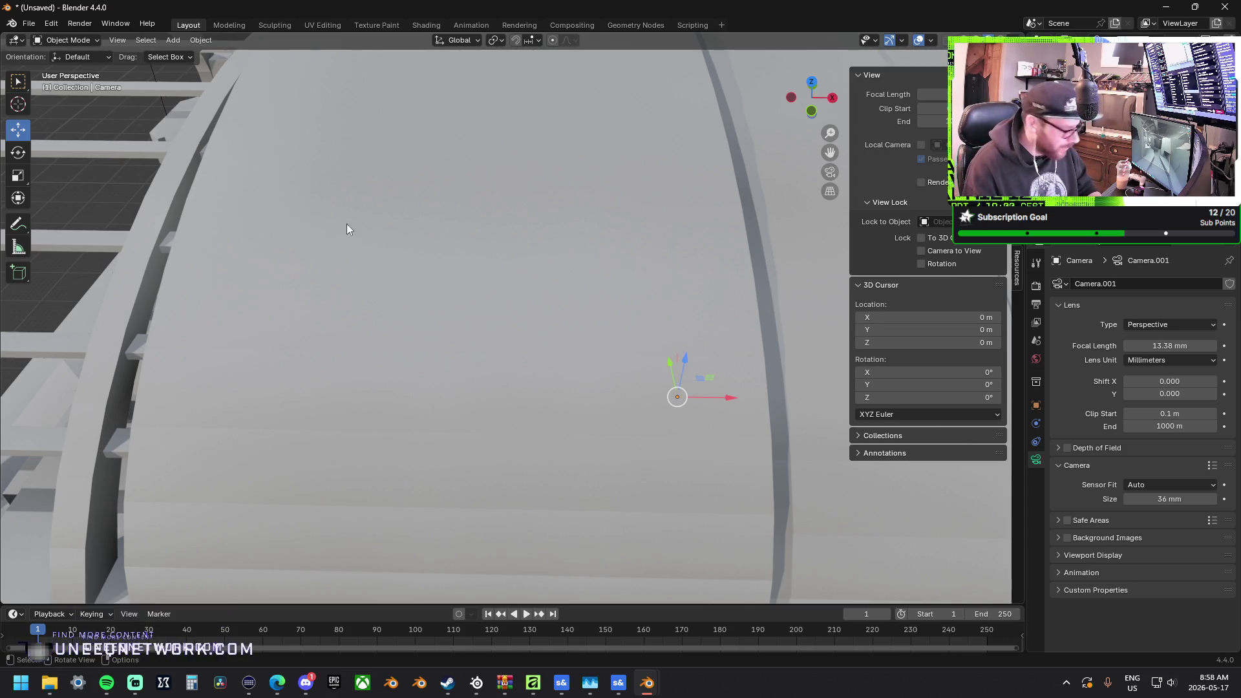
left_click(18, 152)
left_click(18, 175)
left_click(18, 130)
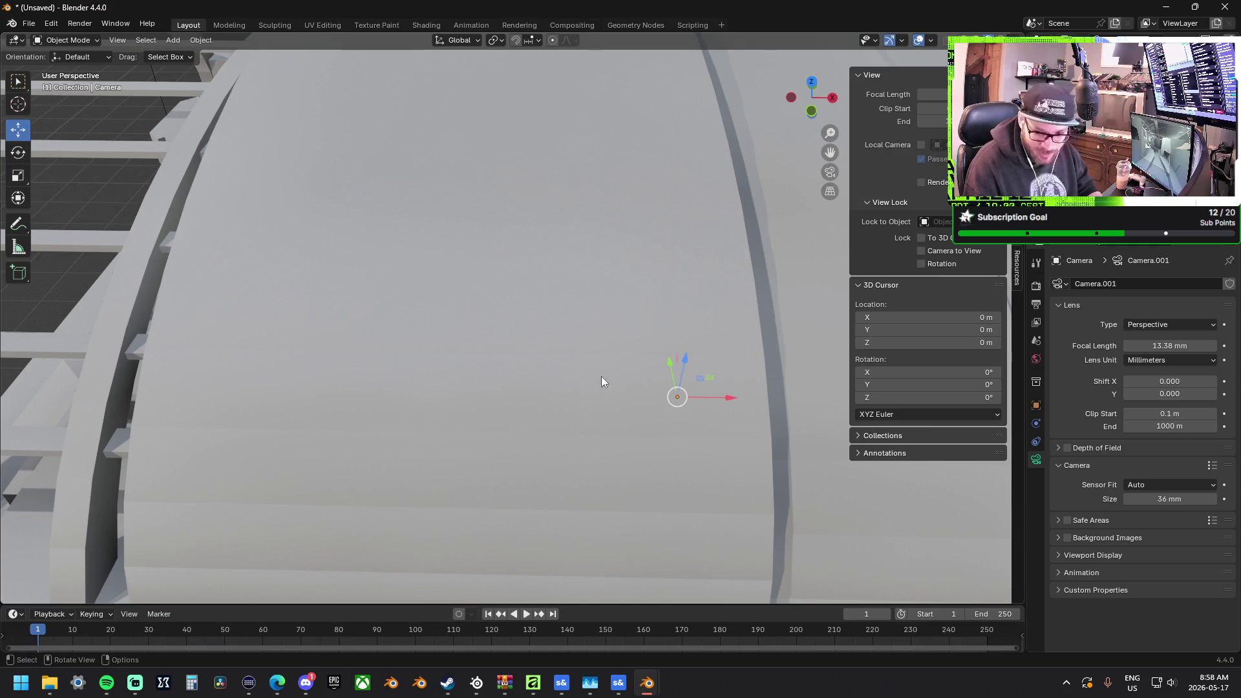
middle_click_drag(680, 464, 844, 435)
mouse_move(542, 318)
middle_mouse_down()
mouse_move(472, 305)
mouse_move(576, 313)
mouse_move(467, 311)
mouse_move(569, 318)
mouse_move(561, 335)
mouse_move(511, 340)
mouse_move(572, 329)
mouse_move(681, 345)
mouse_move(703, 417)
mouse_move(642, 315)
mouse_move(413, 271)
mouse_move(471, 290)
mouse_move(423, 279)
mouse_move(340, 243)
mouse_move(492, 360)
mouse_move(471, 360)
mouse_move(502, 358)
middle_mouse_up()
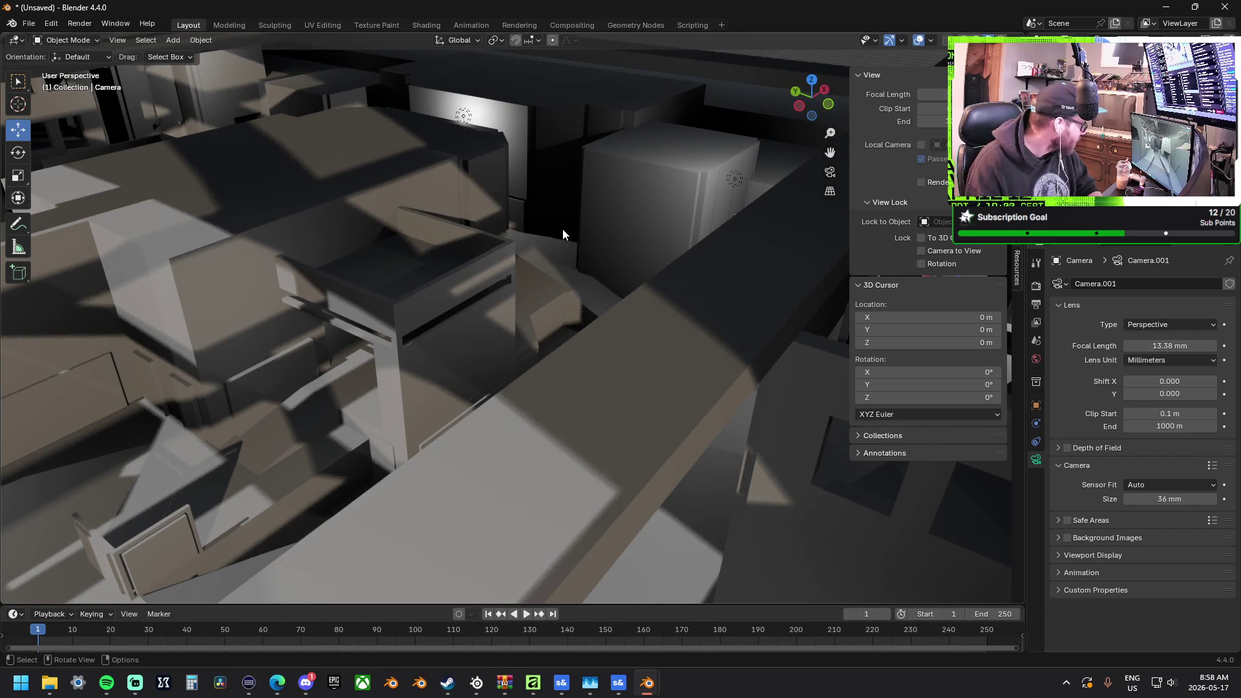
scroll(530, 201, "down", 2)
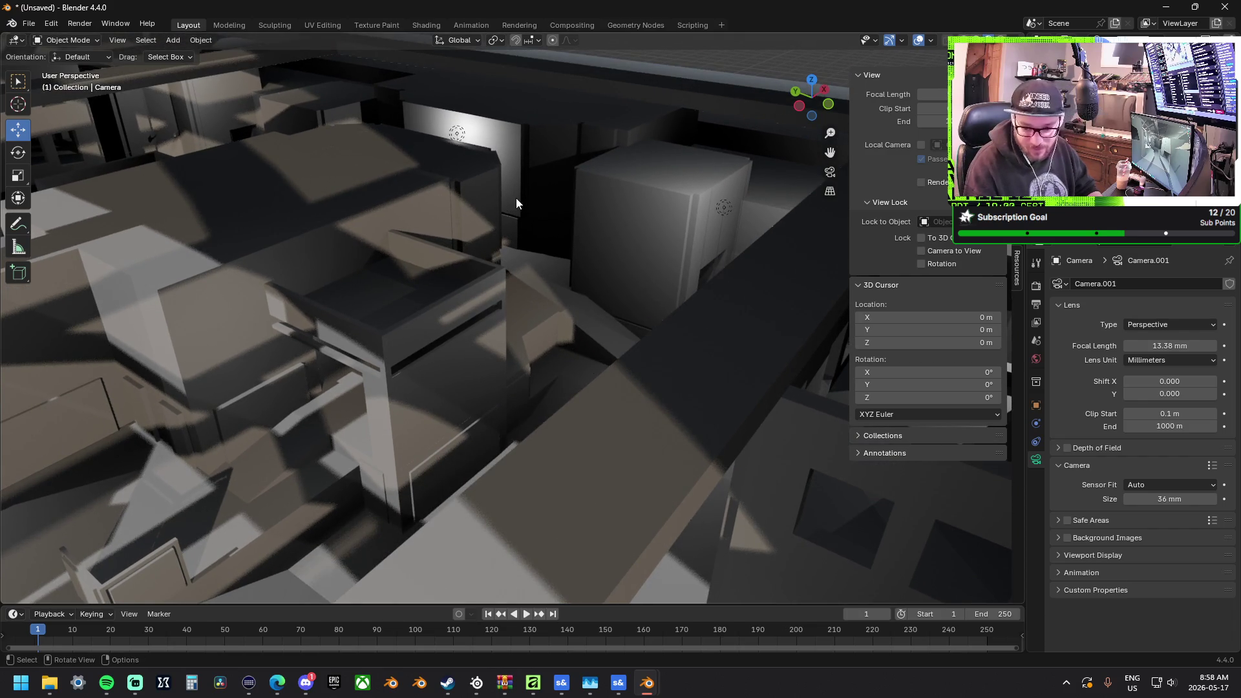
left_click(457, 134)
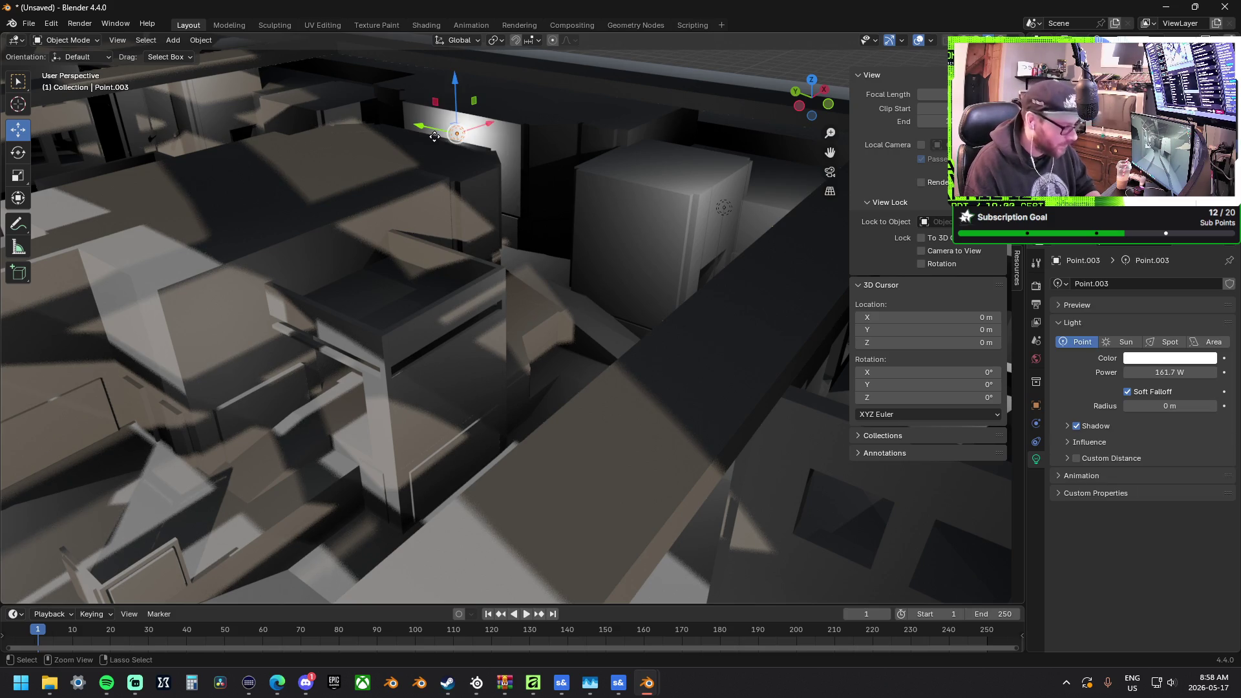
Paste a copy of Point.003, shift it along Y, then raise it along Z above the walls
key("ctrl+c")
key("ctrl+v")
key("g")
key("y")
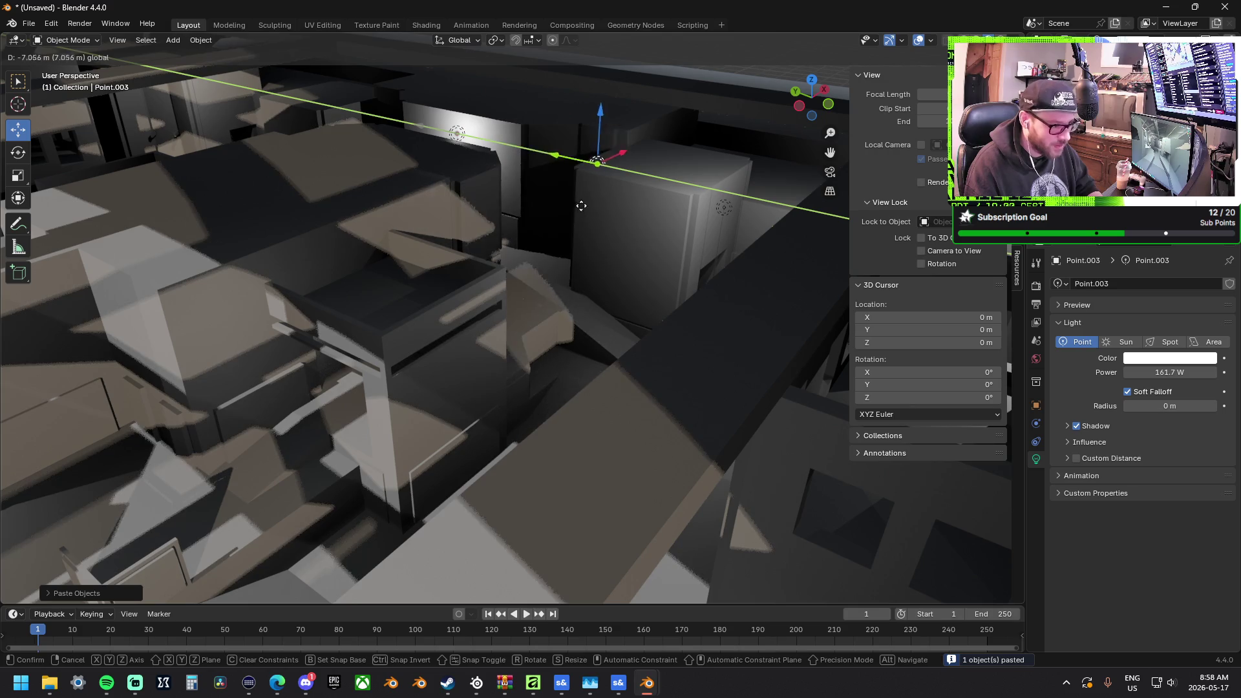
left_click(643, 179)
key("g")
key("x")
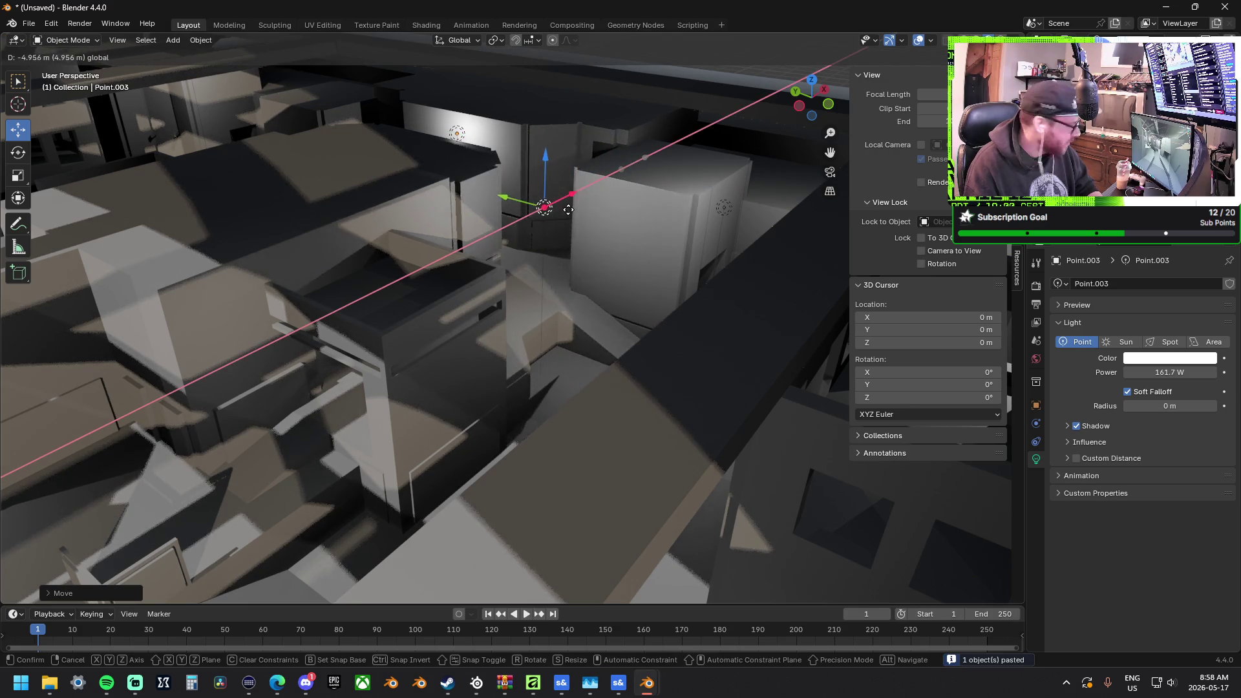
key("y")
key("z")
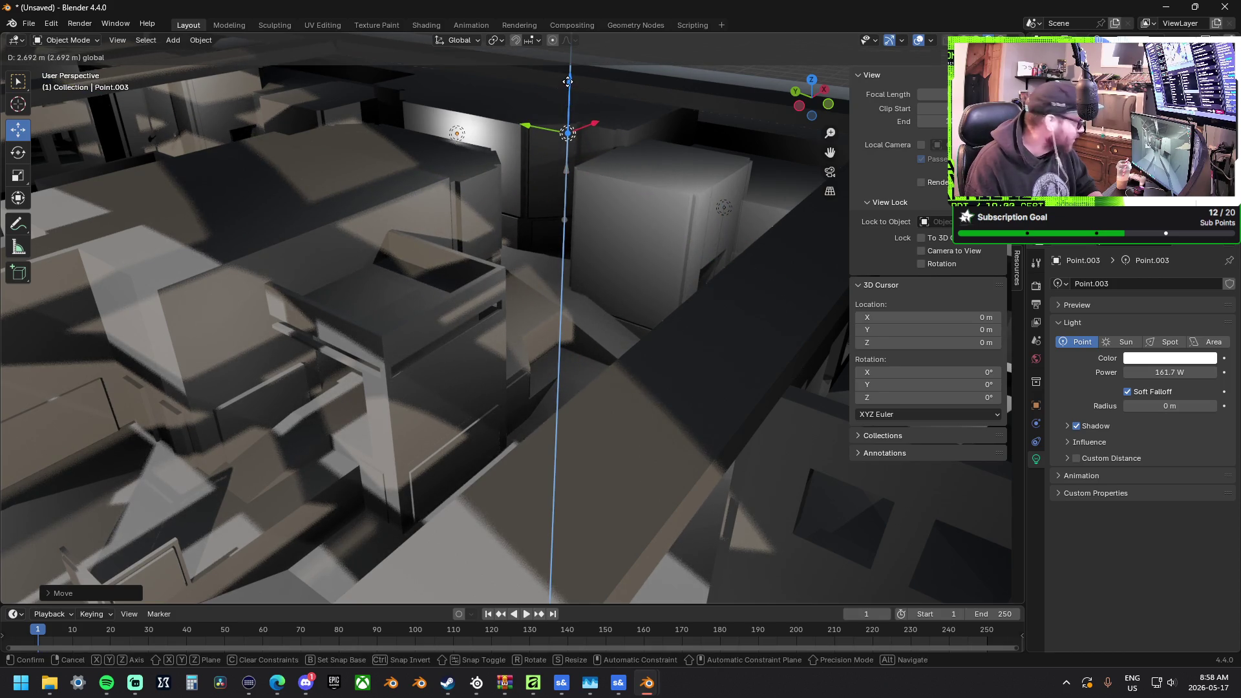
left_click(567, 81)
Bring up the ThePit › Blockout folder holding renders Image_01 and Image_02
mouse_move(580, 194)
middle_mouse_down()
mouse_move(529, 203)
mouse_move(653, 255)
mouse_move(406, 276)
mouse_move(460, 289)
mouse_move(359, 267)
mouse_move(484, 239)
mouse_move(638, 301)
mouse_move(371, 202)
mouse_move(396, 247)
mouse_move(498, 285)
mouse_move(492, 306)
mouse_move(455, 298)
mouse_move(469, 289)
middle_mouse_up()
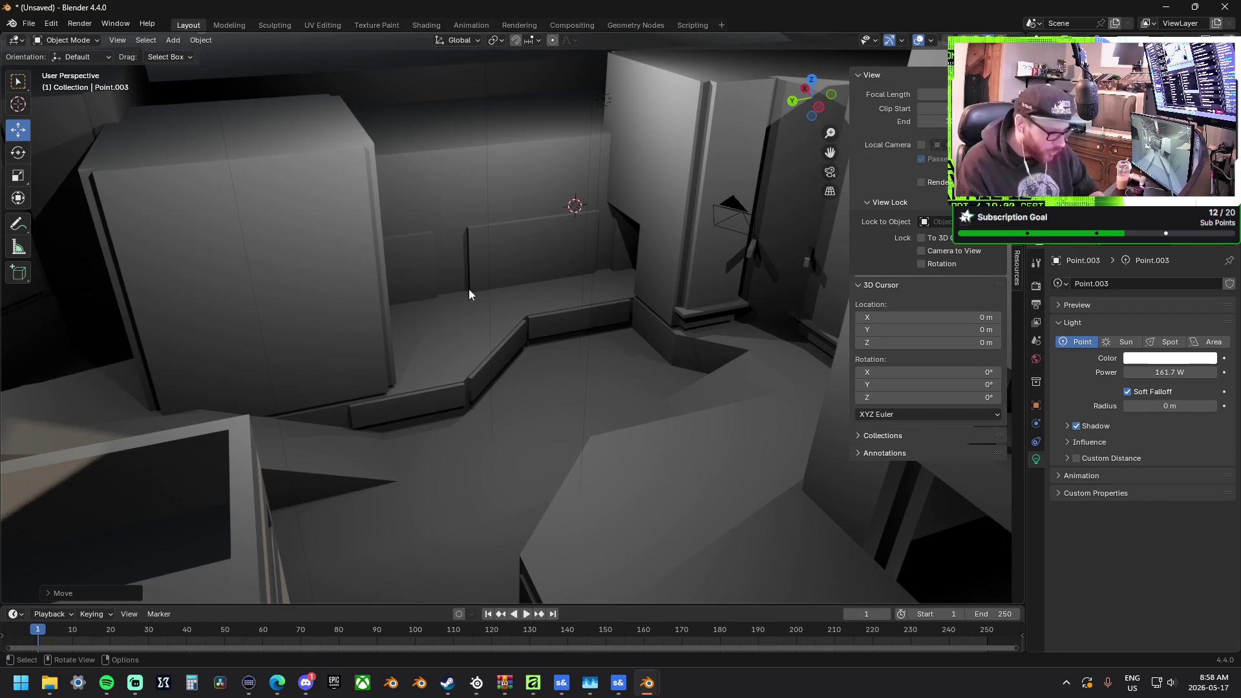
mouse_move(563, 285)
middle_mouse_down("shift")
mouse_move(657, 295)
mouse_move(476, 296)
mouse_move(615, 327)
mouse_move(711, 602)
mouse_move(263, 549)
mouse_move(329, 397)
mouse_move(391, 320)
mouse_move(459, 340)
mouse_move(623, 323)
mouse_move(577, 319)
mouse_move(525, 349)
mouse_move(665, 393)
middle_mouse_up("shift")
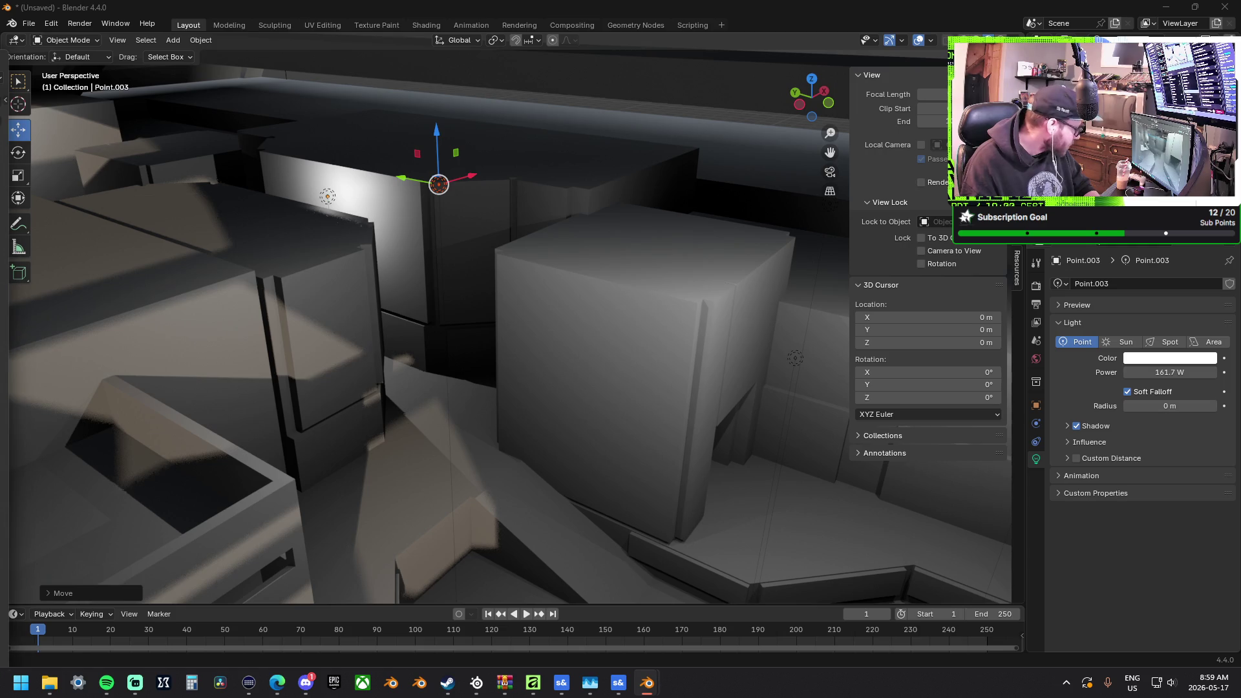
left_click(50, 682)
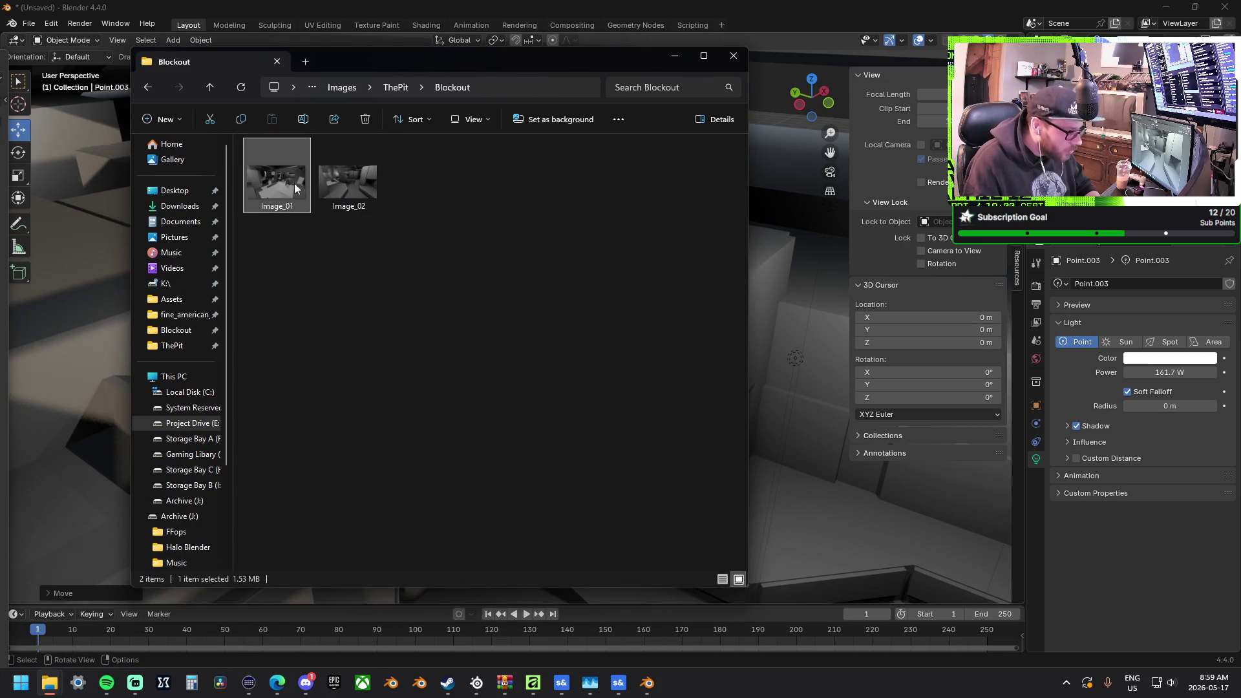
double_click(287, 188)
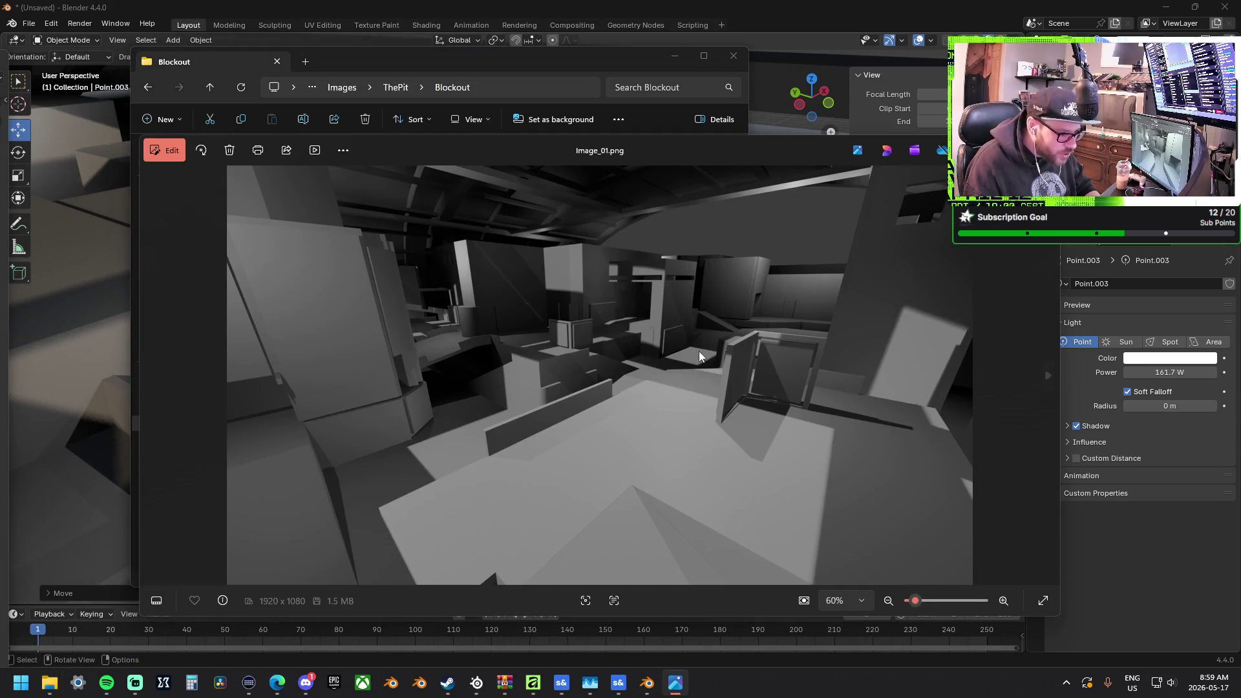
left_click(1052, 375)
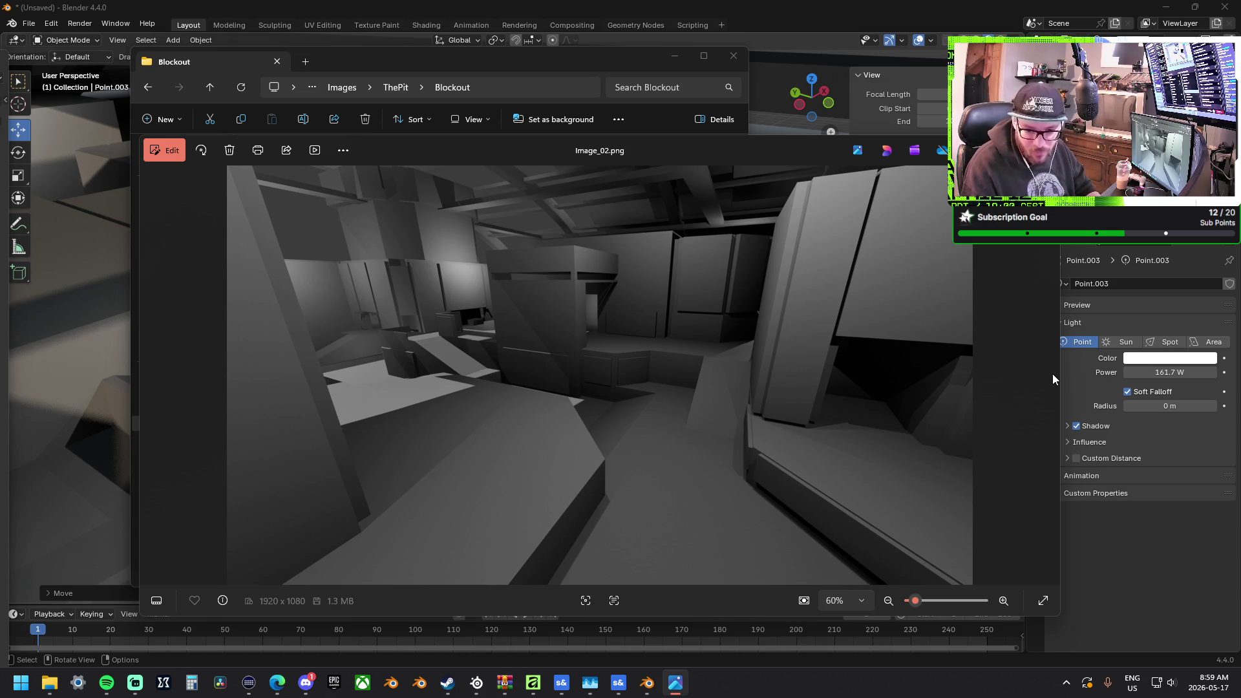
key("Escape")
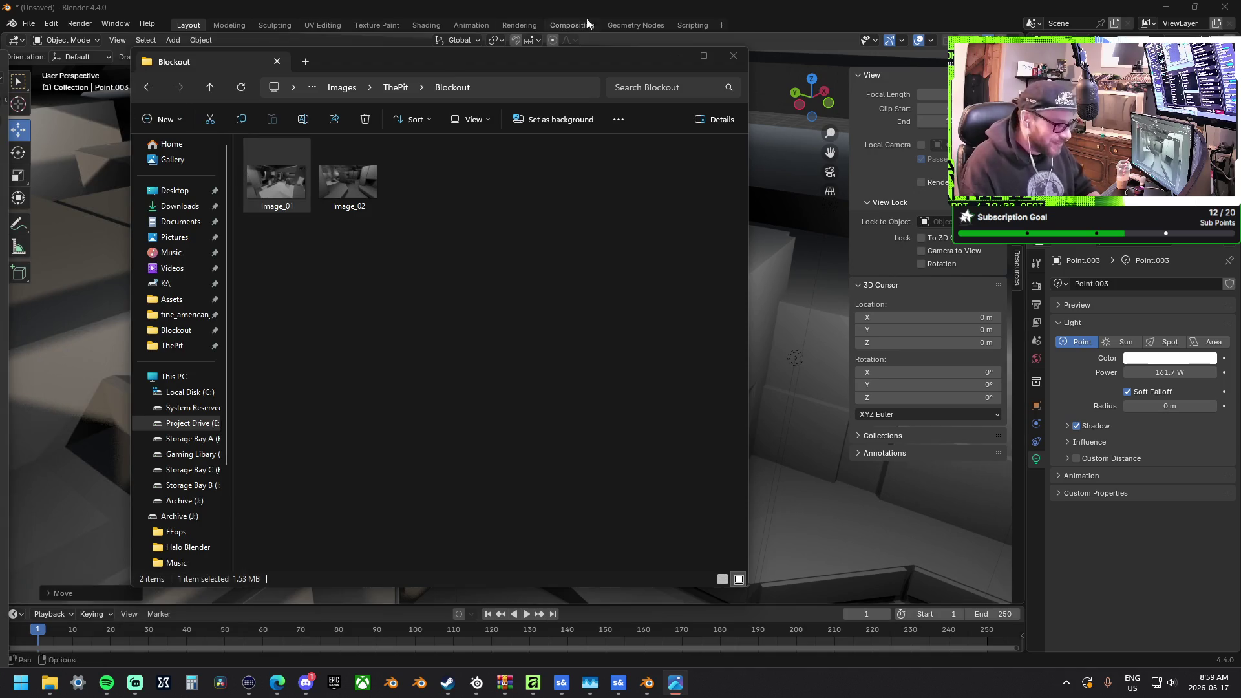
left_click(733, 56)
Move the point light toward the doorway and lift it onto the upper ledge
scroll(471, 248, "up", 5)
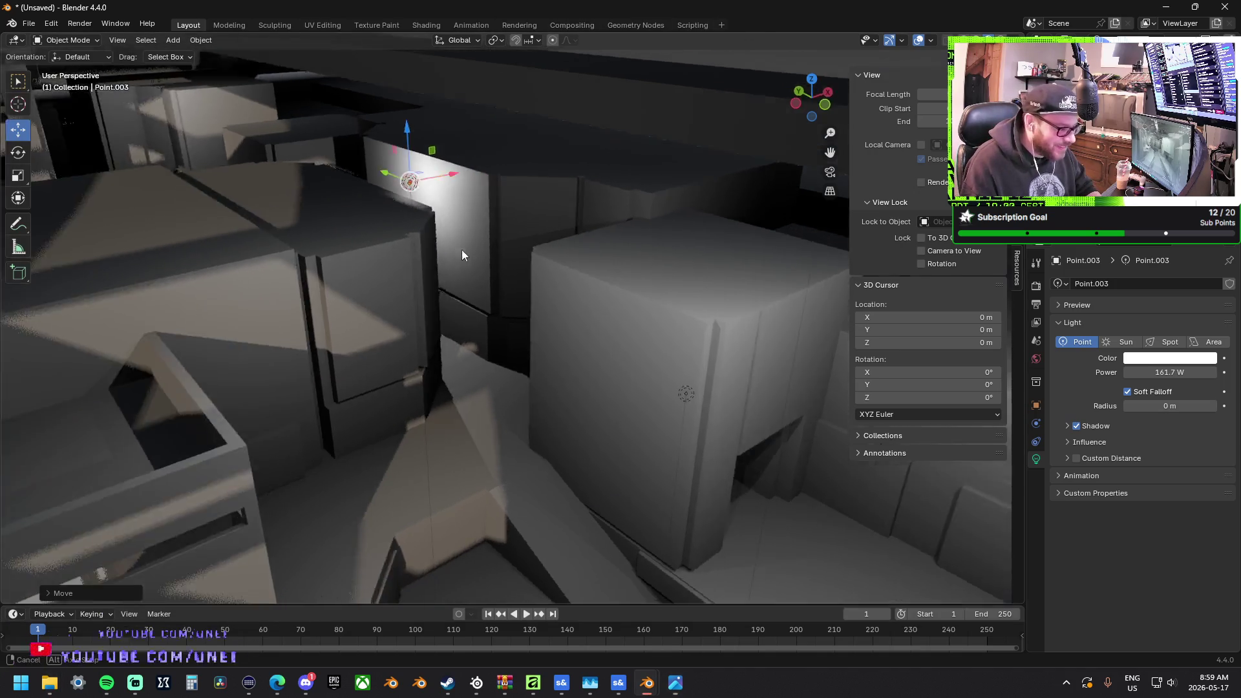
mouse_move(277, 289)
middle_mouse_down()
mouse_move(843, 231)
mouse_move(866, 200)
mouse_move(969, 143)
middle_mouse_up()
mouse_move(389, 132)
middle_mouse_down()
mouse_move(452, 157)
mouse_move(584, 167)
mouse_move(563, 219)
mouse_move(153, 192)
mouse_move(258, 182)
mouse_move(399, 269)
mouse_move(466, 197)
mouse_move(453, 251)
middle_mouse_up()
mouse_move(539, 93)
left_mouse_down()
mouse_move(200, 79)
mouse_move(224, 76)
left_mouse_up()
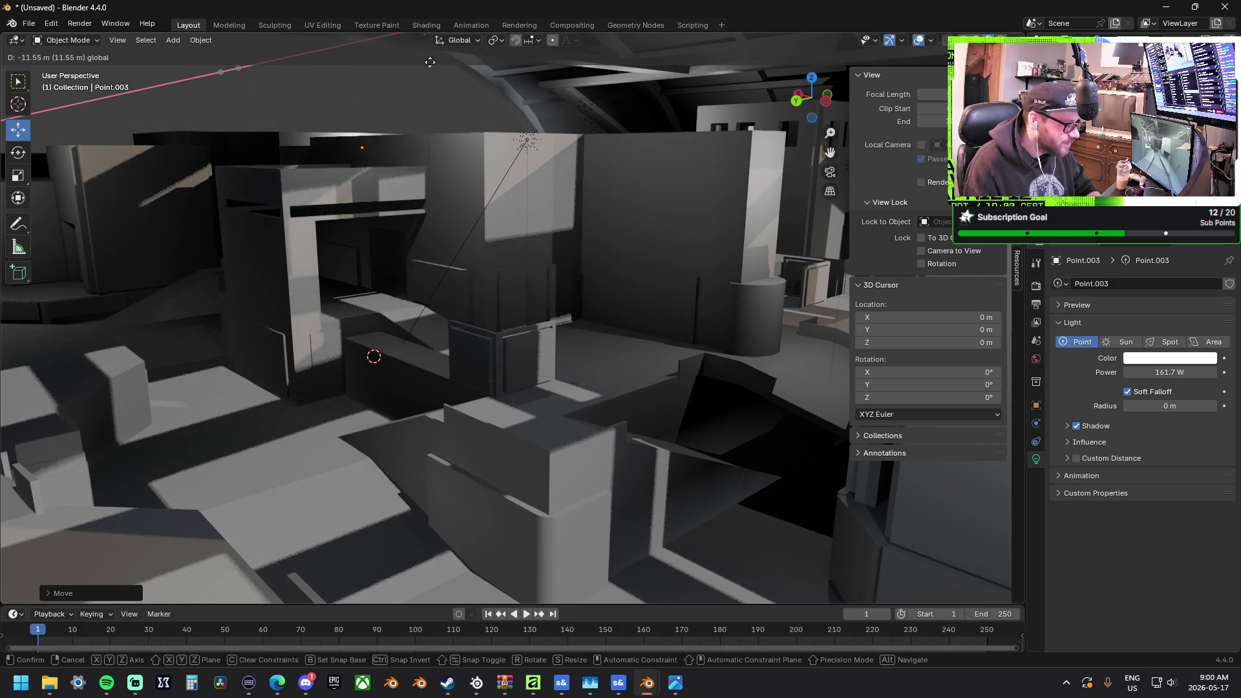
mouse_move(518, 59)
middle_mouse_down()
mouse_move(529, 128)
mouse_move(634, 294)
mouse_move(612, 283)
middle_mouse_up()
mouse_move(637, 133)
left_mouse_down()
mouse_move(382, 265)
mouse_move(468, 439)
left_mouse_up()
middle_click_drag(468, 439, 594, 457)
mouse_move(609, 486)
left_mouse_down()
mouse_move(220, 259)
mouse_move(286, 365)
left_mouse_up()
Undo the light edits, place Point.012 at the doorway ledge, and set its power to 115.6 W
left_click_drag(1169, 373, 1141, 372)
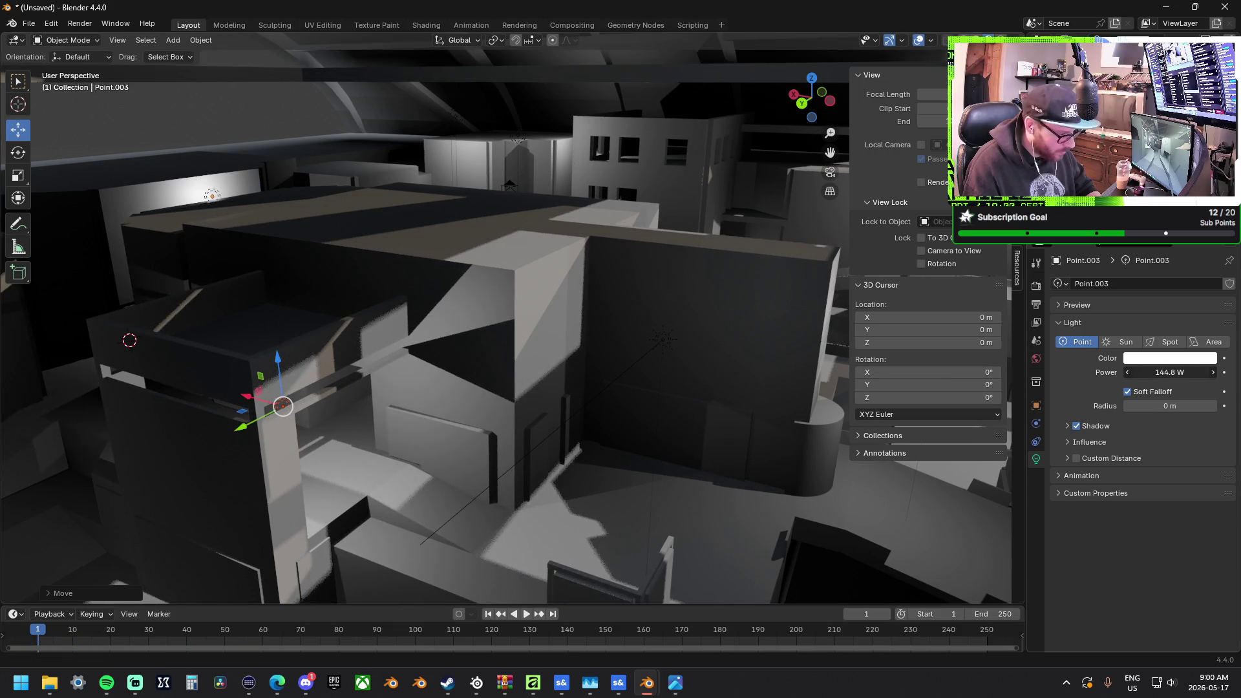
key("ctrl+z")
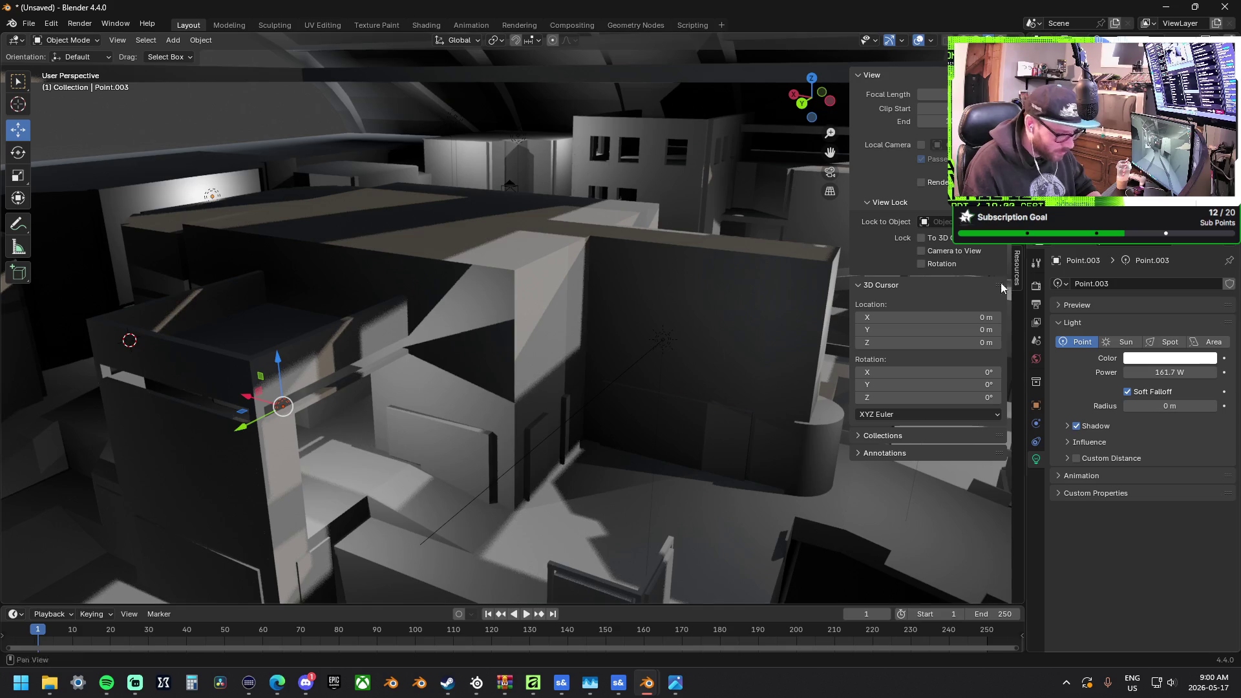
key("ctrl+z")
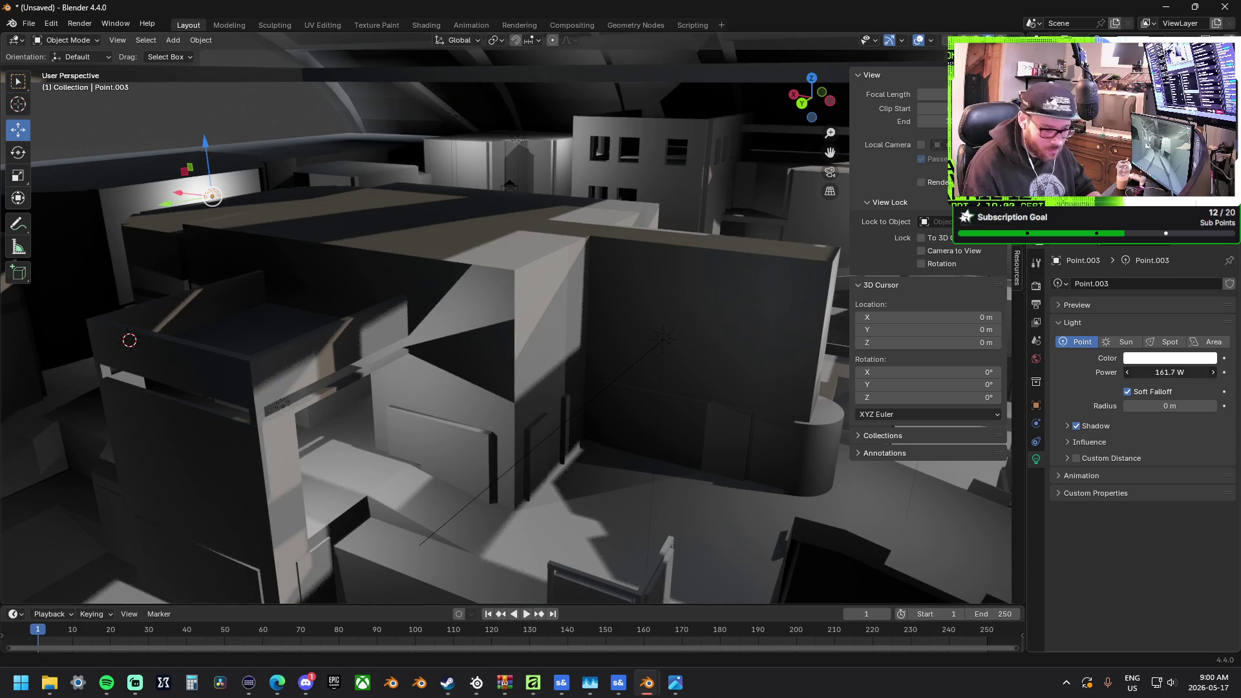
key("ctrl+z")
left_click_drag(1170, 372, 1196, 372)
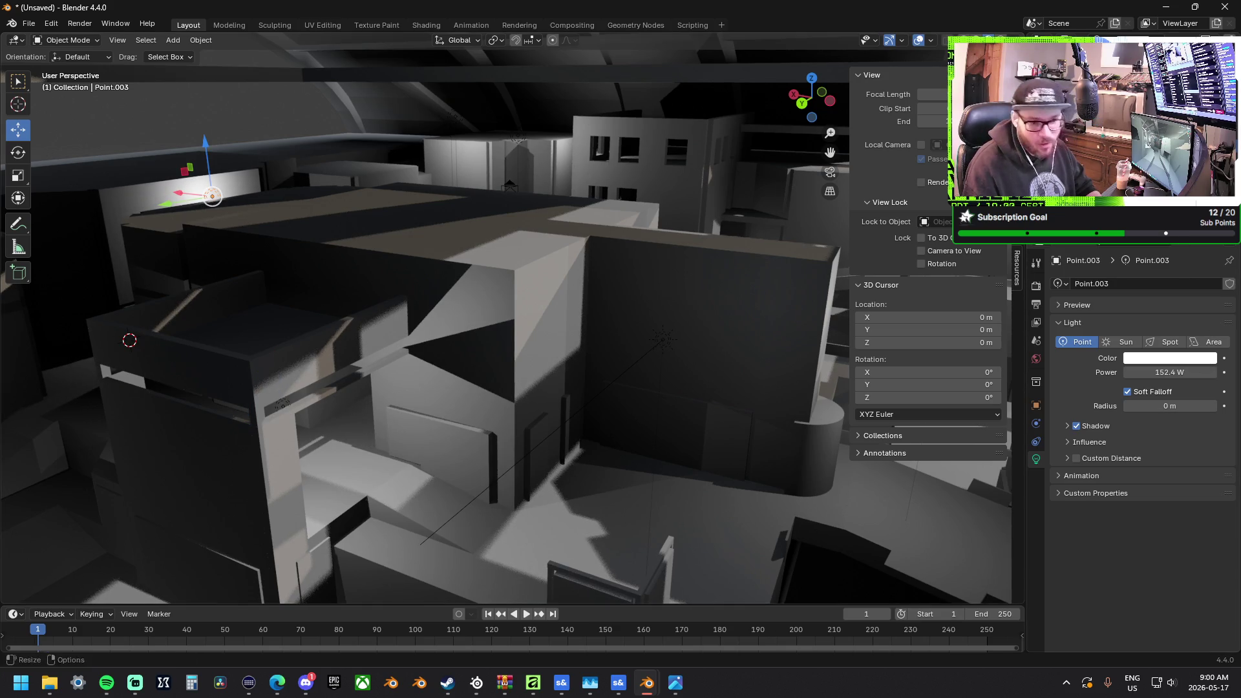
mouse_move(538, 375)
middle_mouse_down()
mouse_move(469, 335)
mouse_move(490, 396)
middle_mouse_up()
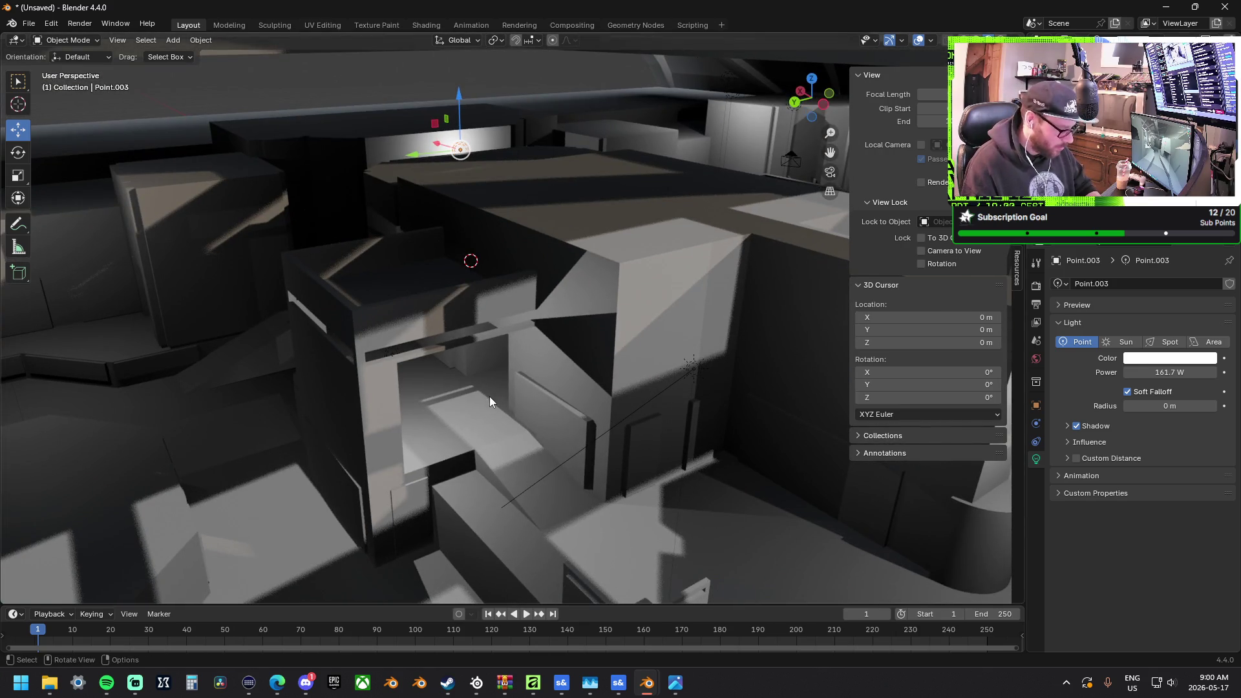
key("ctrl+z")
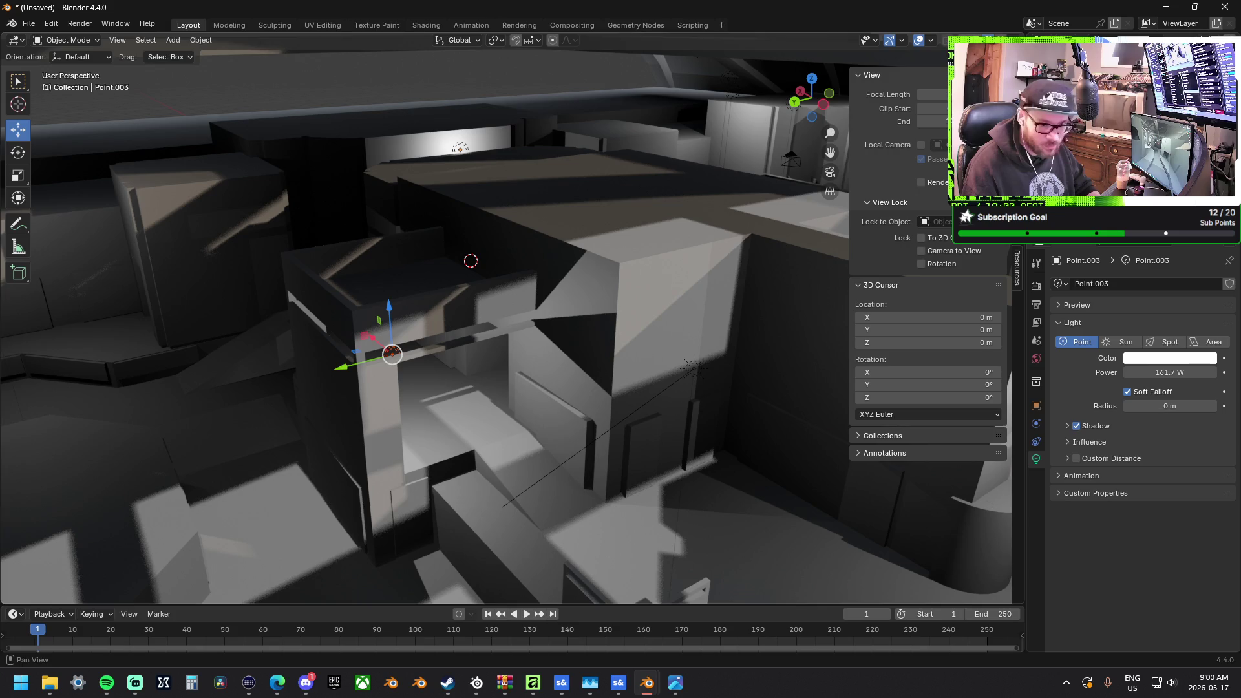
left_click_drag(1170, 373, 1150, 372)
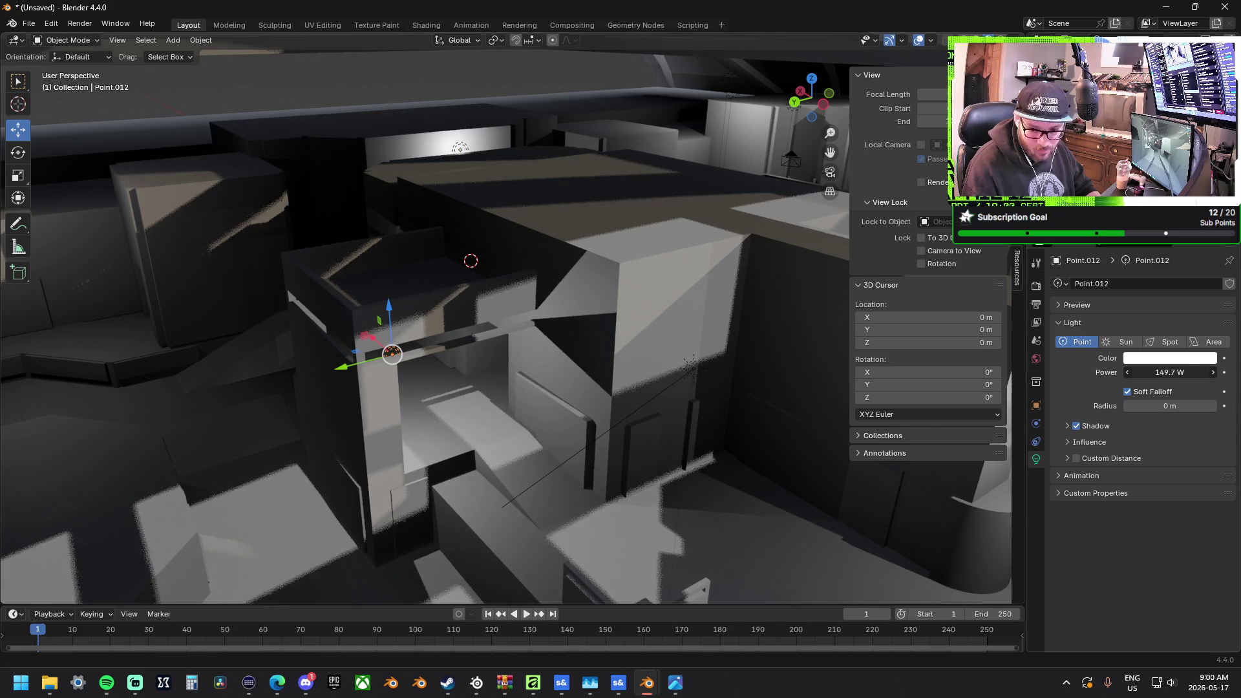
left_click_drag(1150, 372, 1137, 372)
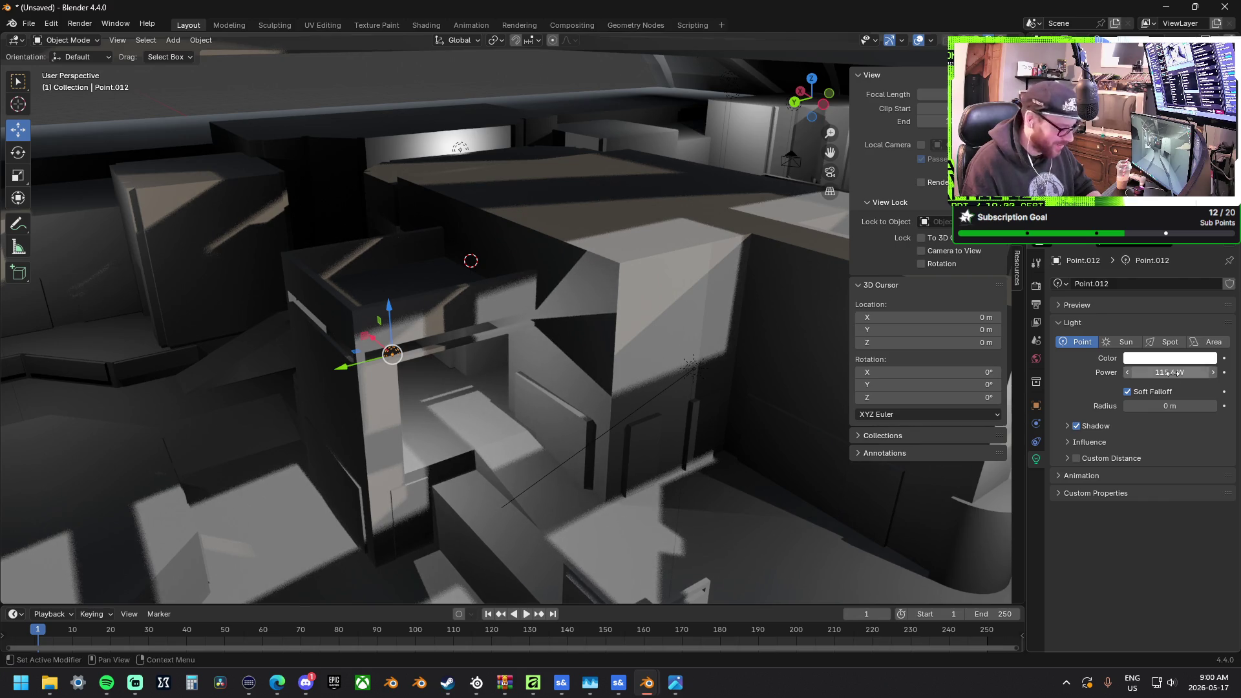
left_click(1171, 372)
key("Return")
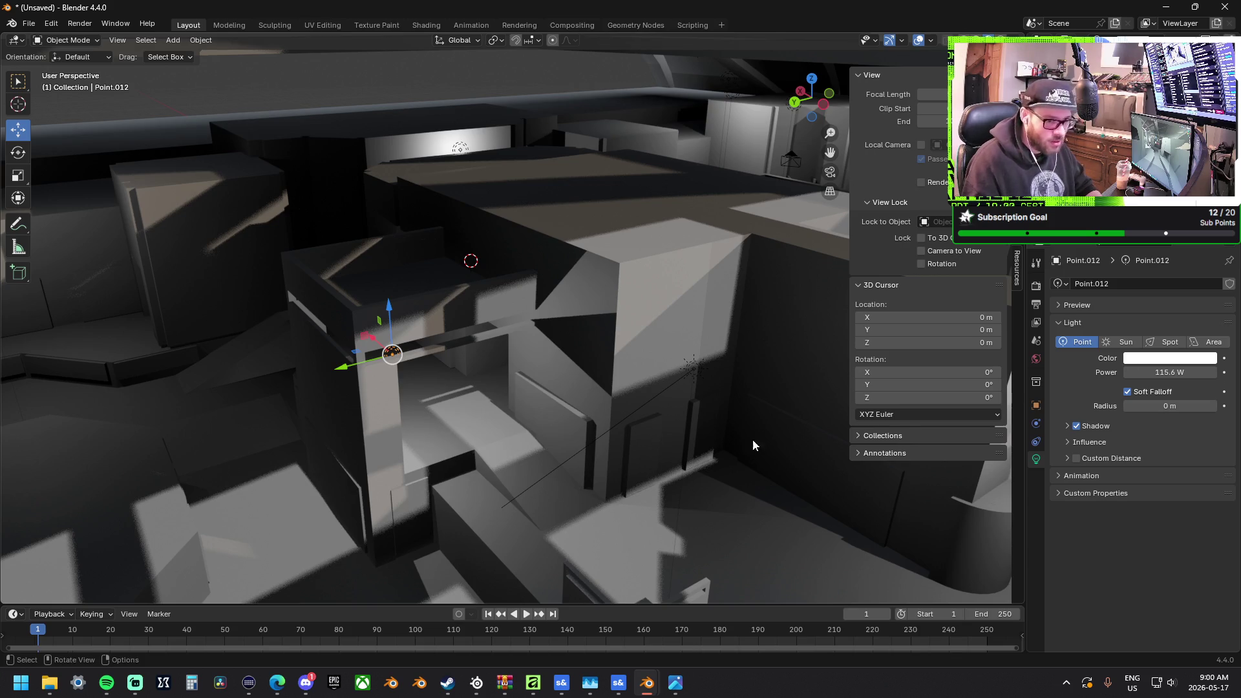
View the building interior from above, then select and frame the camera
mouse_move(642, 440)
middle_mouse_down()
mouse_move(529, 425)
mouse_move(468, 325)
mouse_move(305, 167)
mouse_move(387, 227)
mouse_move(381, 201)
middle_mouse_up()
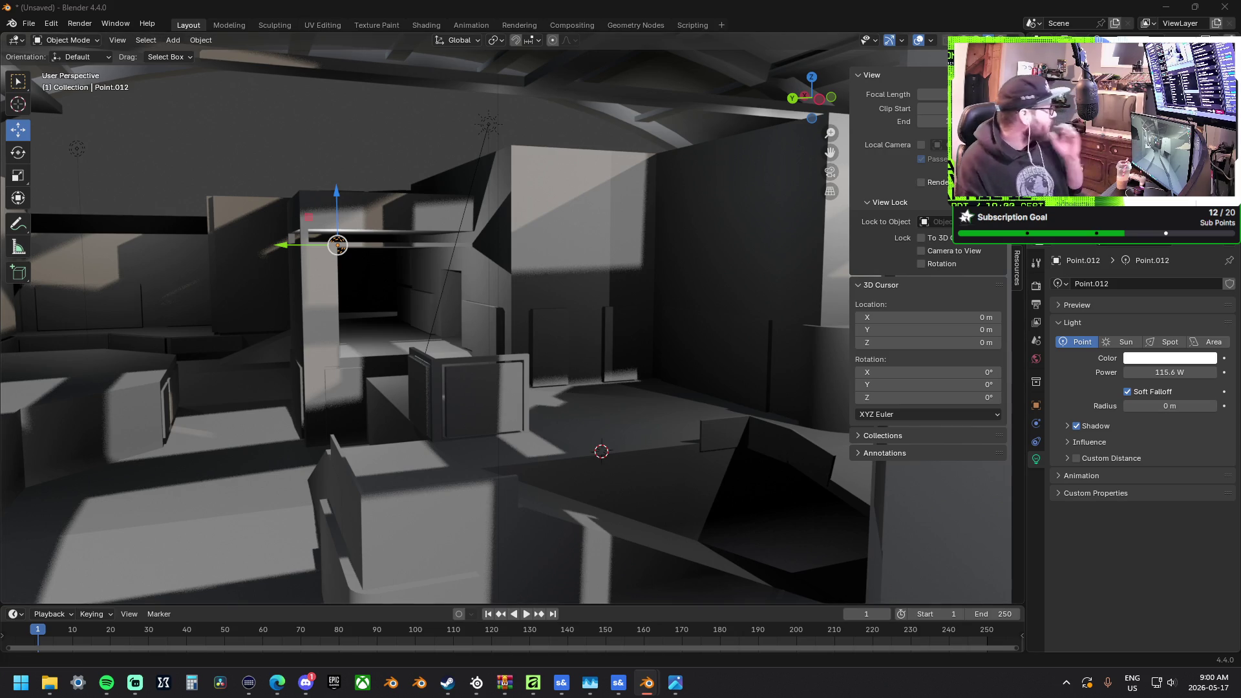
mouse_move(665, 301)
middle_mouse_down()
mouse_move(537, 312)
mouse_move(623, 288)
mouse_move(665, 308)
mouse_move(308, 429)
mouse_move(176, 451)
middle_mouse_up()
mouse_move(677, 231)
middle_mouse_down()
mouse_move(742, 221)
mouse_move(472, 230)
middle_mouse_up()
left_click(305, 184)
key("KP_Decimal")
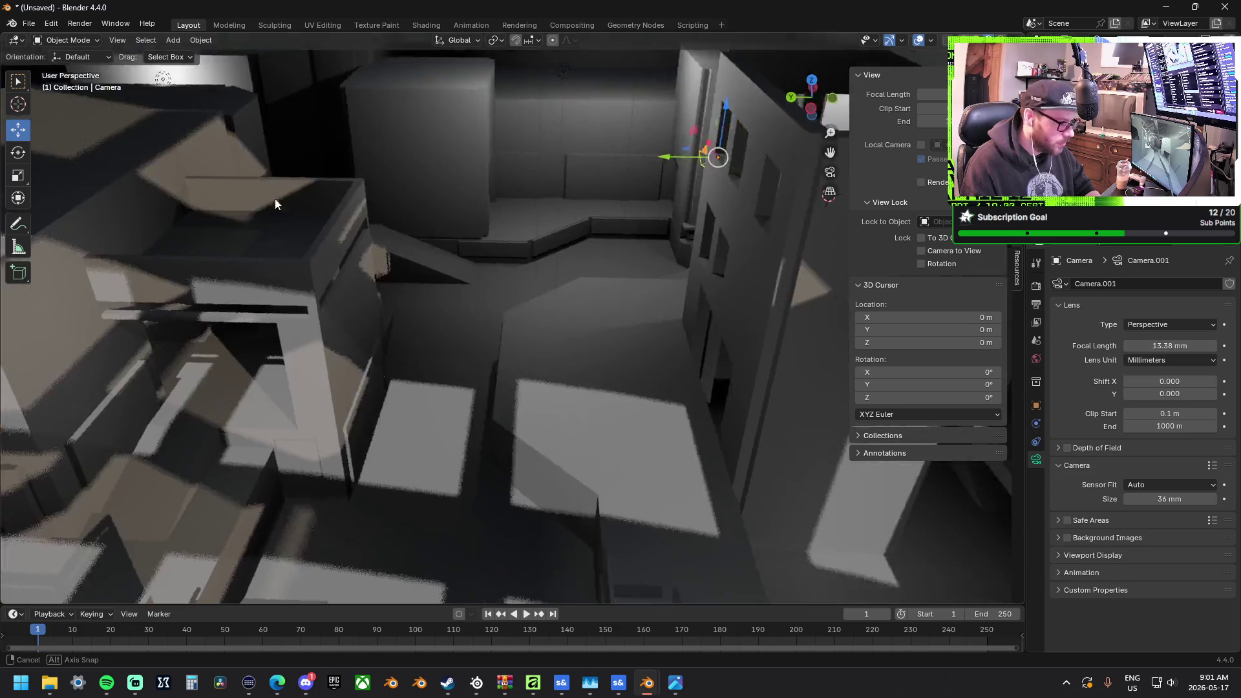
Move the camera far along the Y axis into the building interior
mouse_move(765, 175)
left_mouse_down()
mouse_move(9, 71)
mouse_move(969, 65)
mouse_move(13, 68)
mouse_move(26, 68)
left_mouse_up()
key("Return")
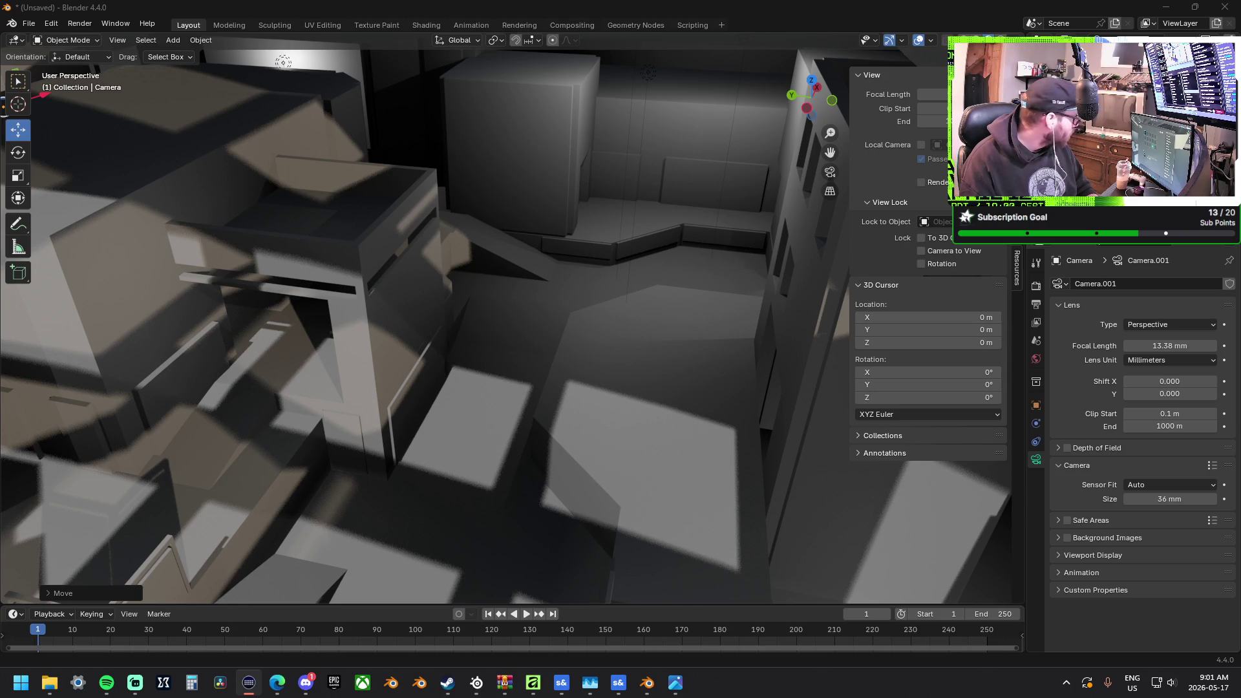
mouse_move(633, 347)
middle_mouse_down()
mouse_move(543, 310)
mouse_move(557, 443)
mouse_move(527, 247)
mouse_move(532, 280)
mouse_move(610, 324)
mouse_move(450, 261)
mouse_move(542, 249)
mouse_move(491, 262)
mouse_move(572, 267)
middle_mouse_up()
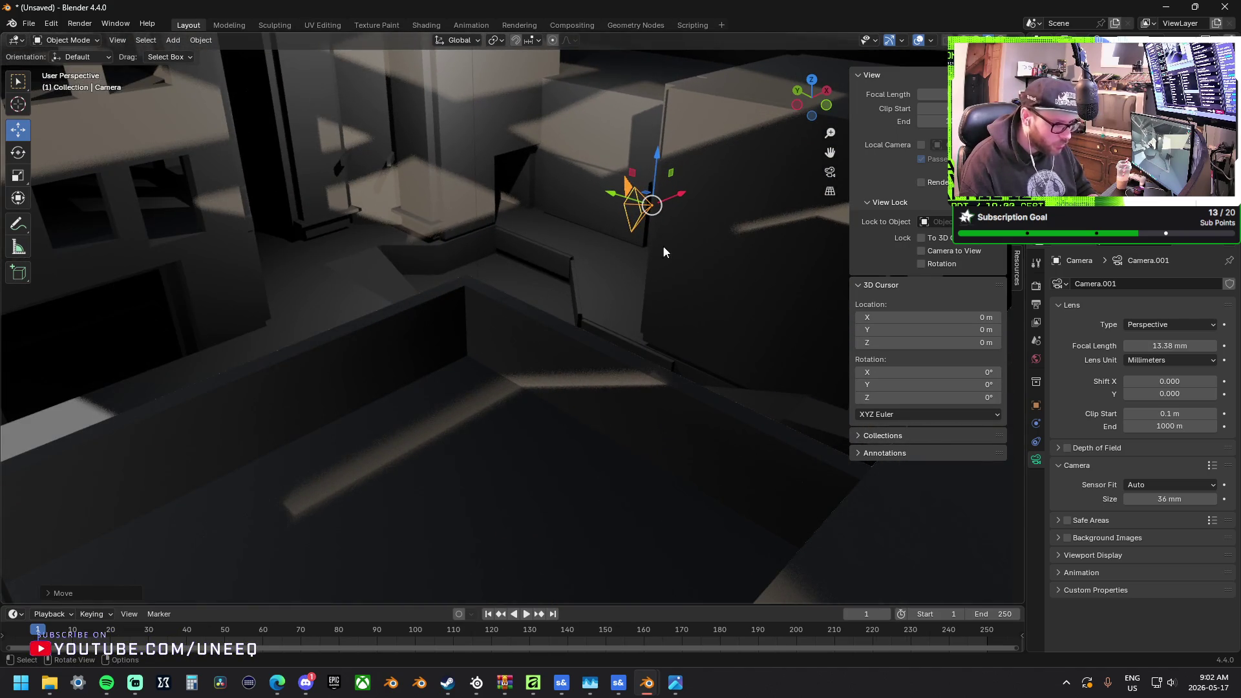
middle_click_drag(658, 248, 676, 249)
Turn the camera on its blue Z ring to face the cabinet blocks, then select the point light
left_click(18, 153)
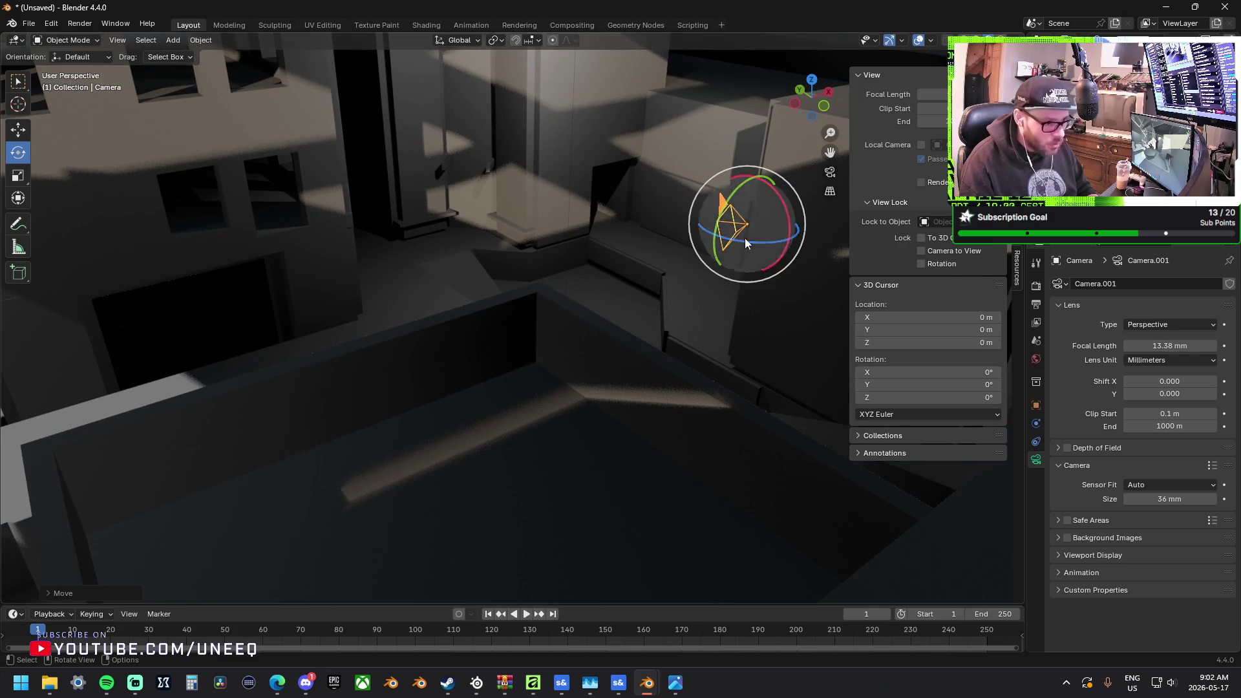
left_click_drag(747, 241, 771, 251)
mouse_move(651, 263)
middle_mouse_down()
mouse_move(463, 243)
mouse_move(521, 232)
middle_mouse_up()
left_click(363, 173)
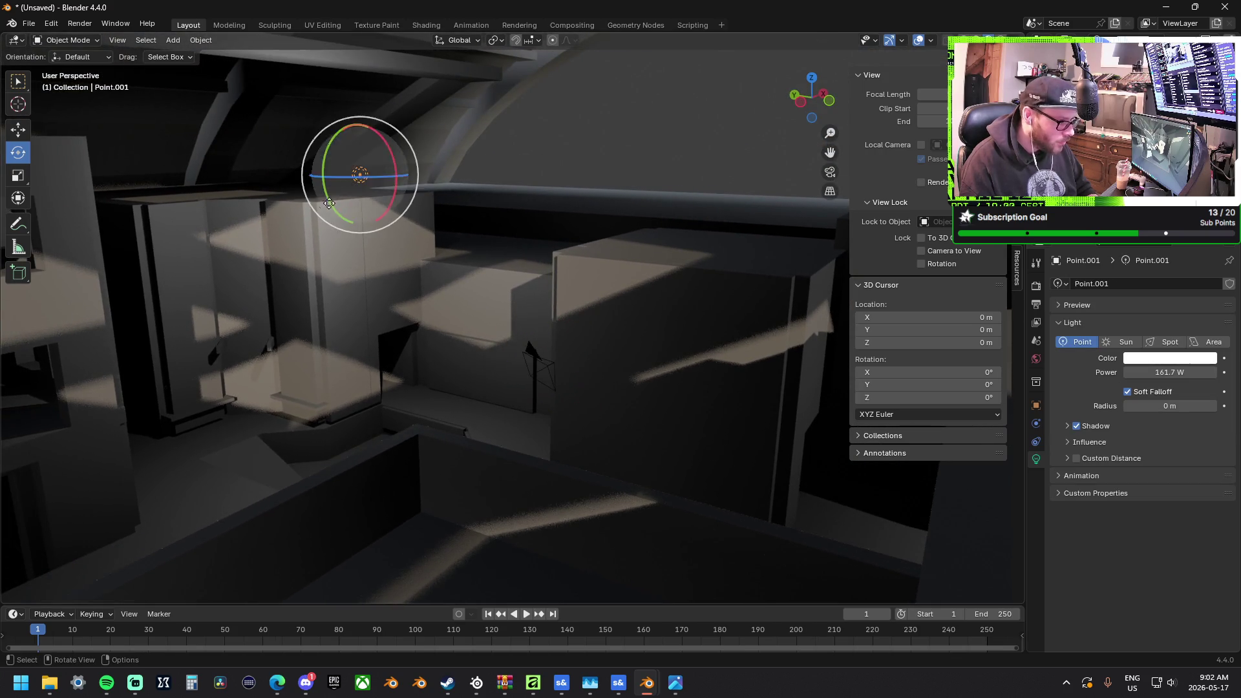
Paste a copy of the point light, move it along X, lower it, and slide it along Y
middle_click_drag(363, 174, 310, 170)
key("w")
key("ctrl+c")
key("ctrl+v")
key("g")
key("x")
left_click(195, 182)
key("g")
key("shift+y")
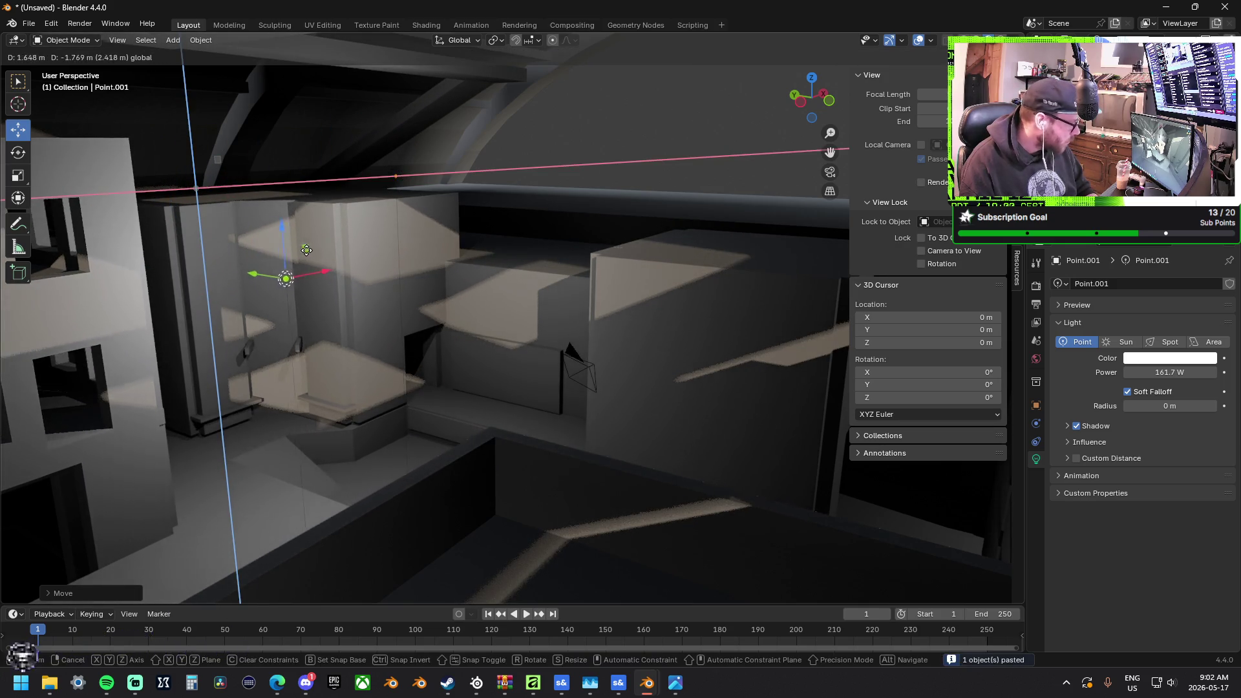
left_click(263, 259)
mouse_move(269, 275)
left_mouse_down()
mouse_move(109, 232)
mouse_move(168, 162)
mouse_move(977, 420)
mouse_move(914, 439)
left_mouse_up()
Paste more light copies by the windowed wall, raise one, and dim it to 33 W
key("ctrl+v")
mouse_move(303, 352)
middle_mouse_down()
mouse_move(321, 360)
mouse_move(163, 352)
mouse_move(448, 359)
middle_mouse_up()
key("ctrl+v")
mouse_move(479, 376)
left_mouse_down()
mouse_move(486, 213)
mouse_move(489, 273)
left_mouse_up()
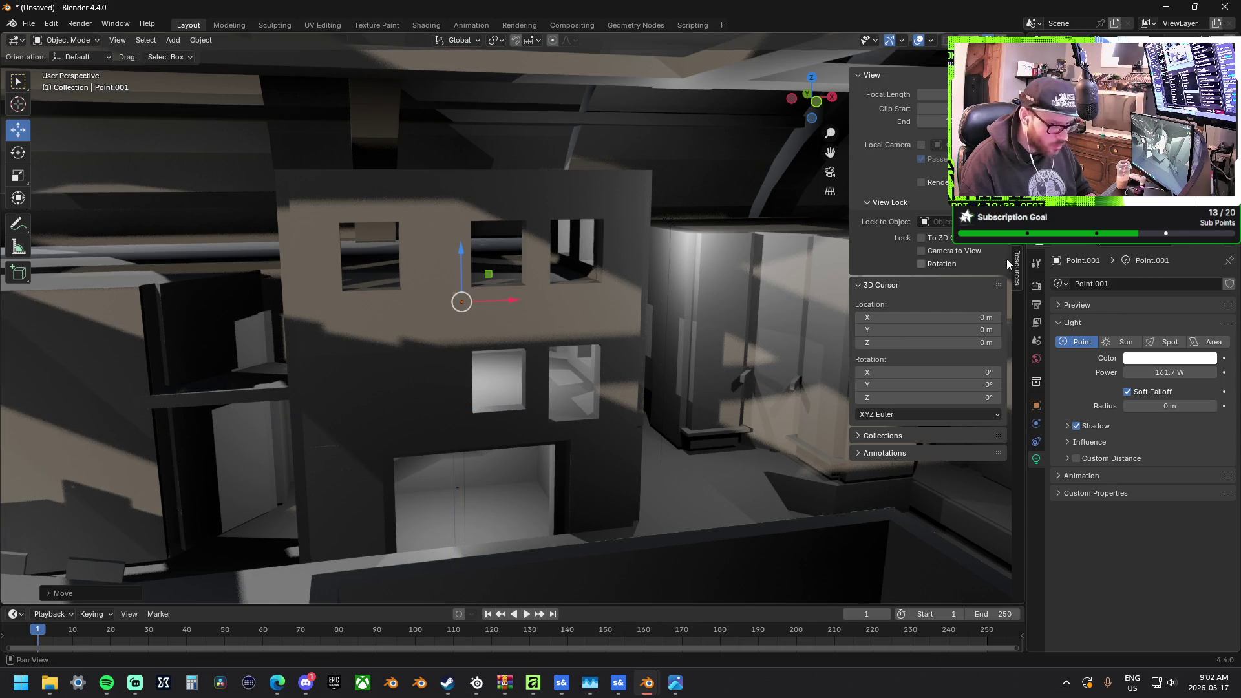
left_click(461, 301)
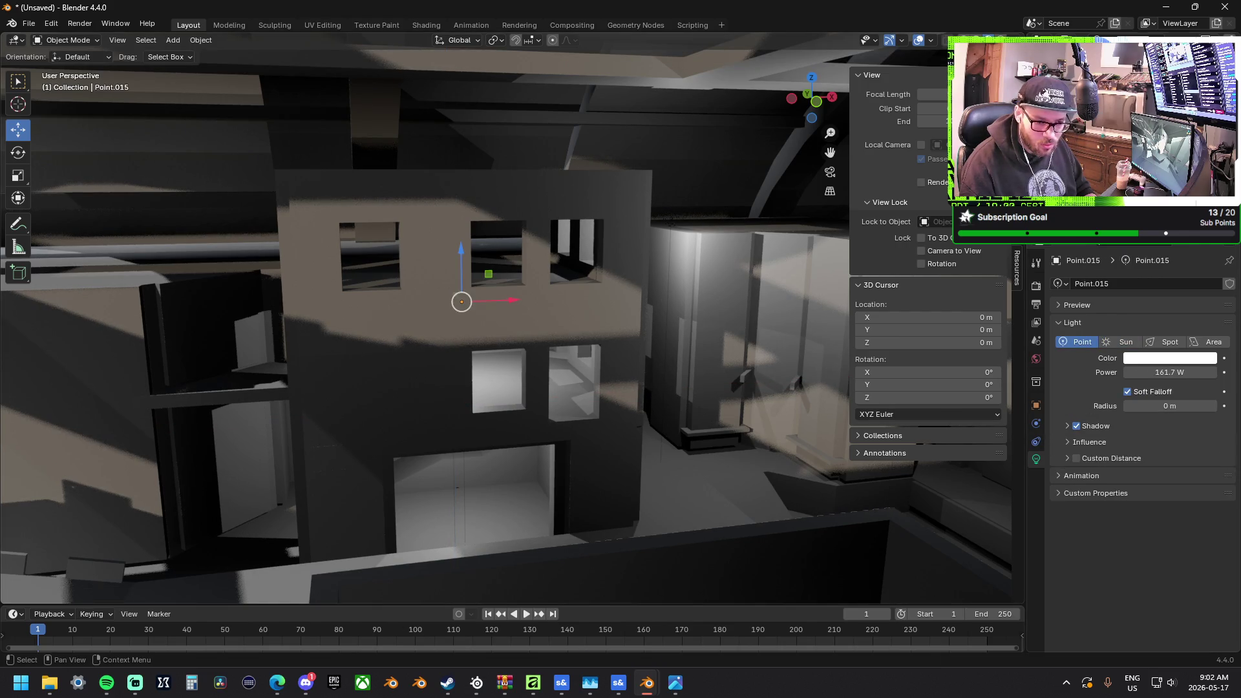
mouse_move(1163, 374)
left_mouse_down()
mouse_move(1183, 373)
mouse_move(1109, 372)
left_mouse_up()
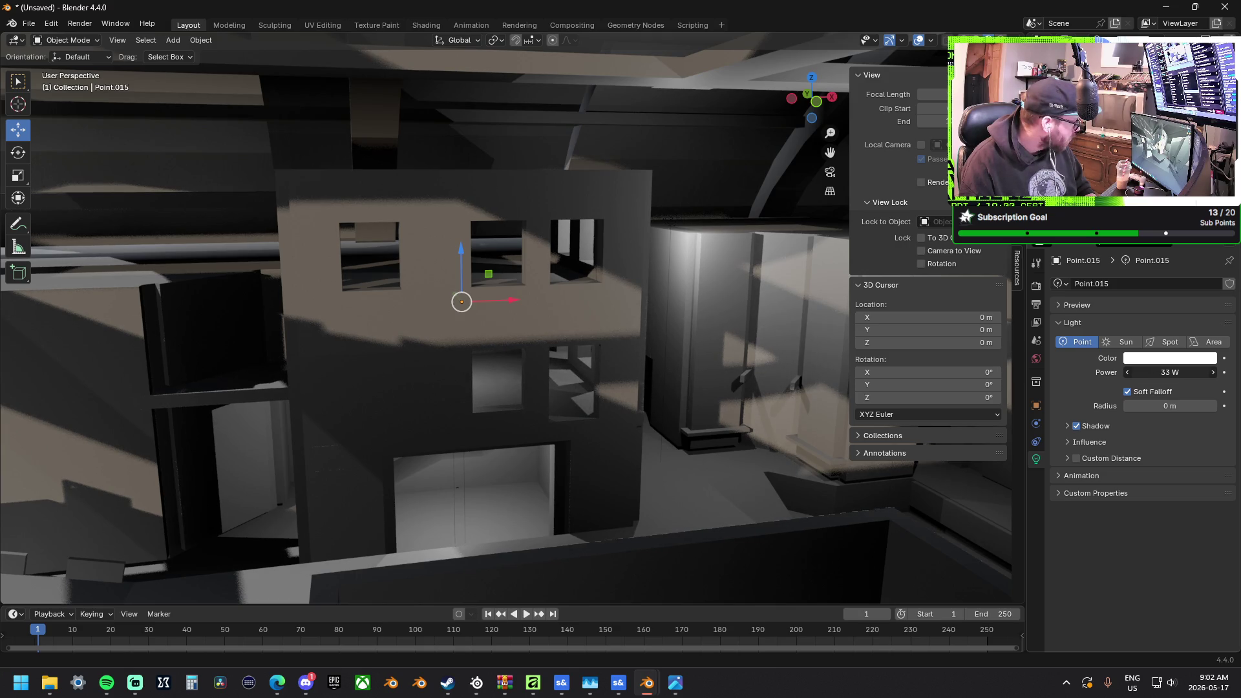
Paste another light copy, Point.015, raise it along Z above the upper windows, and paste one more
key("ctrl+v")
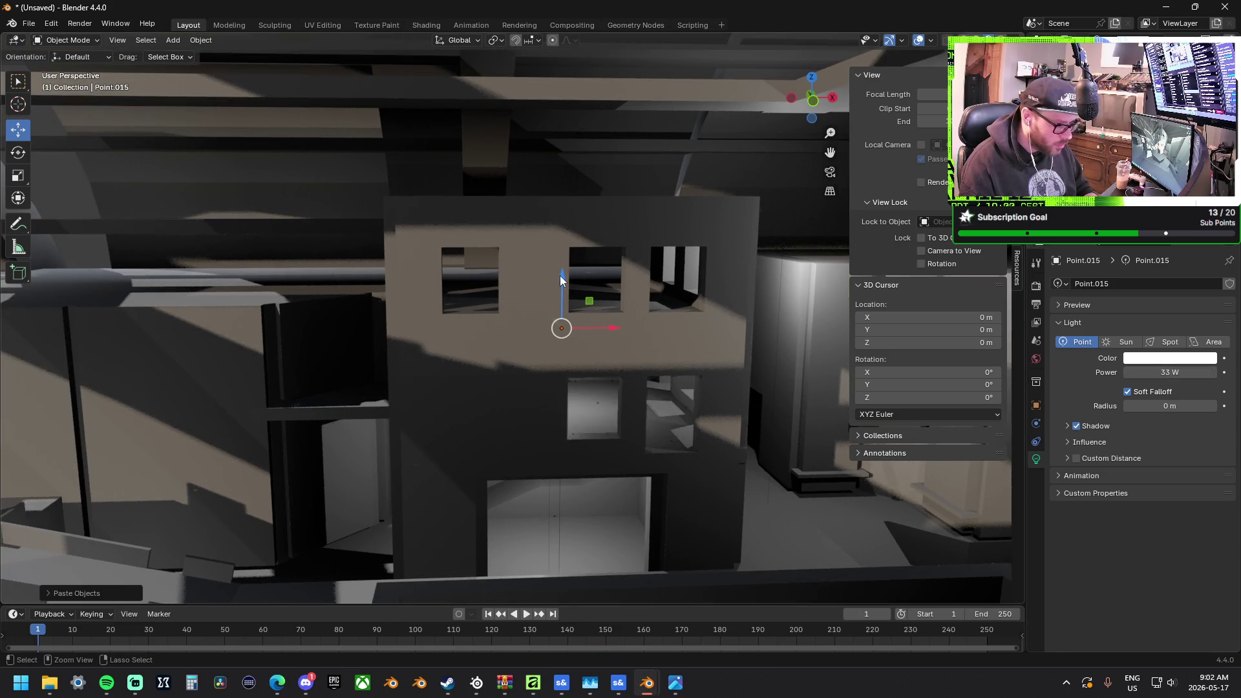
key("g")
key("z")
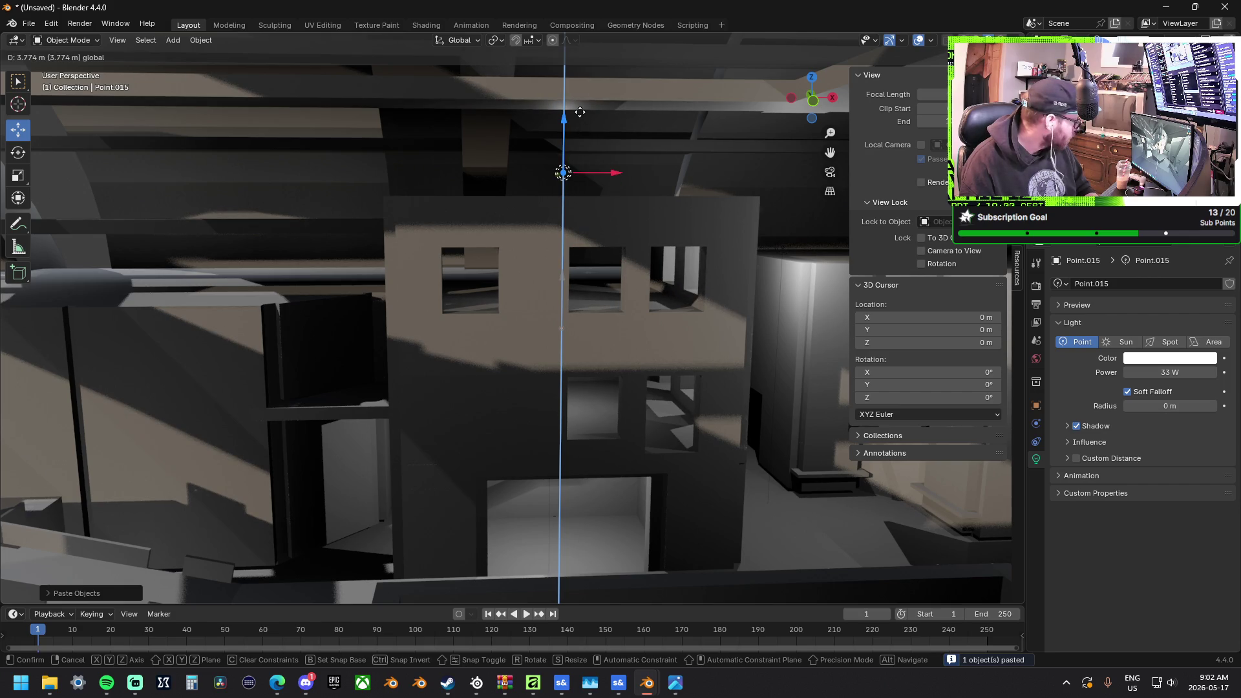
left_click(579, 112)
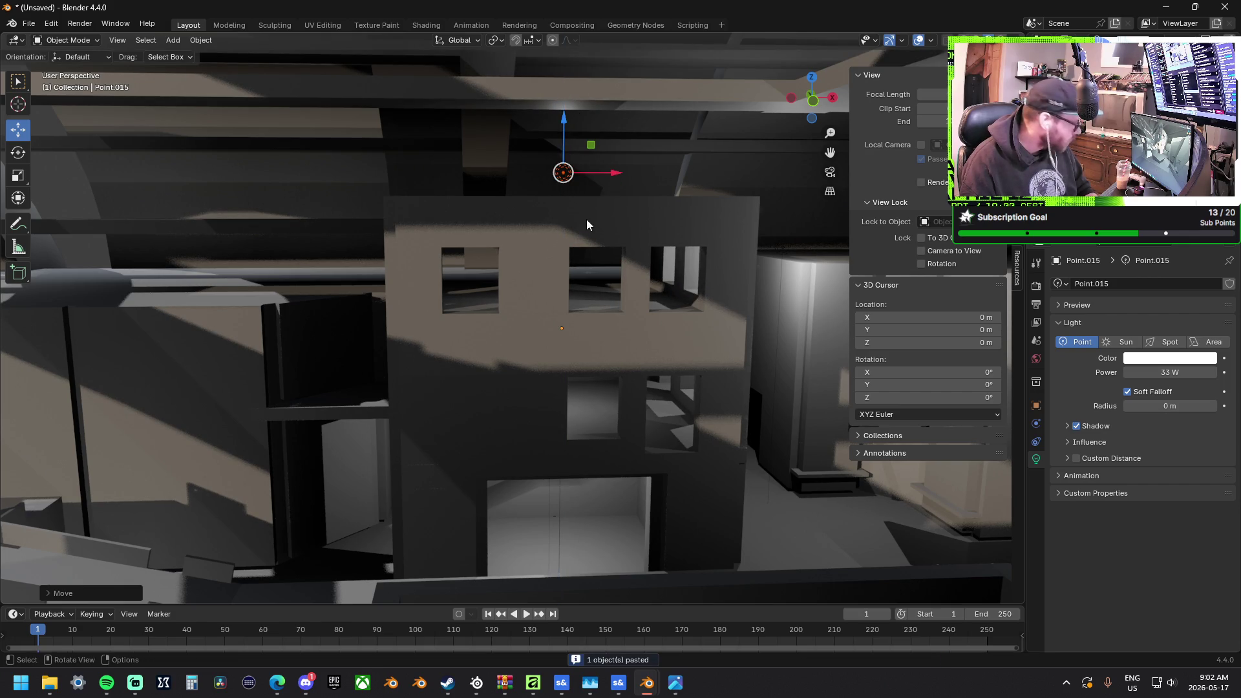
mouse_move(527, 236)
middle_mouse_down()
mouse_move(690, 249)
mouse_move(533, 298)
middle_mouse_up()
key("ctrl+v")
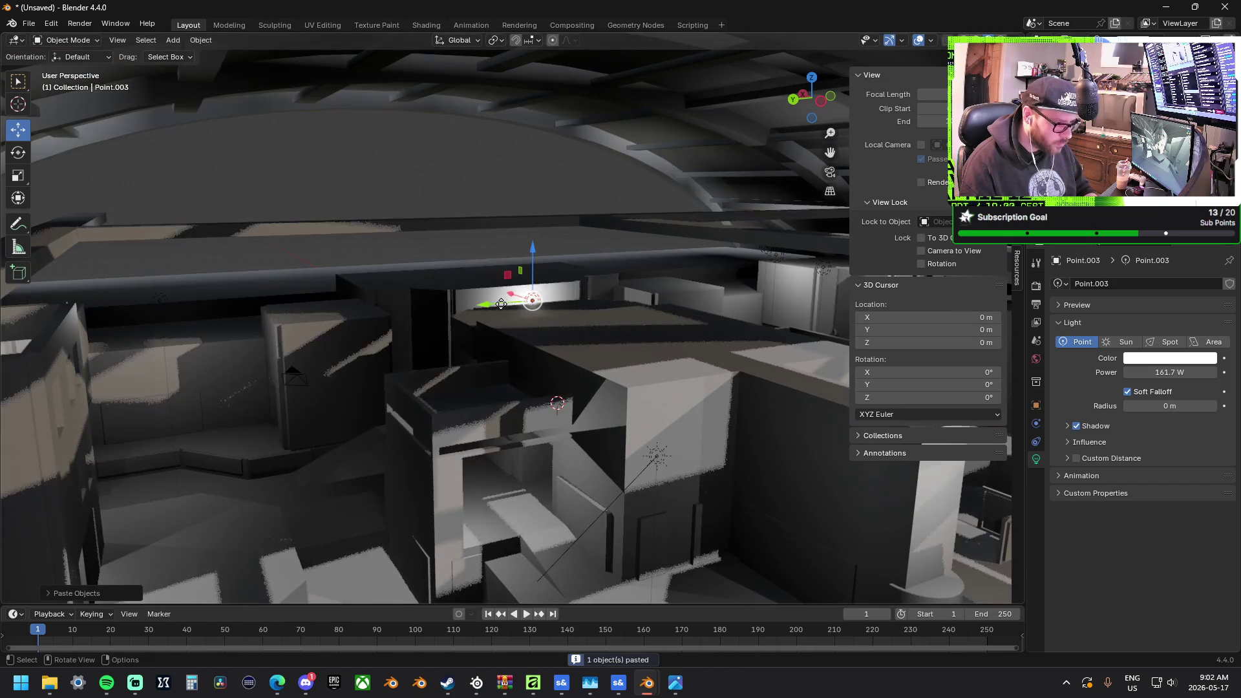
Position the pasted light along Y and X among the upper structures, onto the left block
key("g")
key("y")
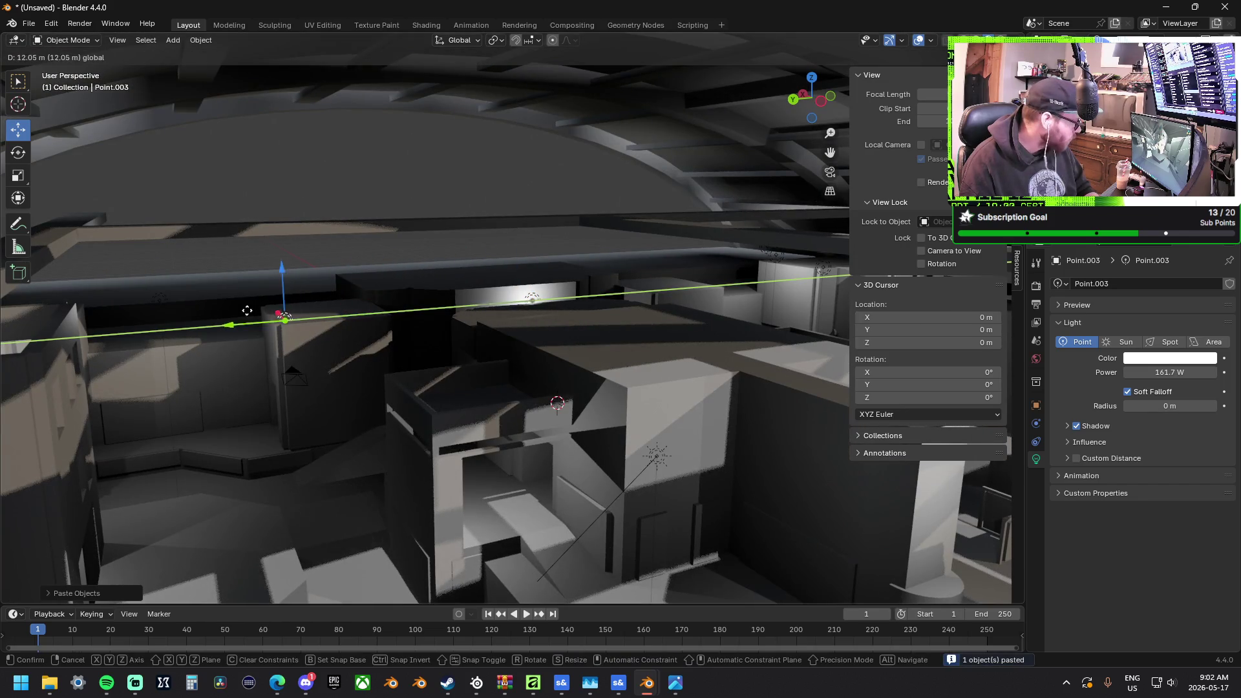
left_click(153, 309)
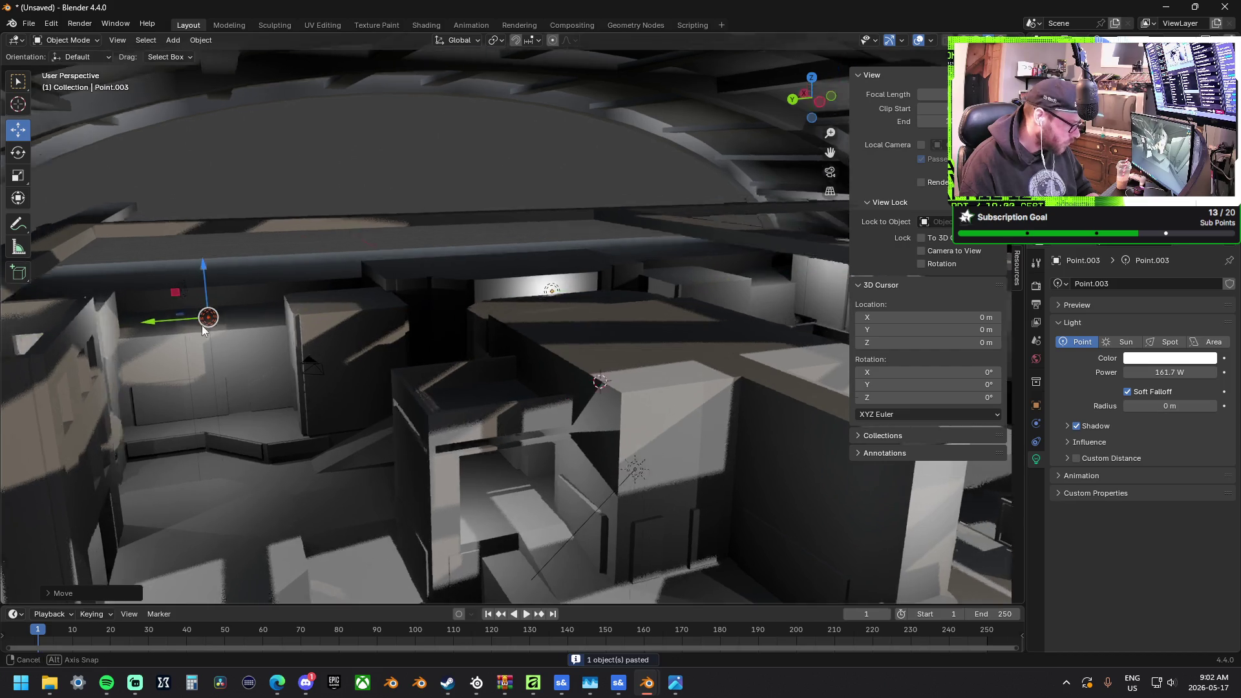
key("KP_Decimal")
key("g")
key("x")
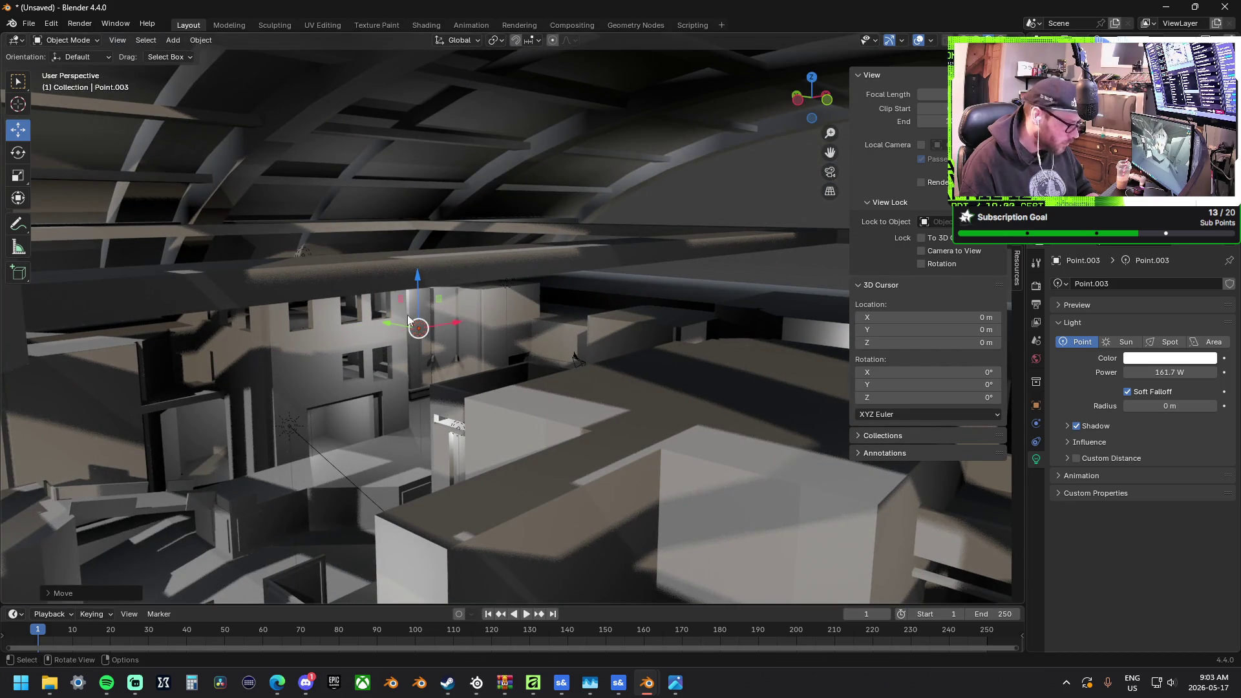
key("y")
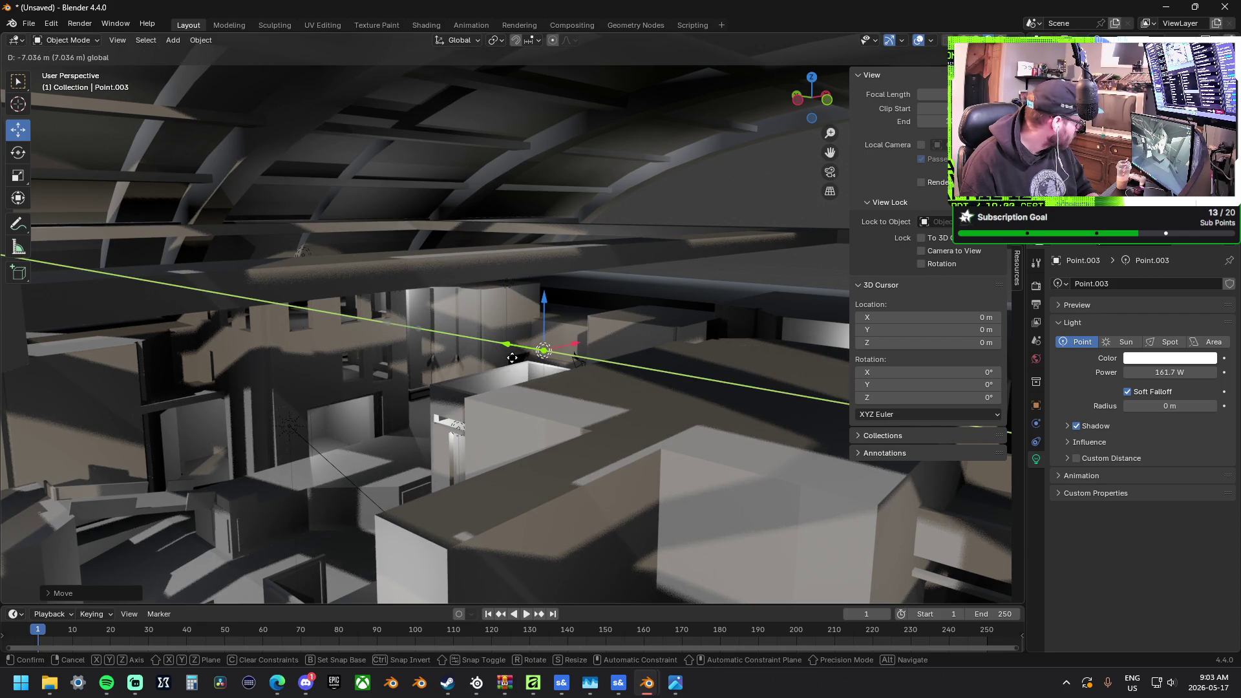
left_click(459, 327)
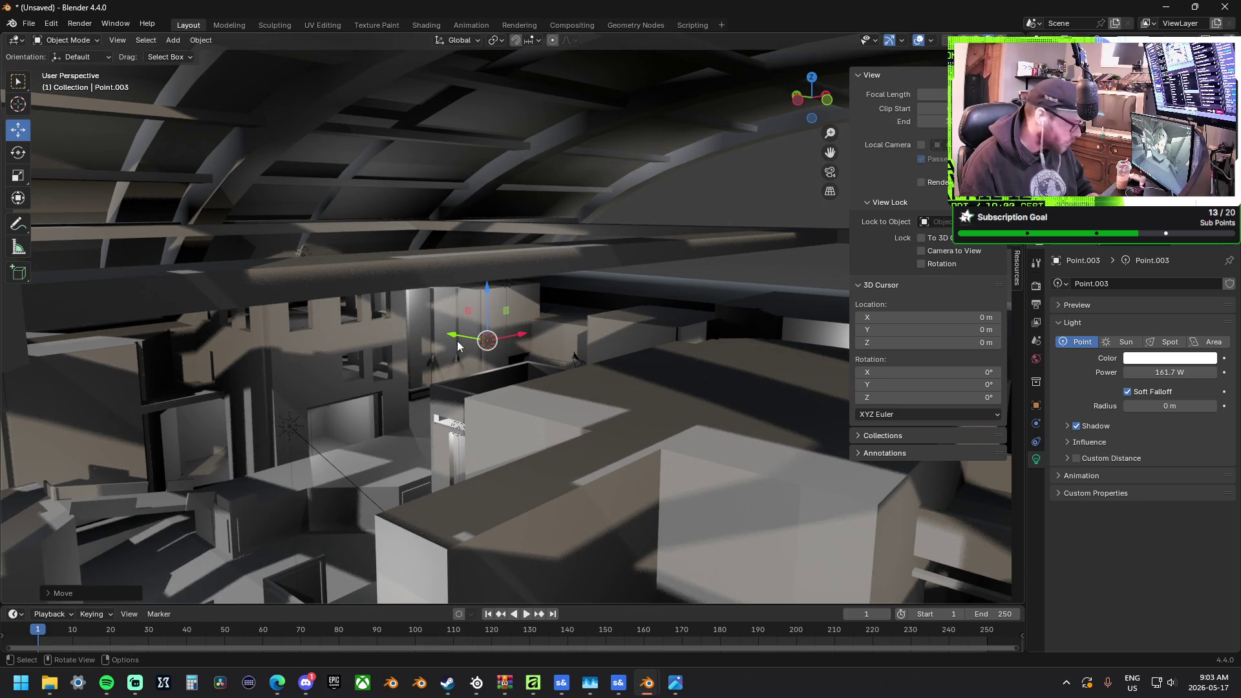
left_click_drag(518, 336, 545, 334)
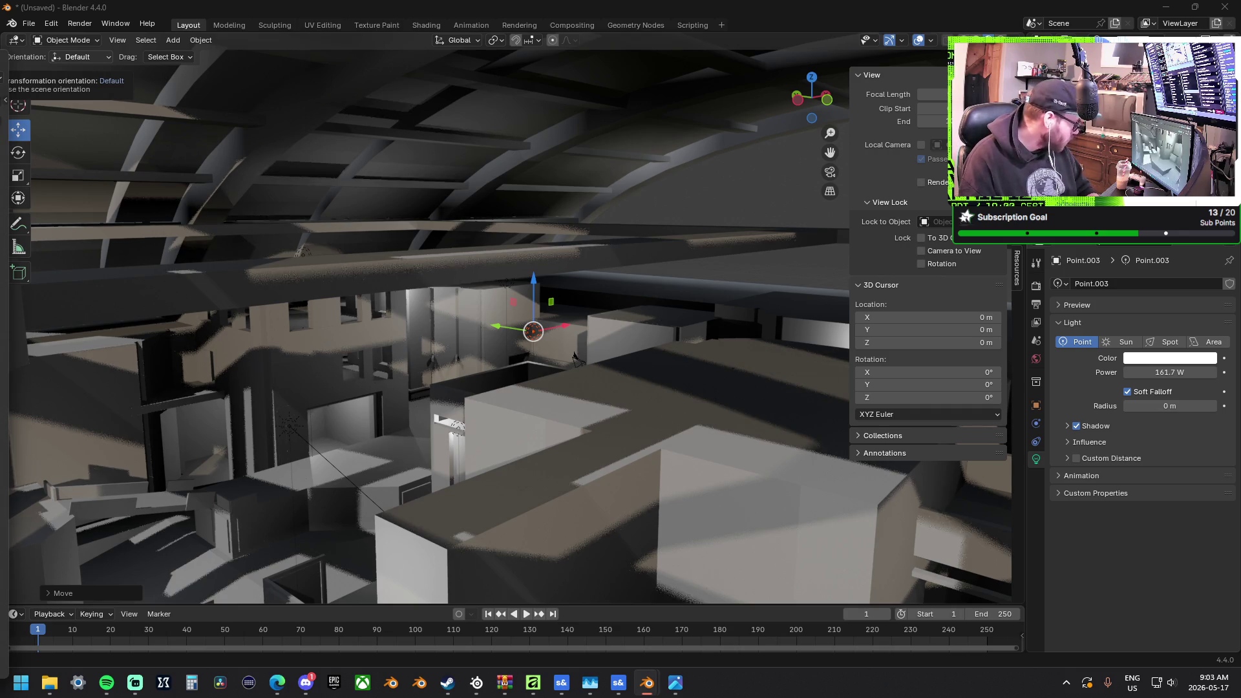
mouse_move(574, 357)
middle_mouse_down()
mouse_move(502, 348)
mouse_move(506, 367)
mouse_move(577, 393)
mouse_move(609, 385)
mouse_move(691, 429)
mouse_move(514, 340)
mouse_move(402, 352)
mouse_move(308, 337)
mouse_move(416, 315)
middle_mouse_up()
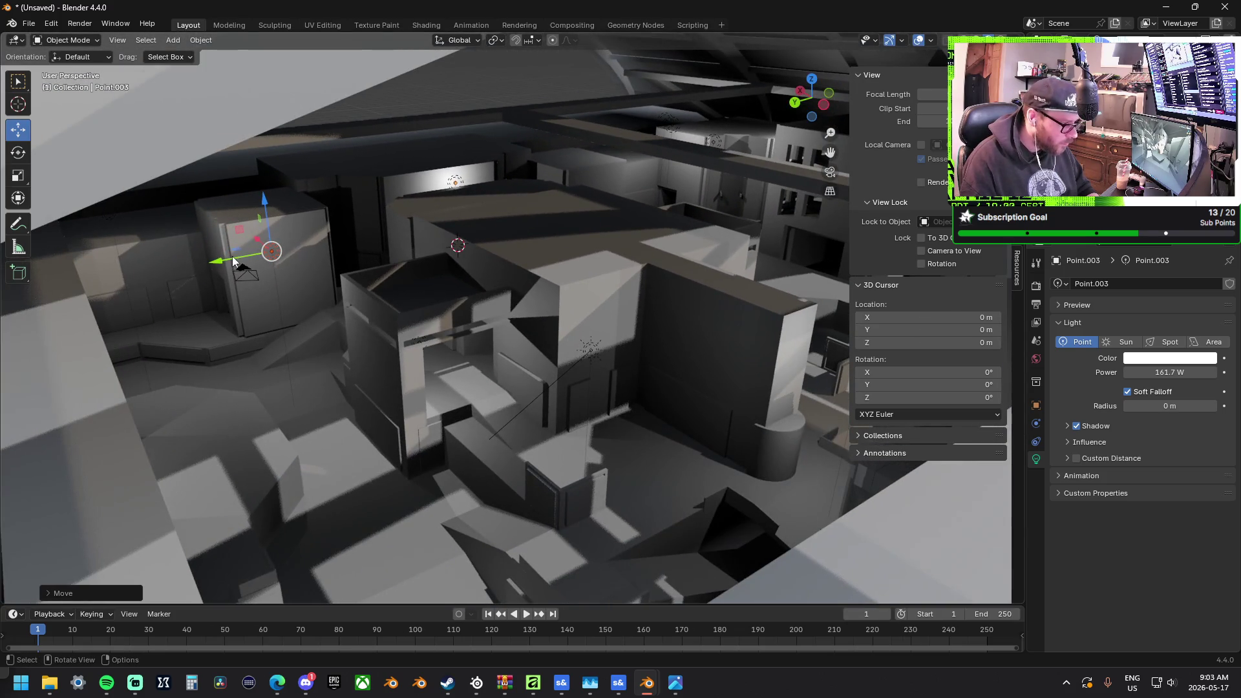
mouse_move(236, 256)
left_mouse_down()
mouse_move(314, 284)
mouse_move(263, 315)
mouse_move(255, 284)
mouse_move(407, 356)
mouse_move(577, 343)
left_mouse_up()
Raise Camera.001 high above the building interior
left_click(248, 275)
mouse_move(614, 297)
left_mouse_down()
mouse_move(616, 75)
mouse_move(635, 532)
mouse_move(623, 508)
left_mouse_up()
mouse_move(623, 508)
middle_mouse_down()
mouse_move(587, 363)
mouse_move(705, 376)
mouse_move(477, 411)
mouse_move(491, 486)
mouse_move(504, 351)
middle_mouse_up()
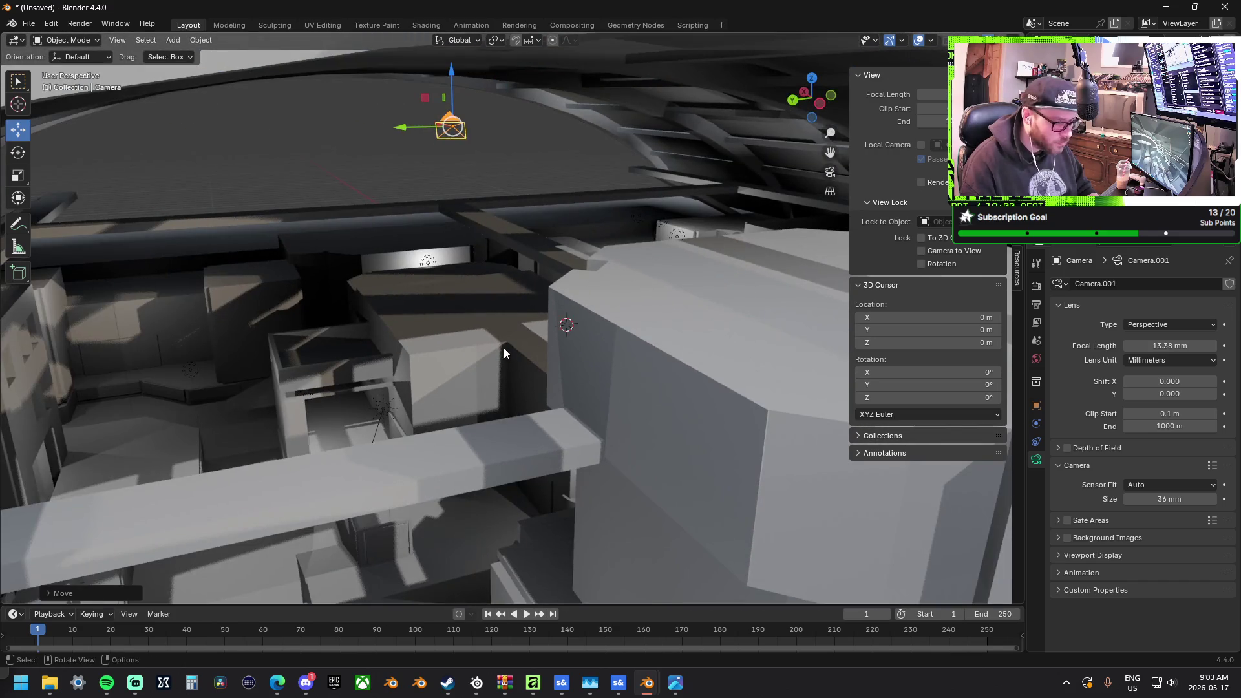
Frame the view on the camera and slide it along the X axis
key("KP_Decimal")
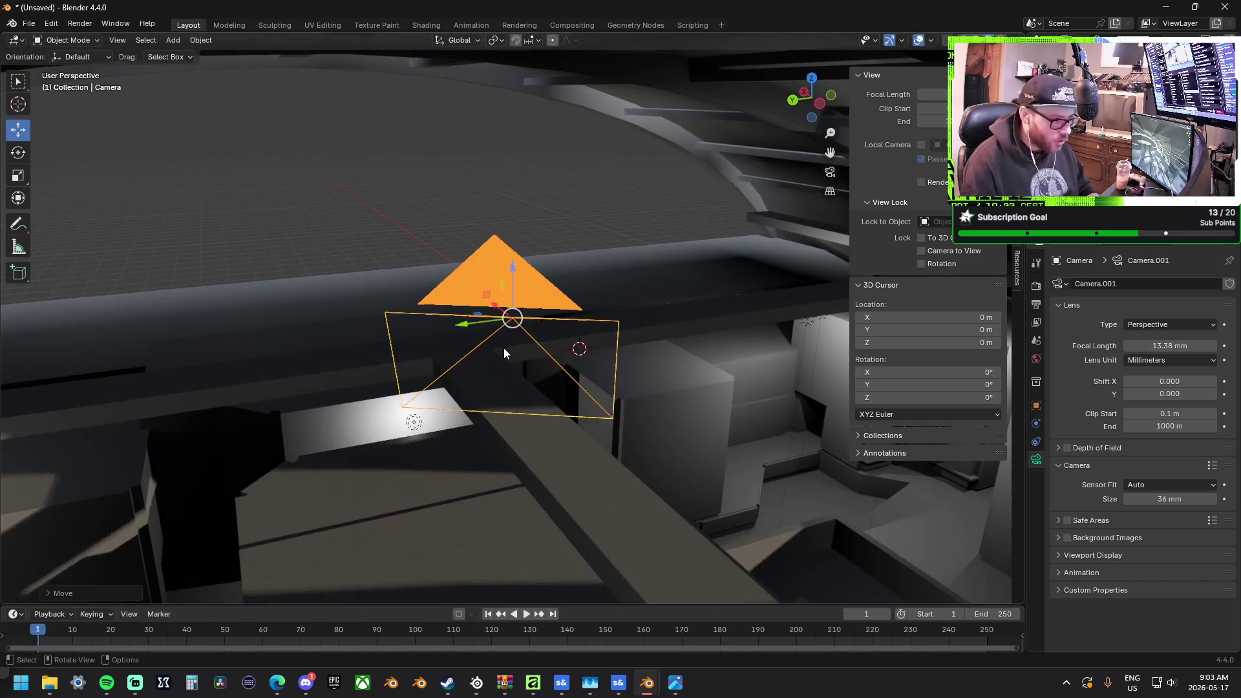
scroll(506, 339, "up", 5)
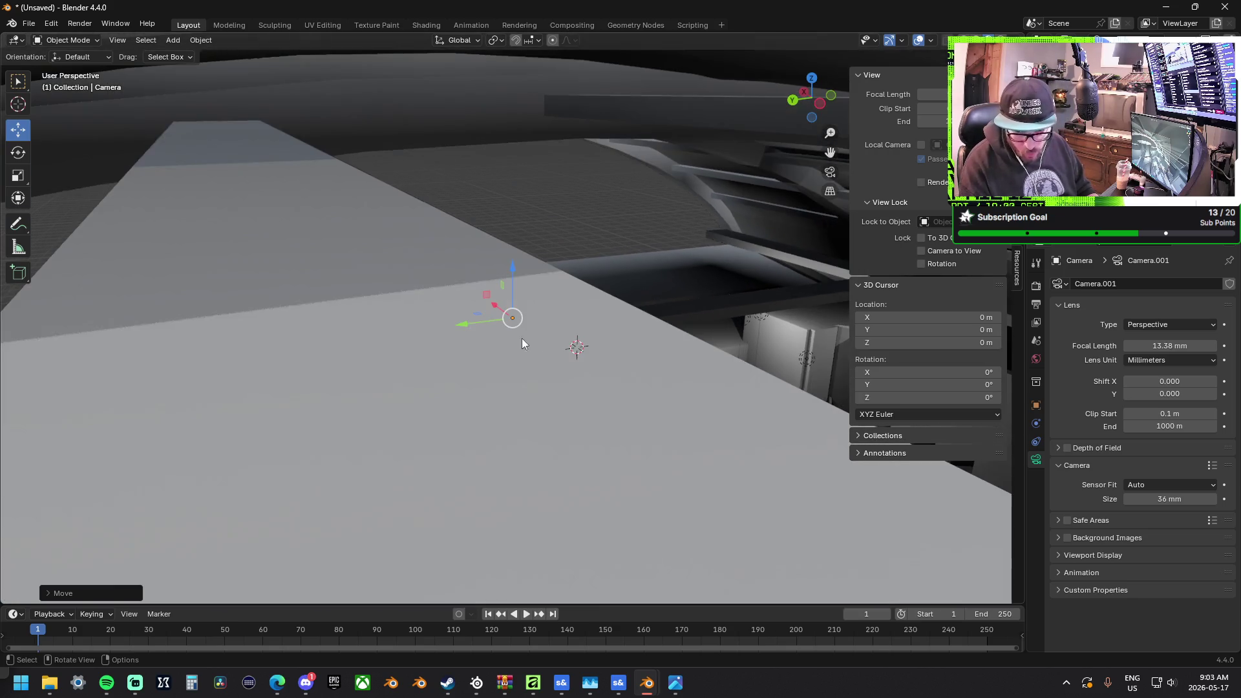
mouse_move(564, 349)
middle_mouse_down()
mouse_move(591, 350)
mouse_move(564, 339)
mouse_move(563, 389)
mouse_move(568, 293)
mouse_move(596, 299)
mouse_move(441, 215)
mouse_move(576, 222)
mouse_move(628, 212)
mouse_move(603, 208)
mouse_move(570, 246)
mouse_move(685, 222)
middle_mouse_up()
scroll(564, 339, "up", 3)
mouse_move(686, 223)
left_mouse_down()
mouse_move(63, 247)
mouse_move(446, 233)
mouse_move(782, 239)
mouse_move(847, 255)
left_mouse_up()
mouse_move(847, 255)
middle_mouse_down()
mouse_move(719, 308)
mouse_move(25, 319)
middle_mouse_up()
mouse_move(310, 228)
left_mouse_down()
mouse_move(427, 238)
mouse_move(491, 214)
mouse_move(544, 242)
mouse_move(395, 232)
mouse_move(449, 256)
left_mouse_up()
Slide the camera along Y and turn it about its vertical axis, cancelling an accidental focal change
left_click(18, 152)
left_click(24, 134)
mouse_move(168, 187)
middle_mouse_down()
mouse_move(319, 235)
mouse_move(424, 233)
middle_mouse_up()
mouse_move(415, 231)
left_mouse_down()
mouse_move(236, 231)
mouse_move(767, 228)
mouse_move(686, 235)
left_mouse_up()
left_click(18, 153)
right_click(680, 235)
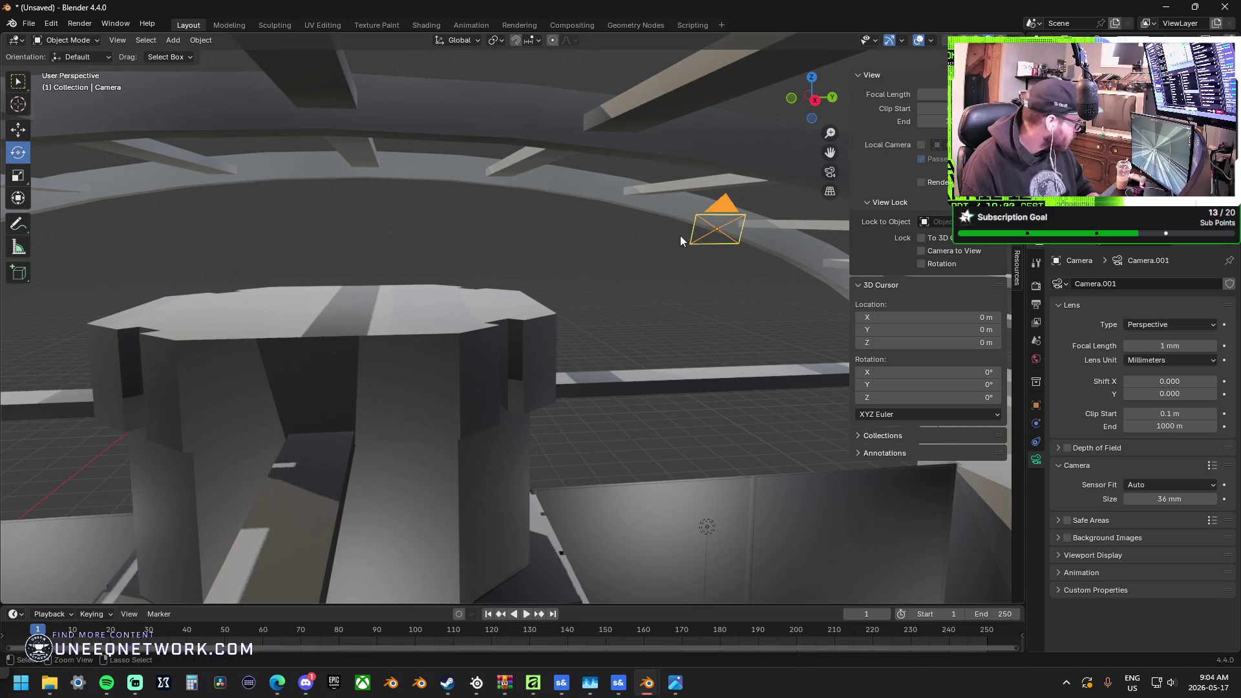
mouse_move(680, 235)
middle_mouse_down()
mouse_move(774, 269)
mouse_move(727, 278)
mouse_move(544, 257)
middle_mouse_up()
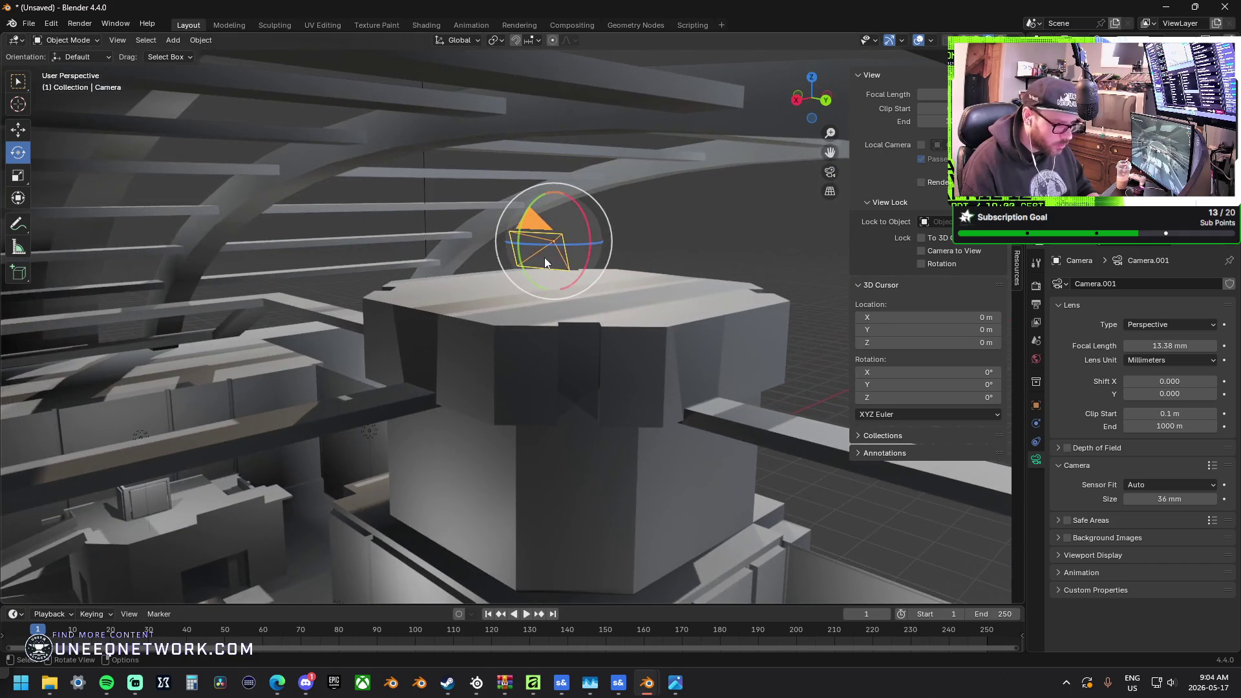
left_click_drag(581, 246, 559, 244)
left_click_drag(561, 244, 750, 236)
Reposition the camera among the curved beams, sliding it along Y and X and lowering it on Z
key("shift+space")
key("g")
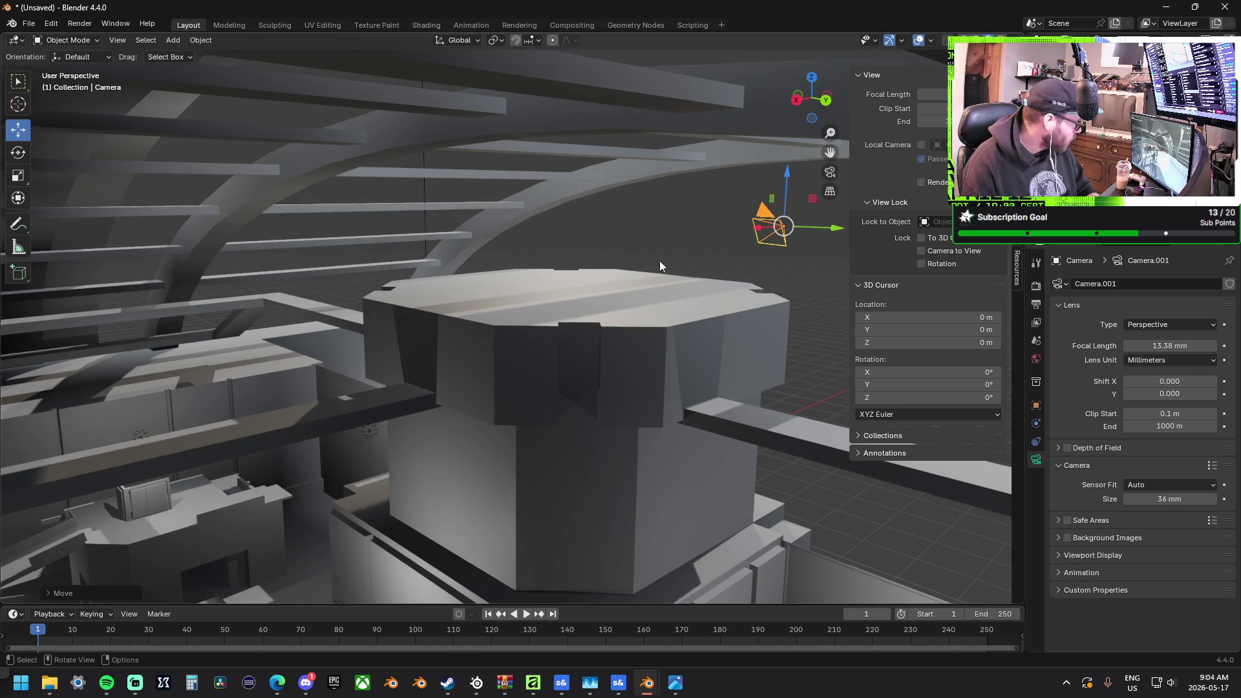
mouse_move(576, 288)
middle_mouse_down("shift")
mouse_move(507, 266)
mouse_move(491, 278)
middle_mouse_up("shift")
left_click_drag(668, 220, 963, 204)
left_click(963, 204)
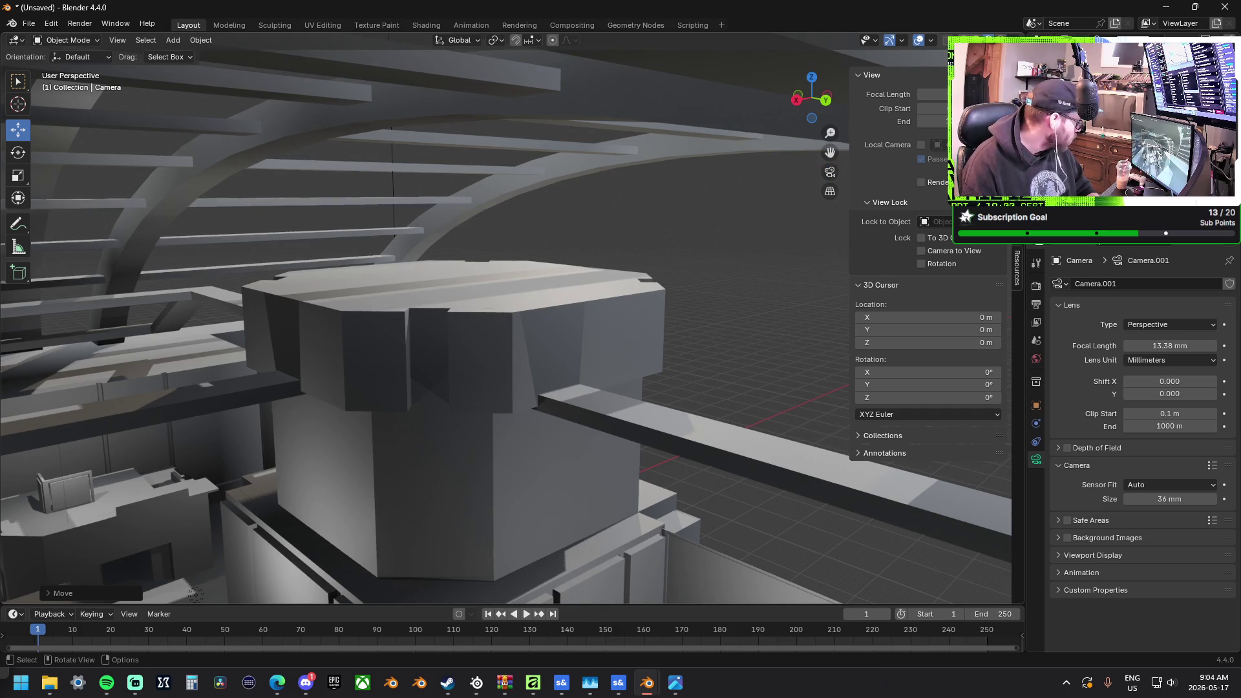
mouse_move(795, 193)
middle_mouse_down()
mouse_move(759, 185)
mouse_move(785, 190)
middle_mouse_up()
left_click_drag(747, 167, 753, 254)
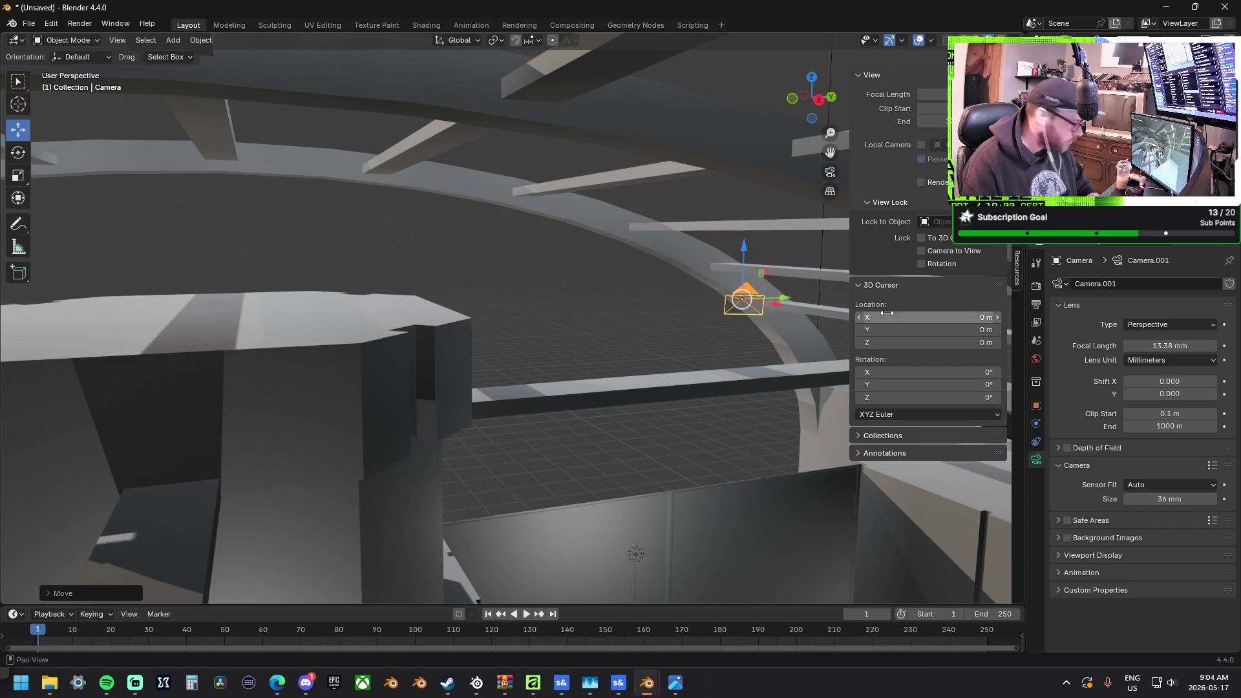
mouse_move(788, 302)
left_mouse_down()
mouse_move(769, 302)
mouse_move(841, 306)
left_mouse_up()
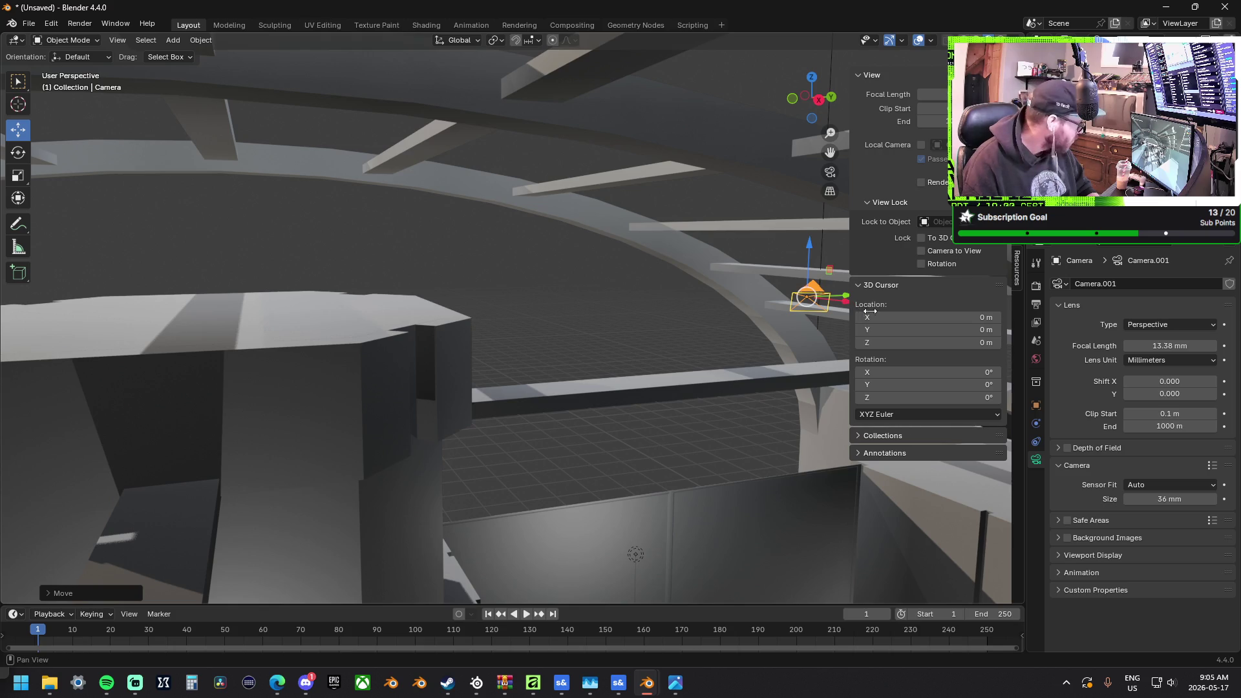
mouse_move(808, 303)
middle_mouse_down()
mouse_move(707, 271)
mouse_move(774, 302)
mouse_move(558, 288)
middle_mouse_up()
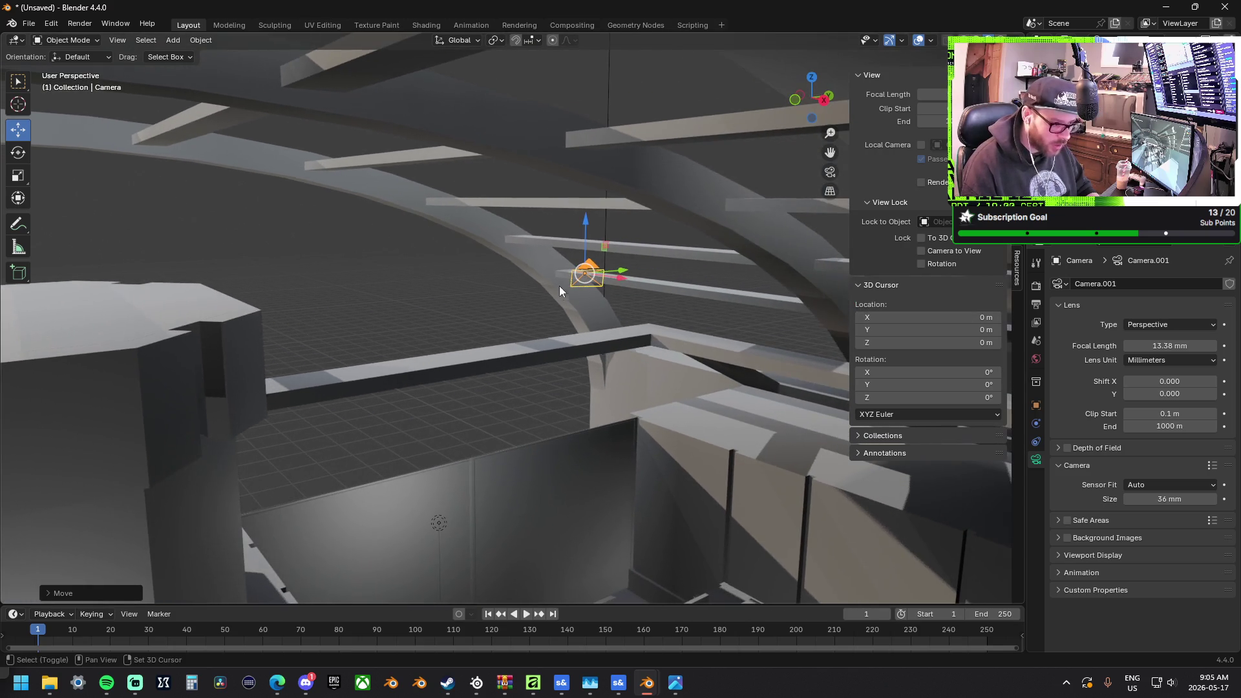
left_click_drag(618, 281, 642, 282)
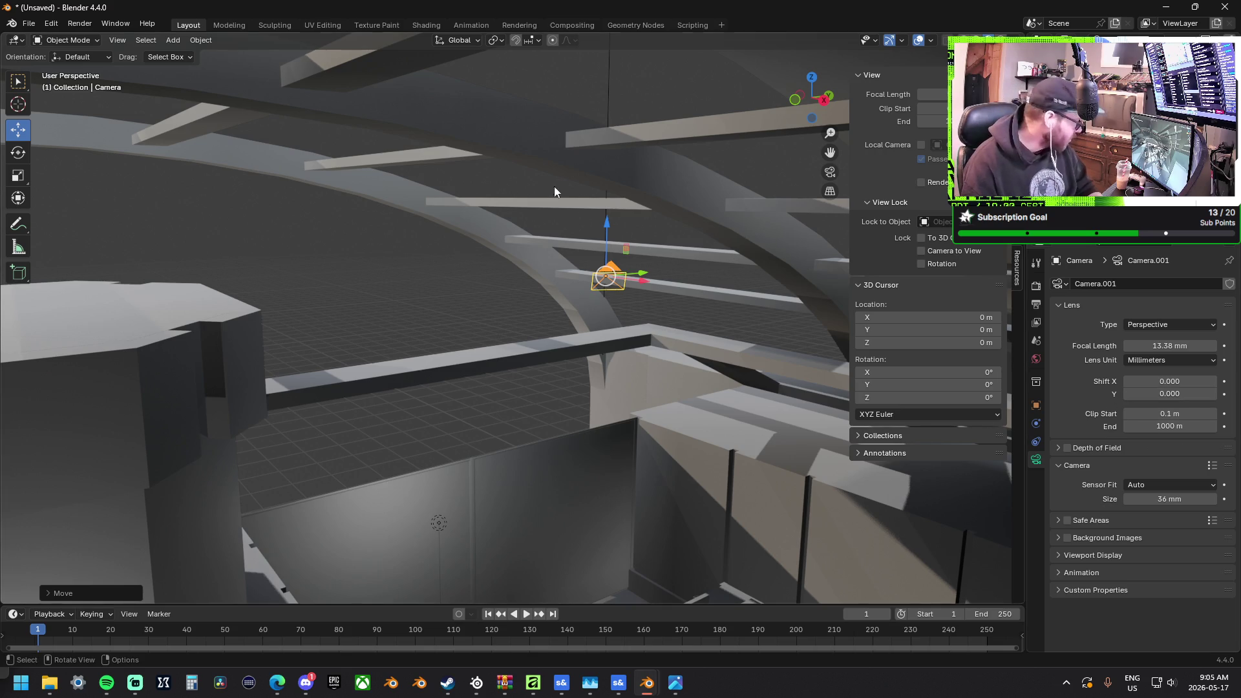
mouse_move(412, 193)
middle_mouse_down()
mouse_move(485, 196)
mouse_move(506, 219)
mouse_move(606, 227)
mouse_move(485, 229)
mouse_move(498, 188)
mouse_move(716, 329)
mouse_move(638, 300)
mouse_move(79, 197)
middle_mouse_up()
left_click(19, 153)
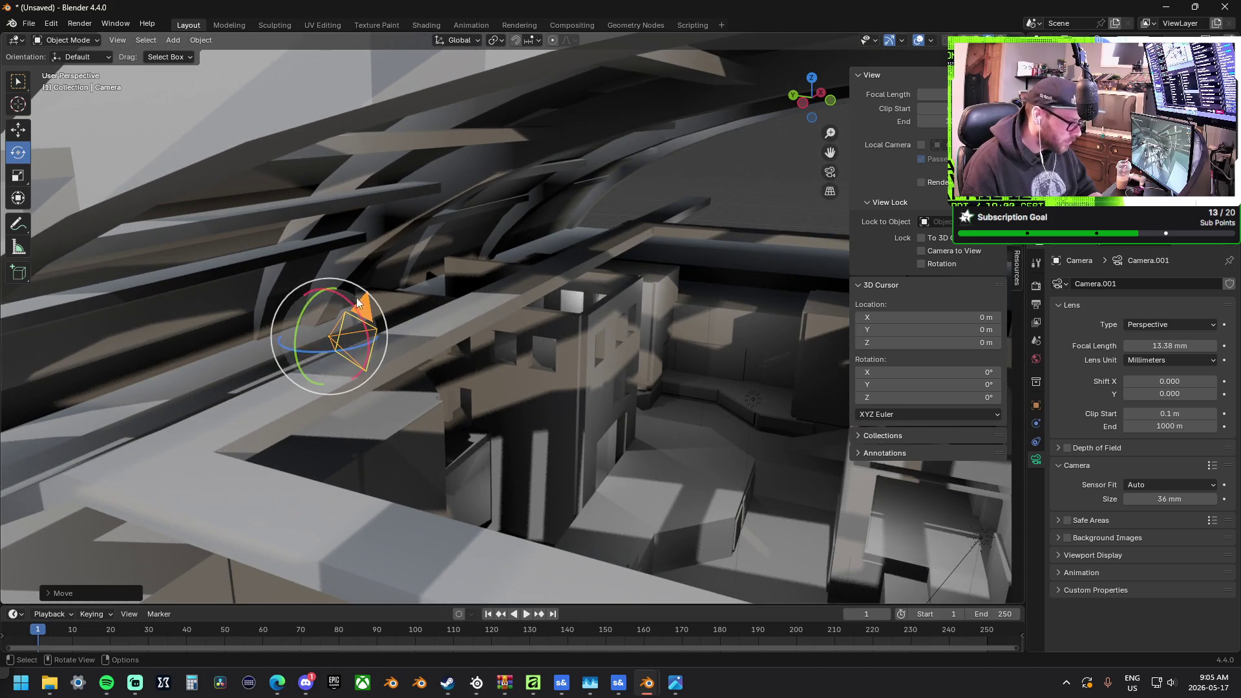
Re-aim the camera using the Item tab's Rotation fields, tilting it to 53.1° X over the interior
mouse_move(352, 309)
middle_mouse_down()
mouse_move(360, 325)
mouse_move(533, 340)
middle_mouse_up()
mouse_move(675, 390)
middle_mouse_down()
mouse_move(451, 332)
mouse_move(585, 365)
mouse_move(624, 351)
mouse_move(543, 316)
middle_mouse_up()
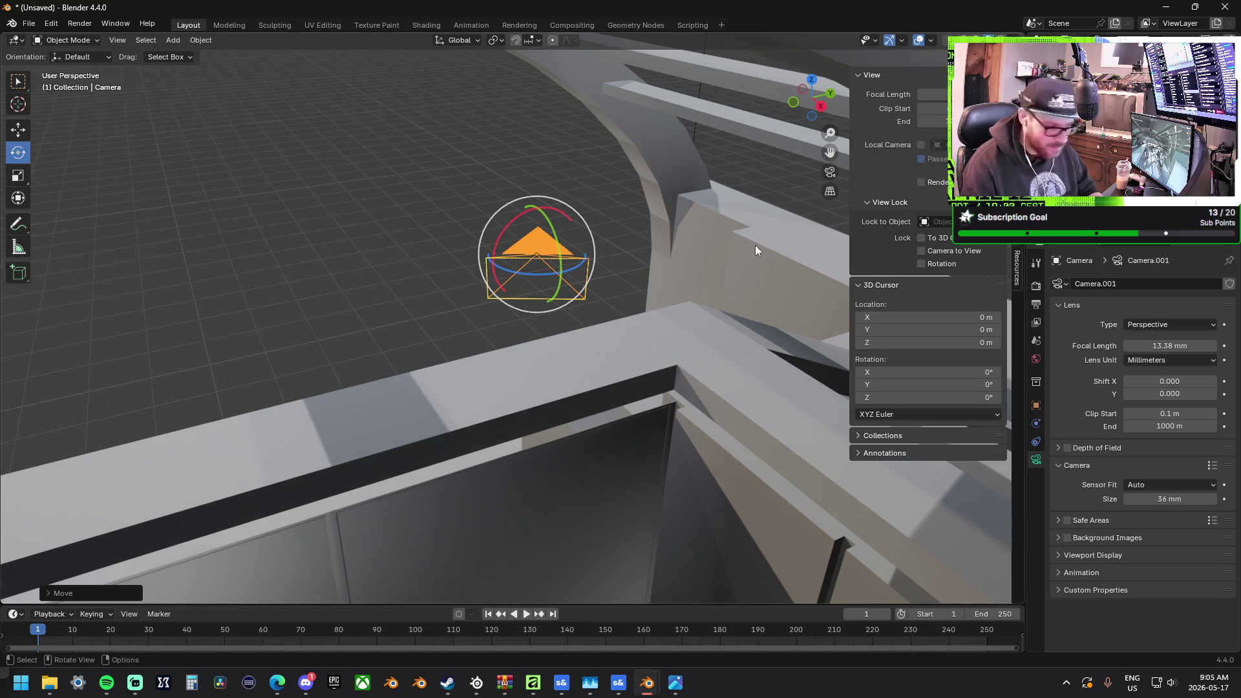
left_click(18, 133)
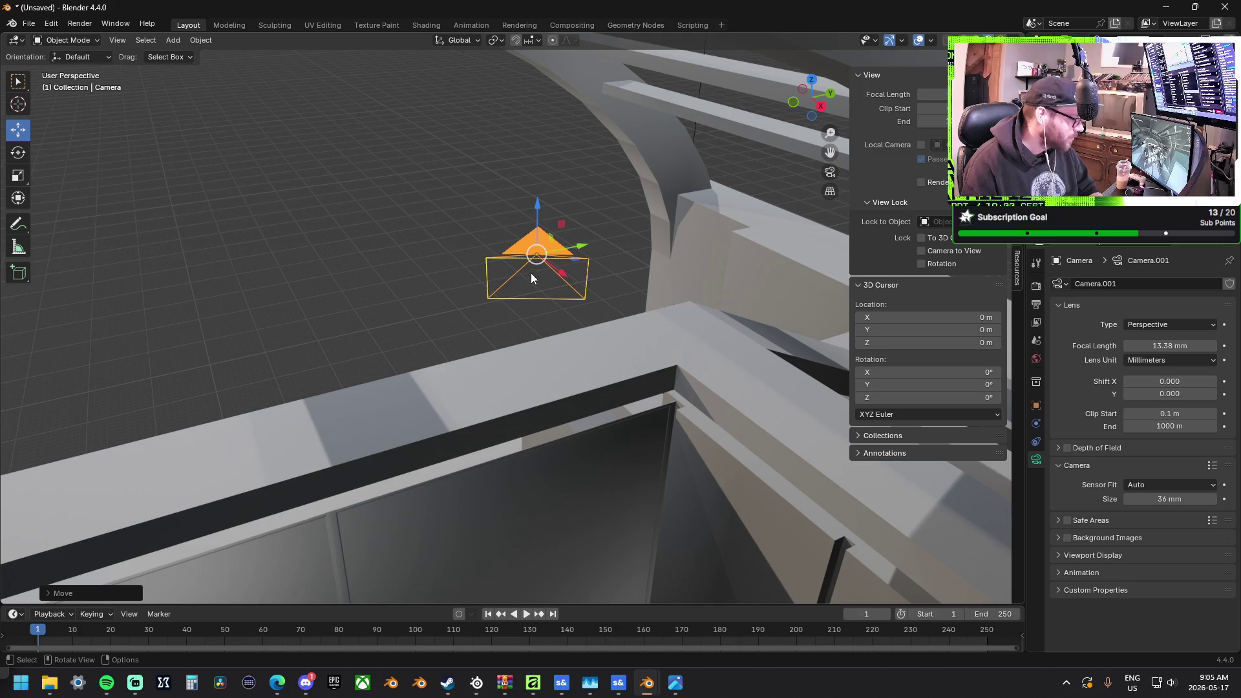
mouse_move(485, 259)
middle_mouse_down()
mouse_move(607, 271)
mouse_move(645, 258)
middle_mouse_up()
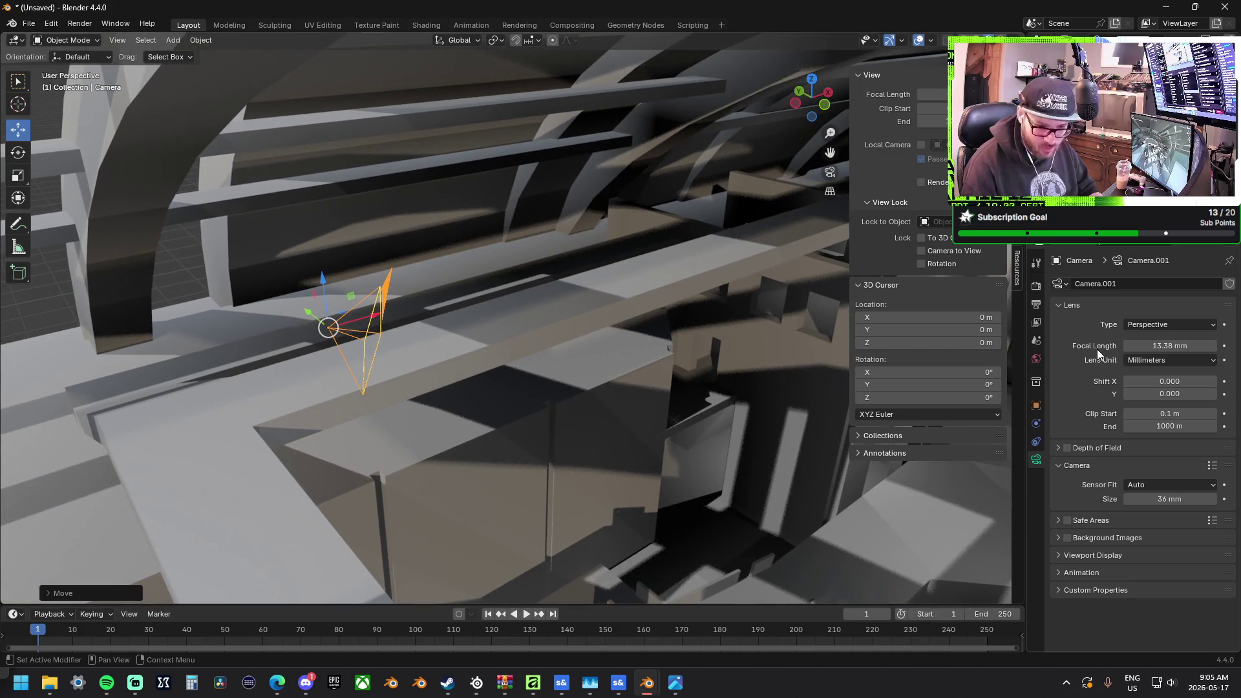
left_click(1016, 84)
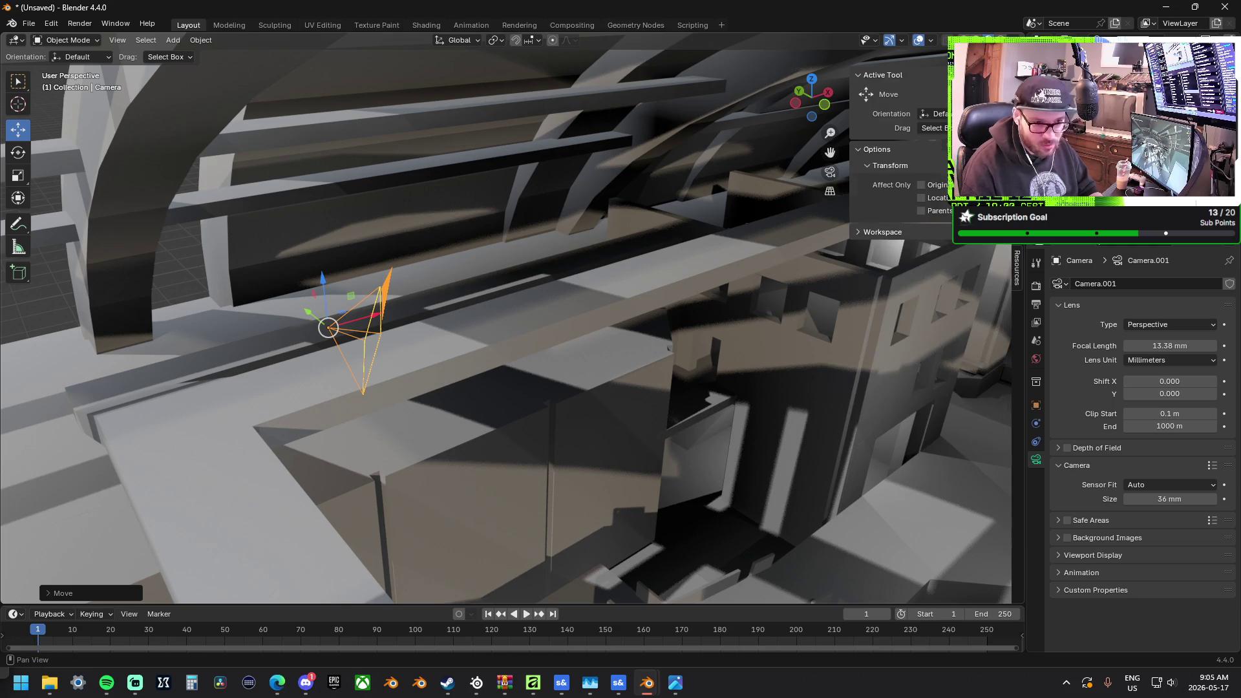
mouse_move(957, 186)
left_mouse_down()
mouse_move(989, 185)
mouse_move(956, 186)
left_mouse_up()
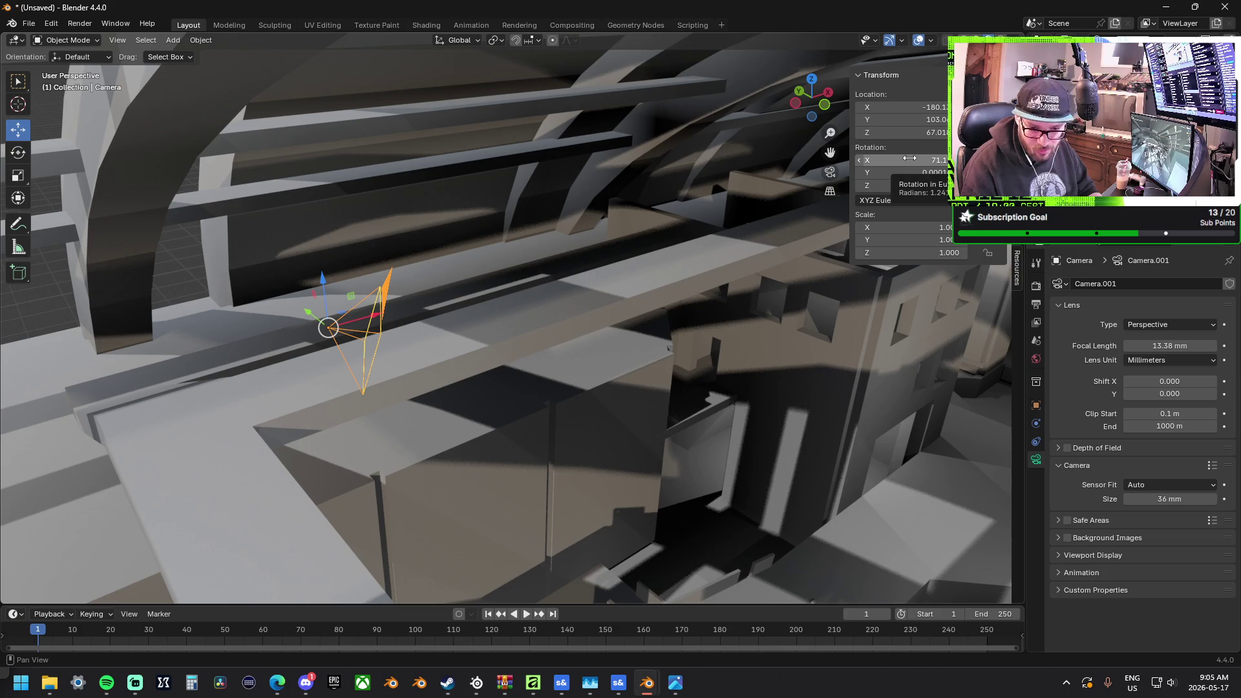
mouse_move(910, 160)
left_mouse_down()
mouse_move(855, 160)
mouse_move(904, 159)
left_mouse_up()
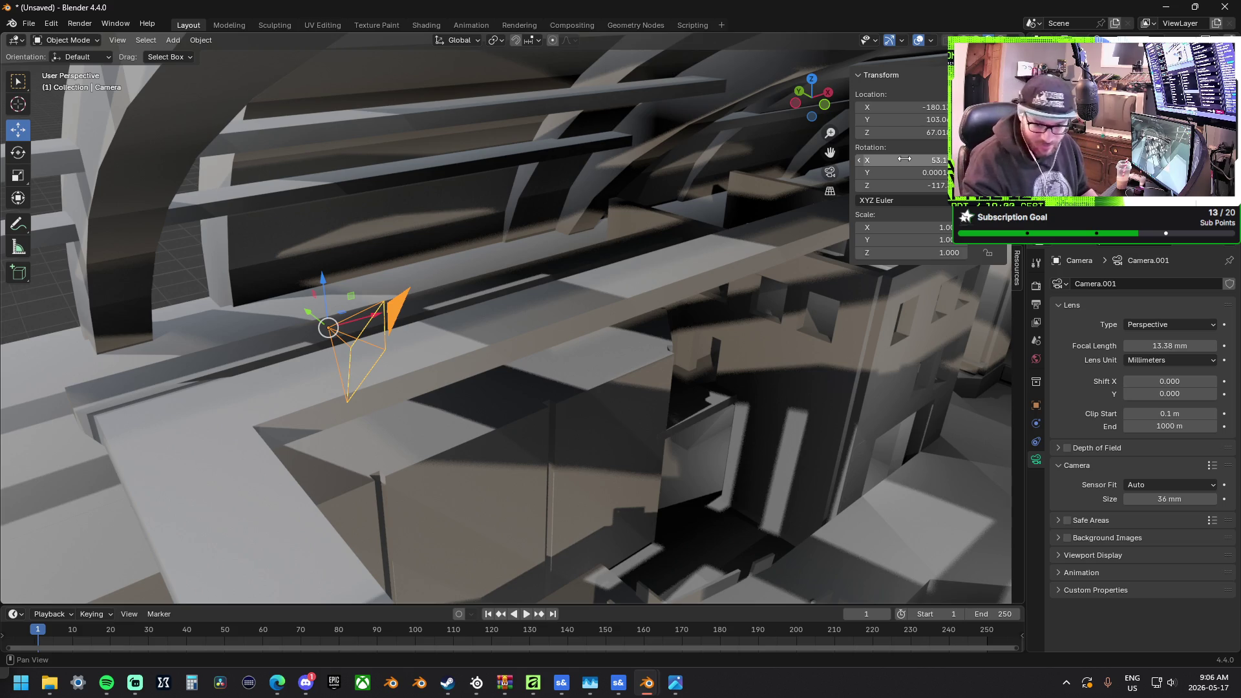
mouse_move(451, 249)
middle_mouse_down()
mouse_move(424, 258)
mouse_move(505, 266)
middle_mouse_up()
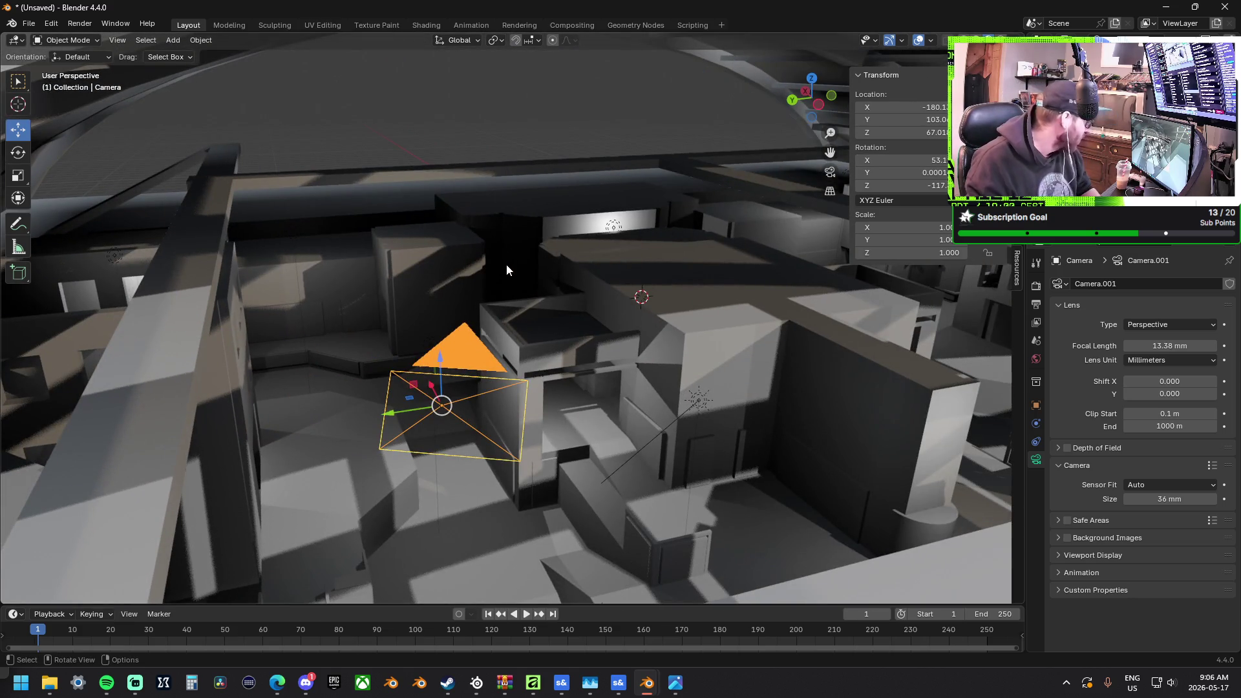
right_click(365, 7)
left_click(341, 14)
left_click(116, 24)
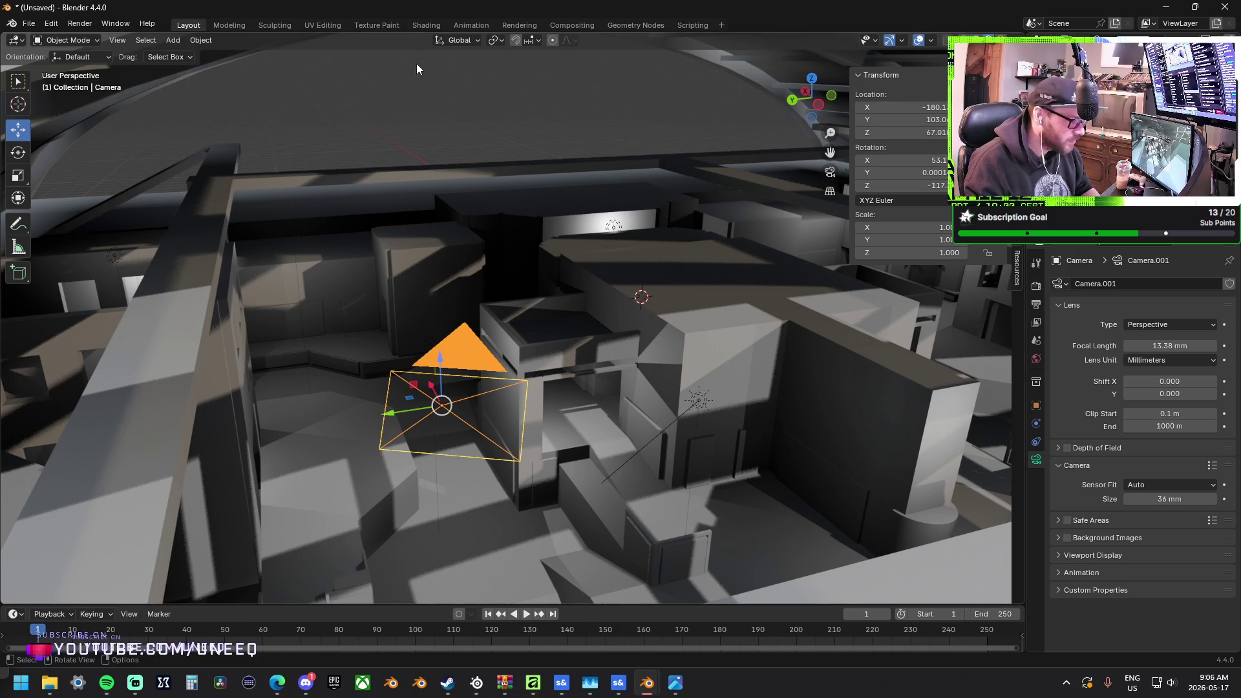
middle_click_drag(473, 130, 473, 128)
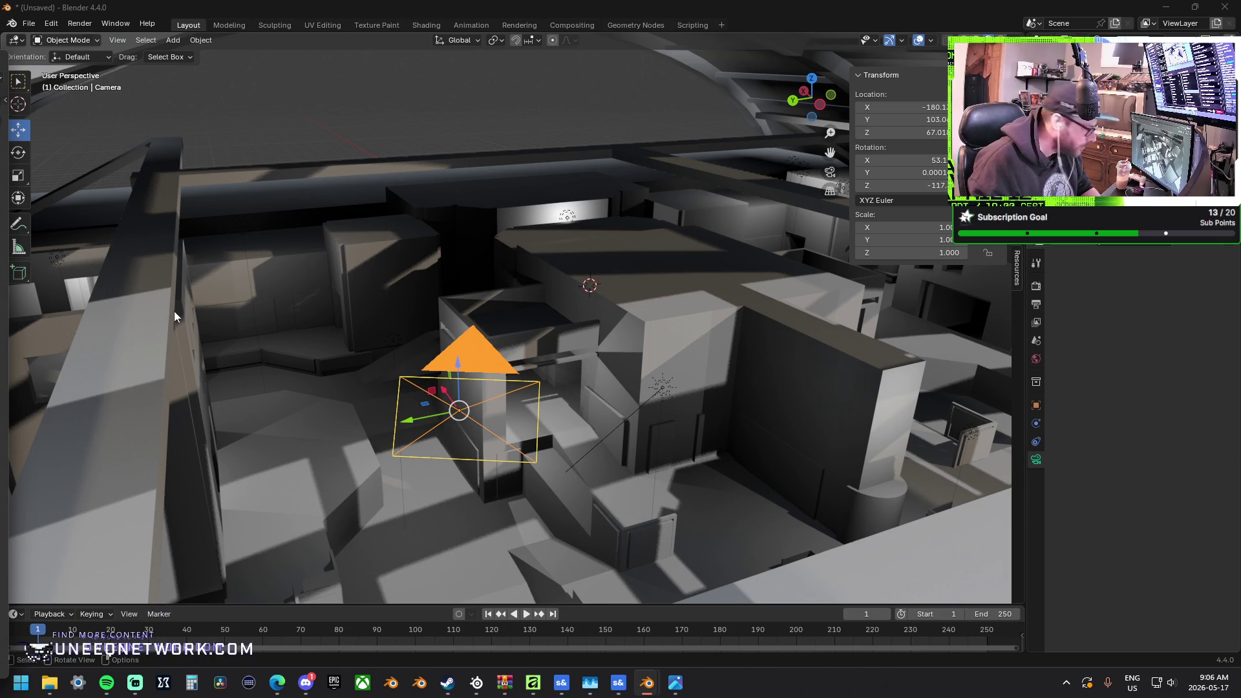
left_click(111, 24)
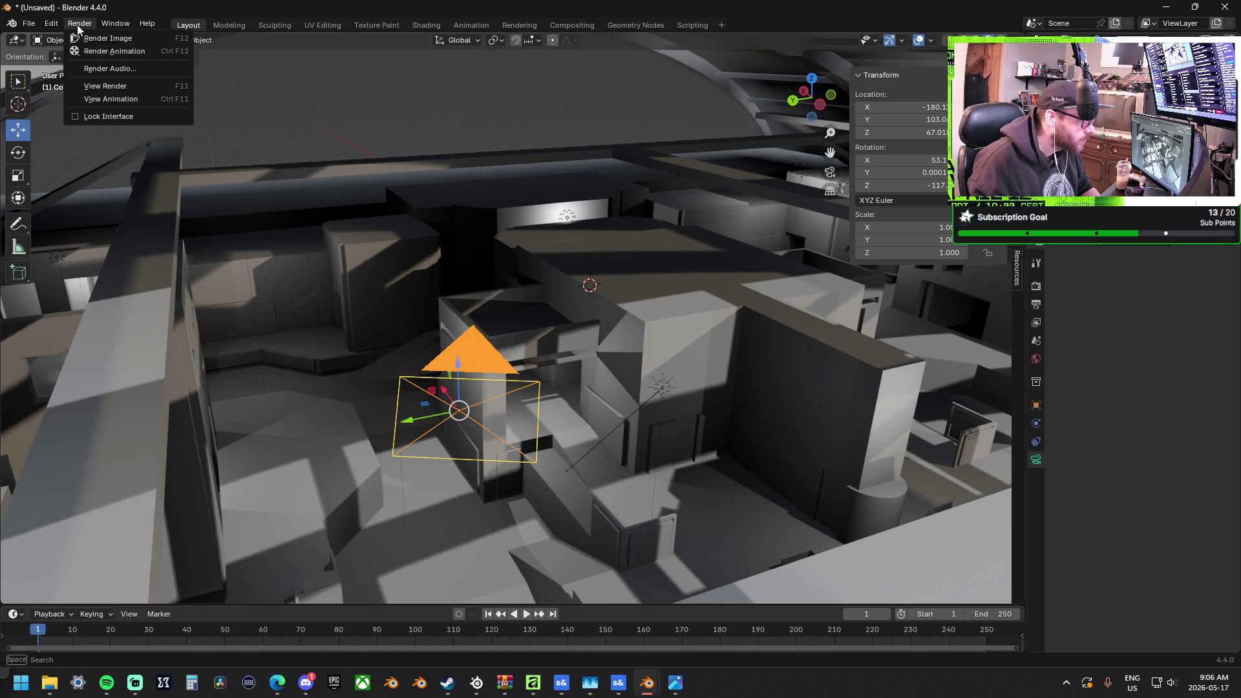
mouse_move(80, 24)
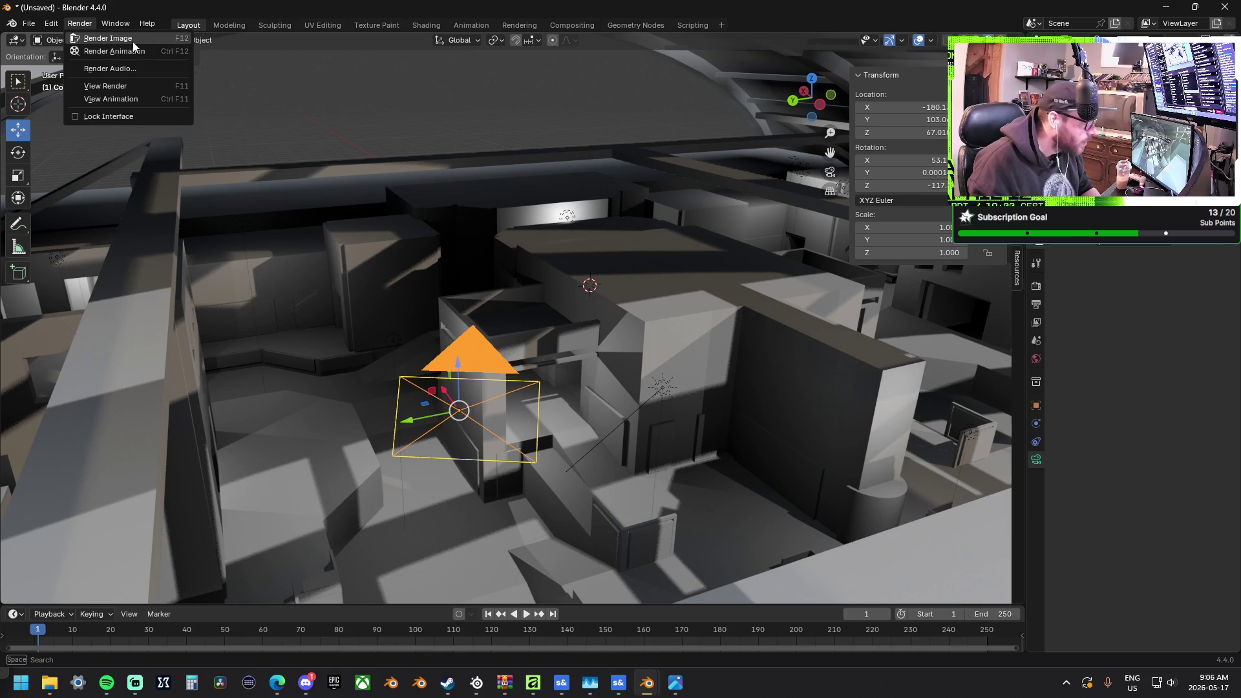
left_click(452, 110)
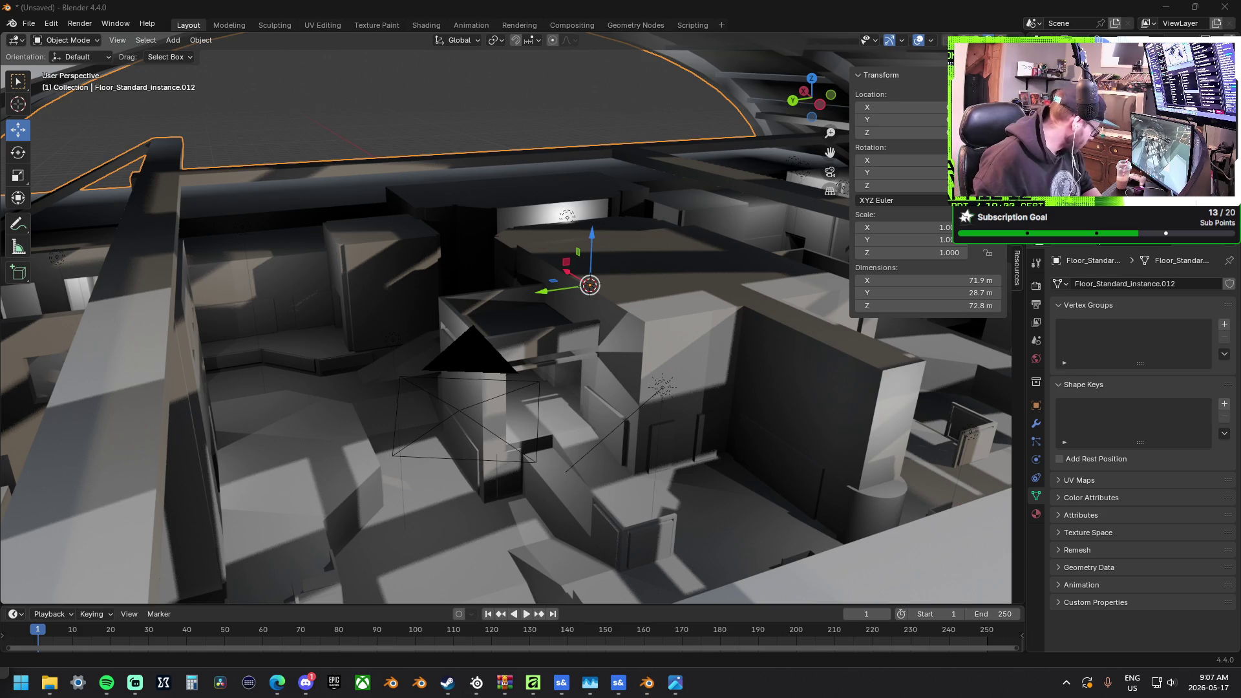
left_click(646, 683)
left_click(646, 683)
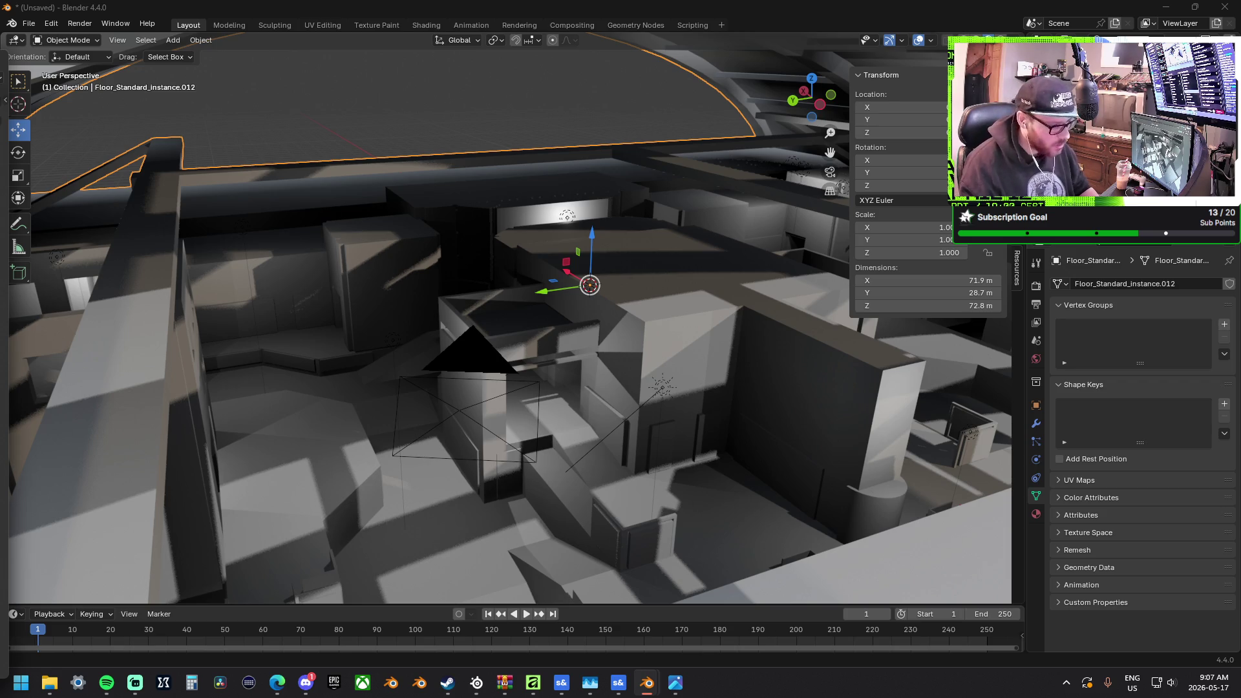
mouse_move(420, 337)
middle_mouse_down()
mouse_move(654, 409)
mouse_move(622, 401)
mouse_move(765, 404)
mouse_move(824, 373)
mouse_move(491, 356)
mouse_move(544, 323)
mouse_move(412, 313)
mouse_move(604, 339)
mouse_move(521, 315)
mouse_move(145, 109)
mouse_move(273, 85)
mouse_move(394, 224)
mouse_move(694, 308)
mouse_move(438, 181)
mouse_move(541, 292)
mouse_move(333, 271)
mouse_move(534, 287)
mouse_move(526, 337)
mouse_move(661, 537)
middle_mouse_up()
scroll(560, 433, "up", 3)
scroll(559, 434, "down", 5)
mouse_move(443, 409)
middle_mouse_down()
mouse_move(436, 398)
mouse_move(462, 351)
mouse_move(903, 405)
mouse_move(626, 411)
mouse_move(593, 424)
mouse_move(493, 374)
mouse_move(582, 409)
mouse_move(710, 398)
mouse_move(560, 311)
mouse_move(564, 357)
middle_mouse_up()
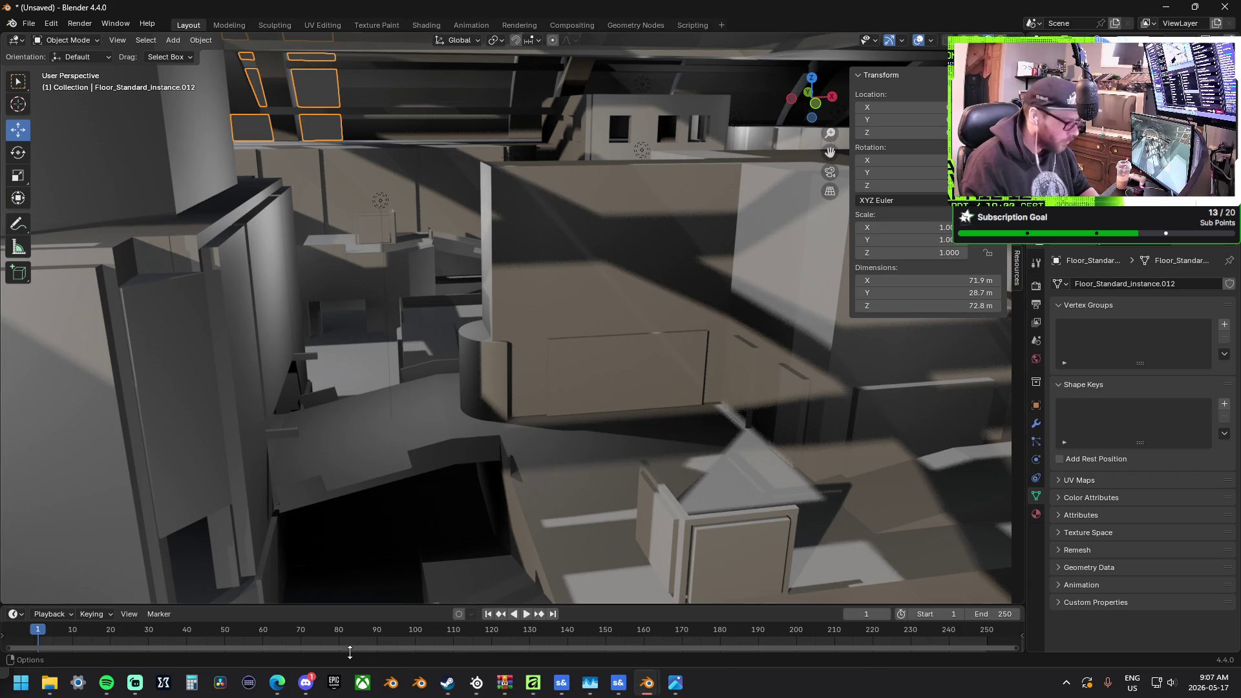
left_click(675, 683)
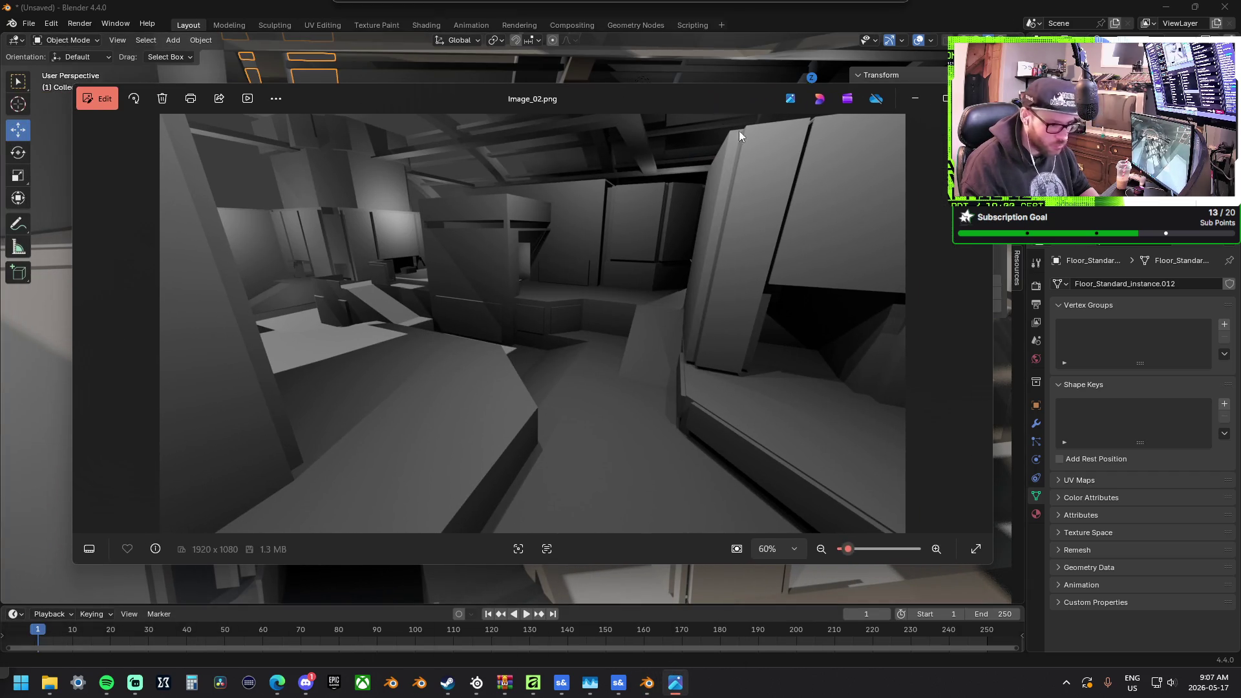
left_click(980, 324)
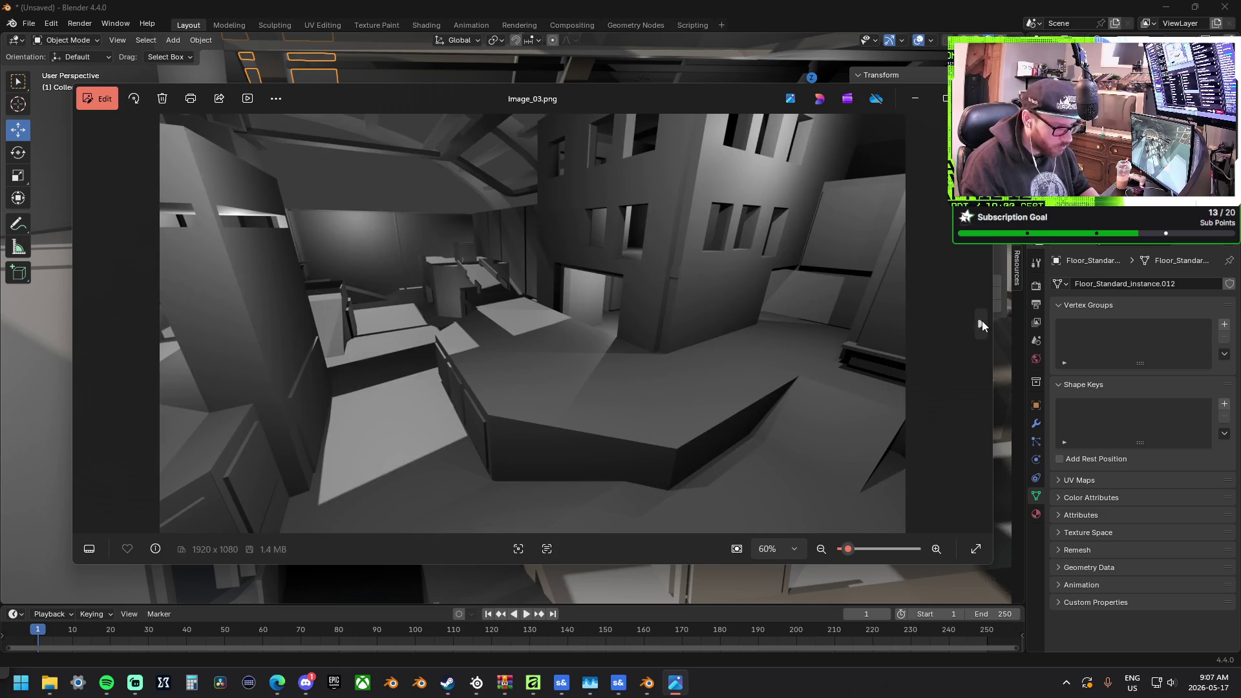
left_click(981, 323)
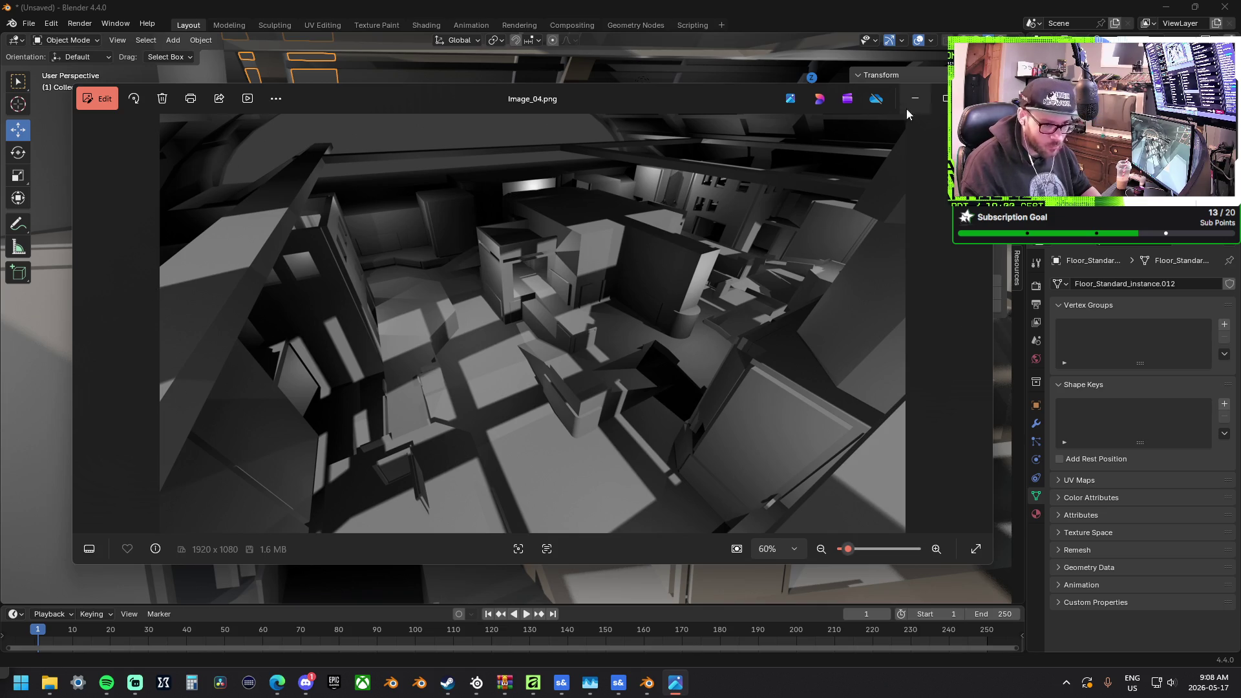
left_click(943, 98)
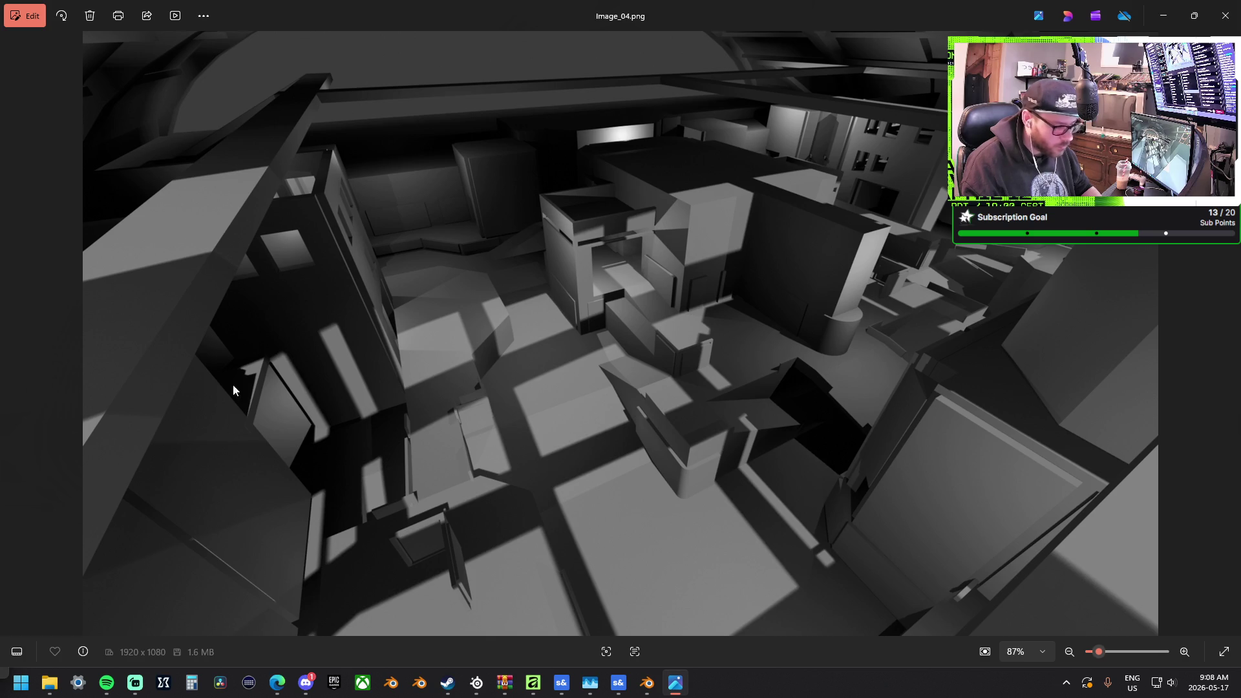
left_click(1220, 25)
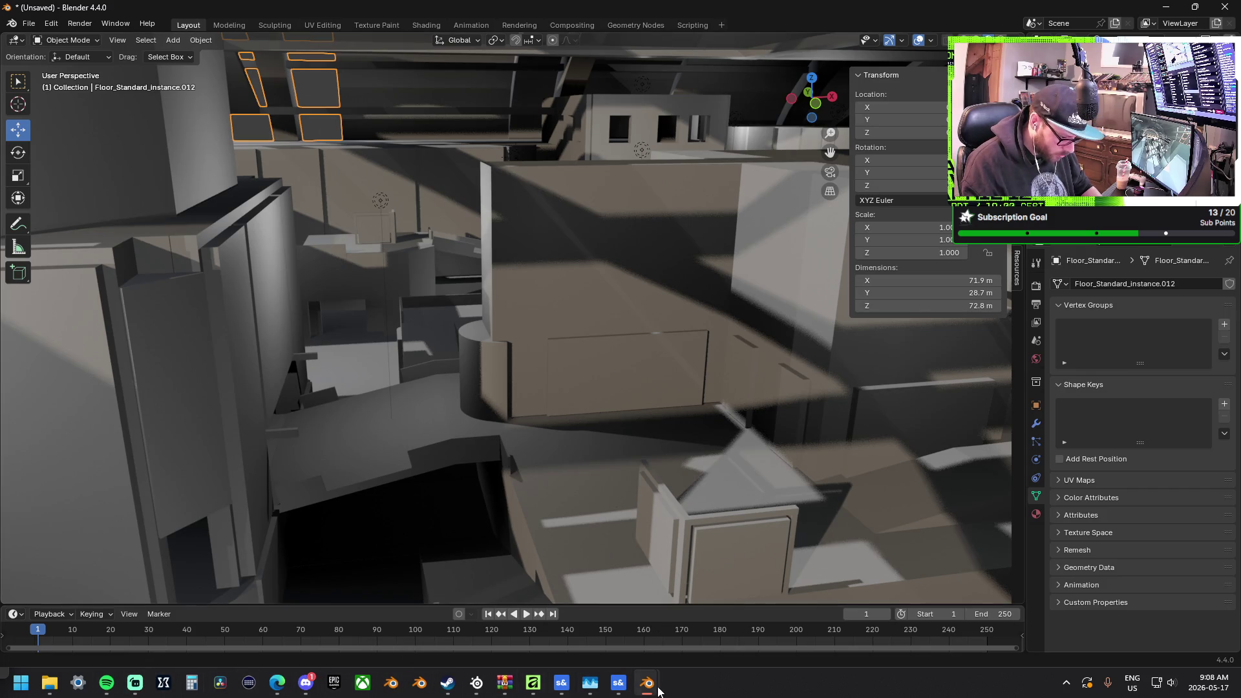
mouse_move(533, 683)
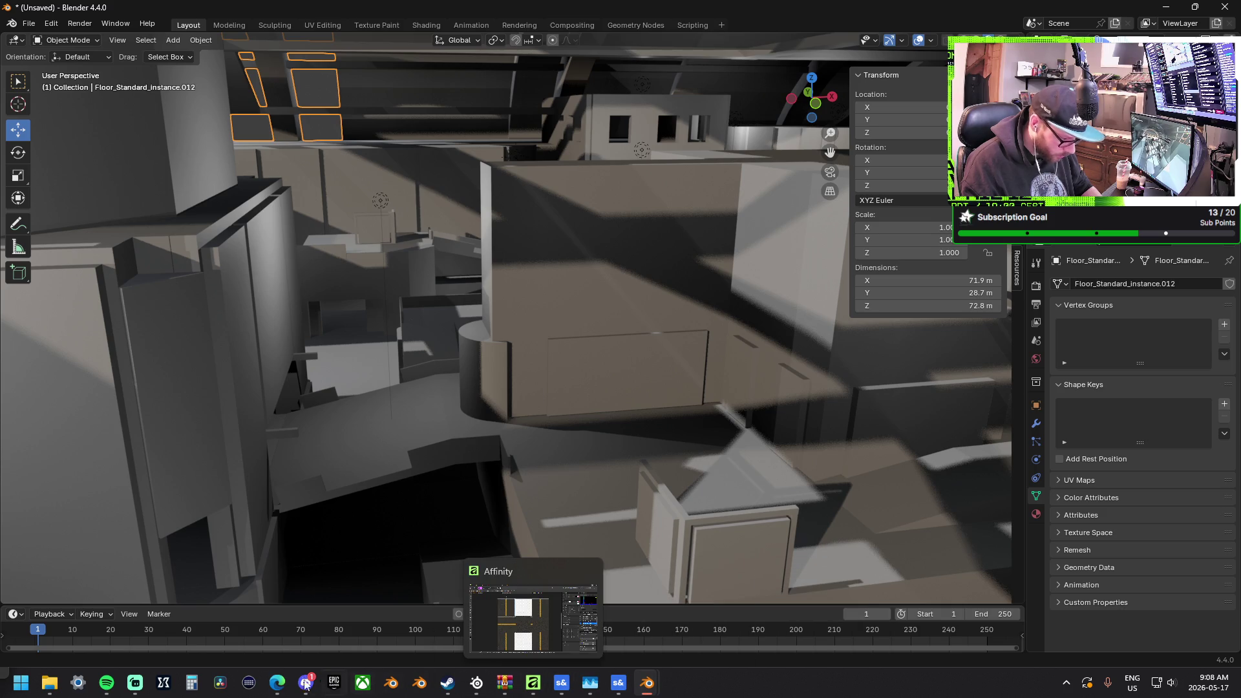
Switch to the ArtStation Edit Artwork page for 'Halo Infinite | The Pit v2' in Edge
left_click(281, 683)
left_click(258, 582)
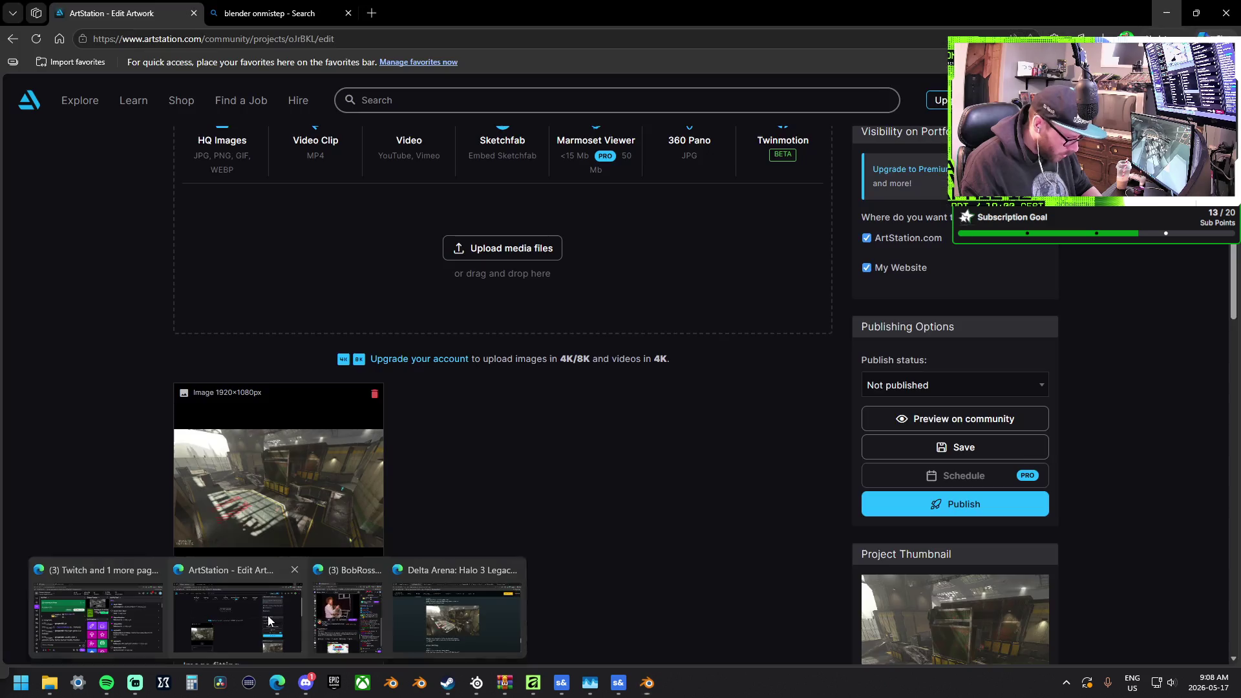
scroll(506, 488, "down", 1)
scroll(523, 491, "up", 4)
scroll(316, 433, "down", 1)
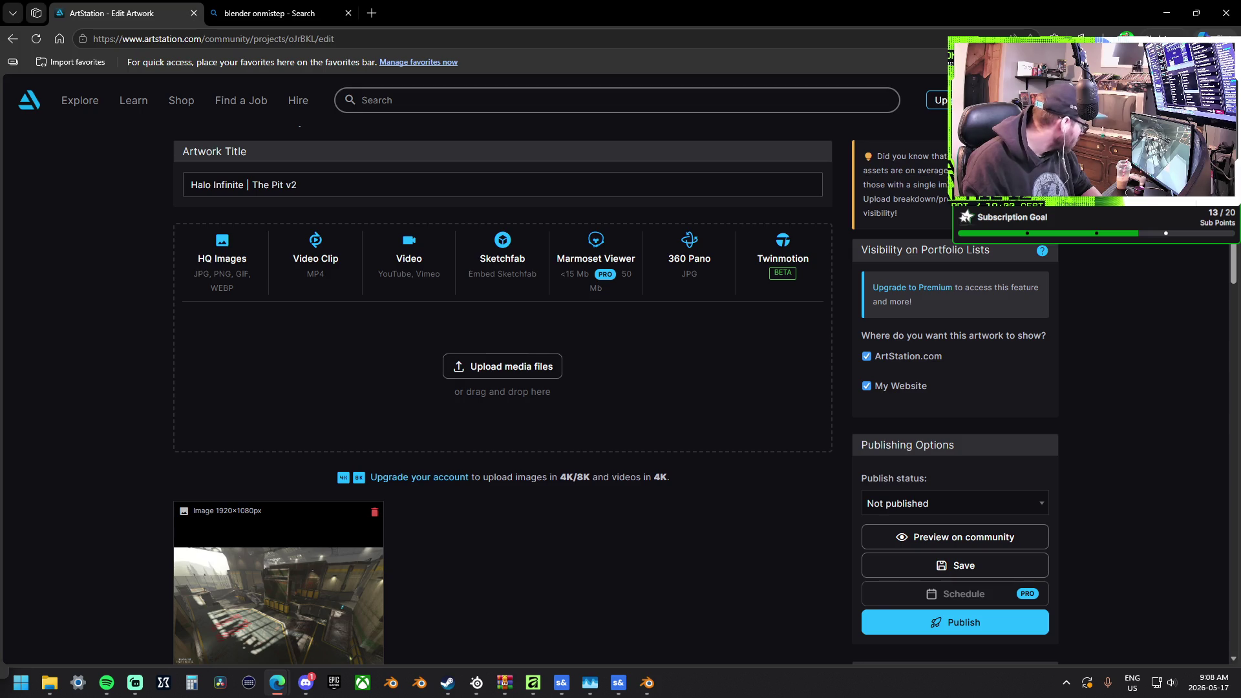
Drag two more render images from File Explorer into the upload drop zone, then return to Blender
key("super+e")
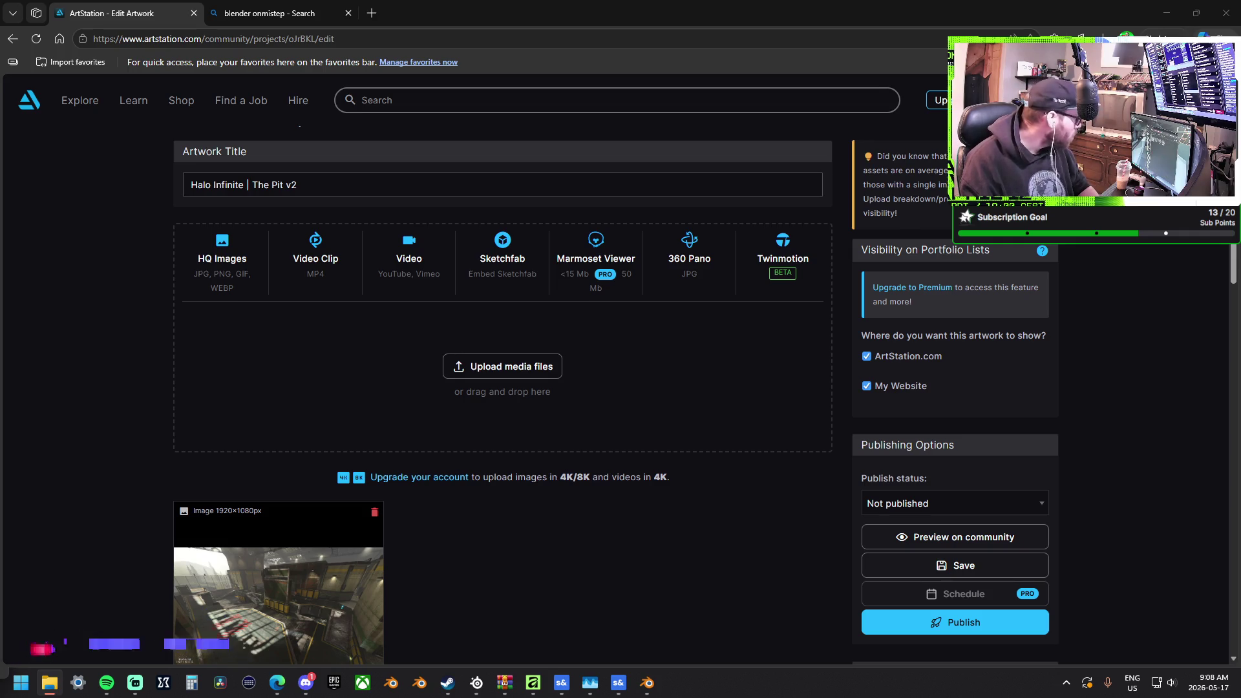
left_click_drag(384, 403, 427, 408)
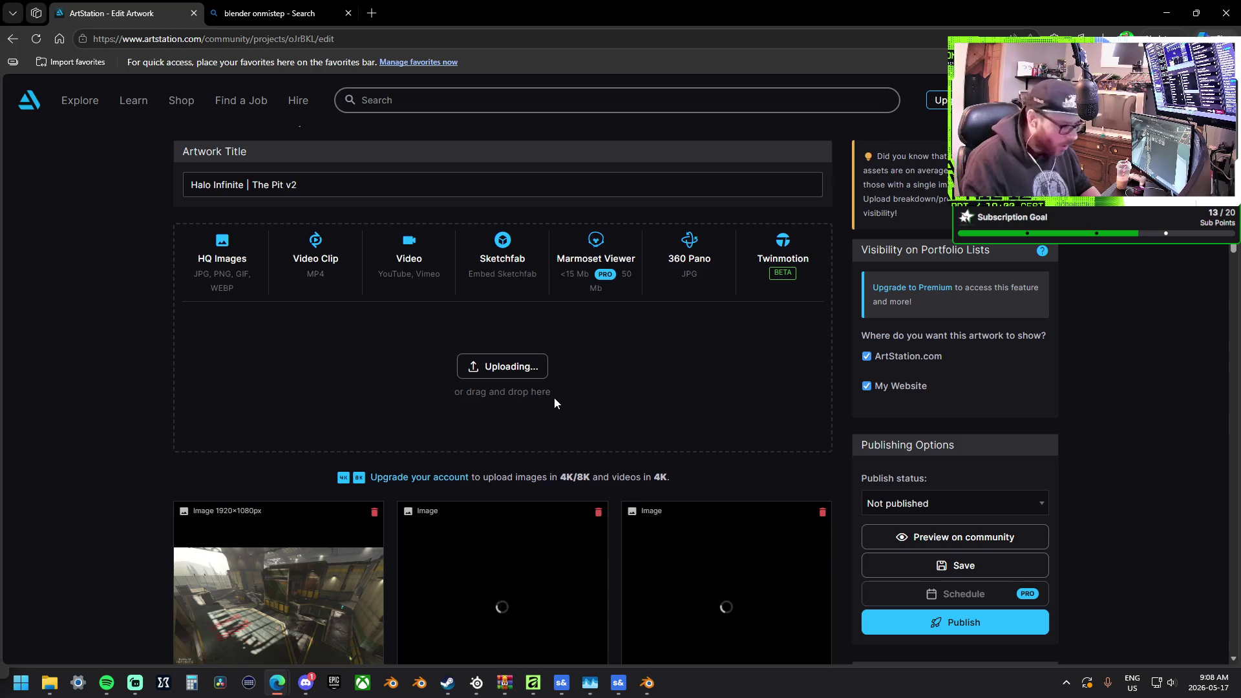
mouse_move(653, 685)
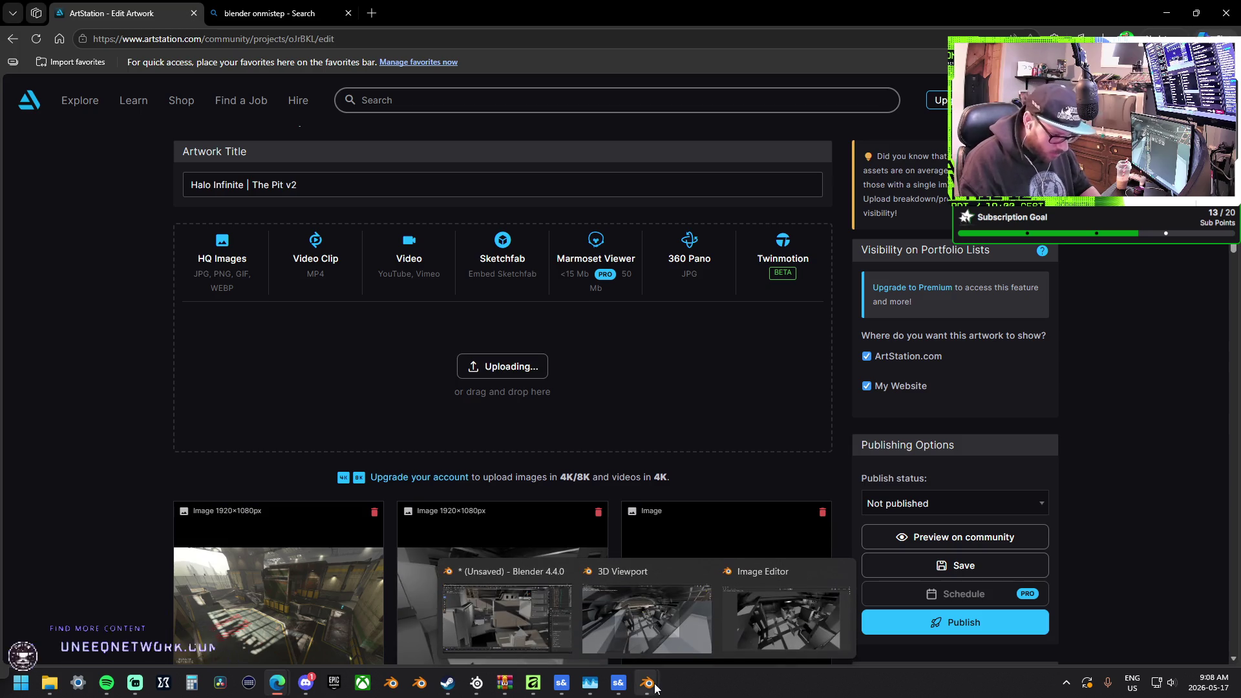
mouse_move(536, 626)
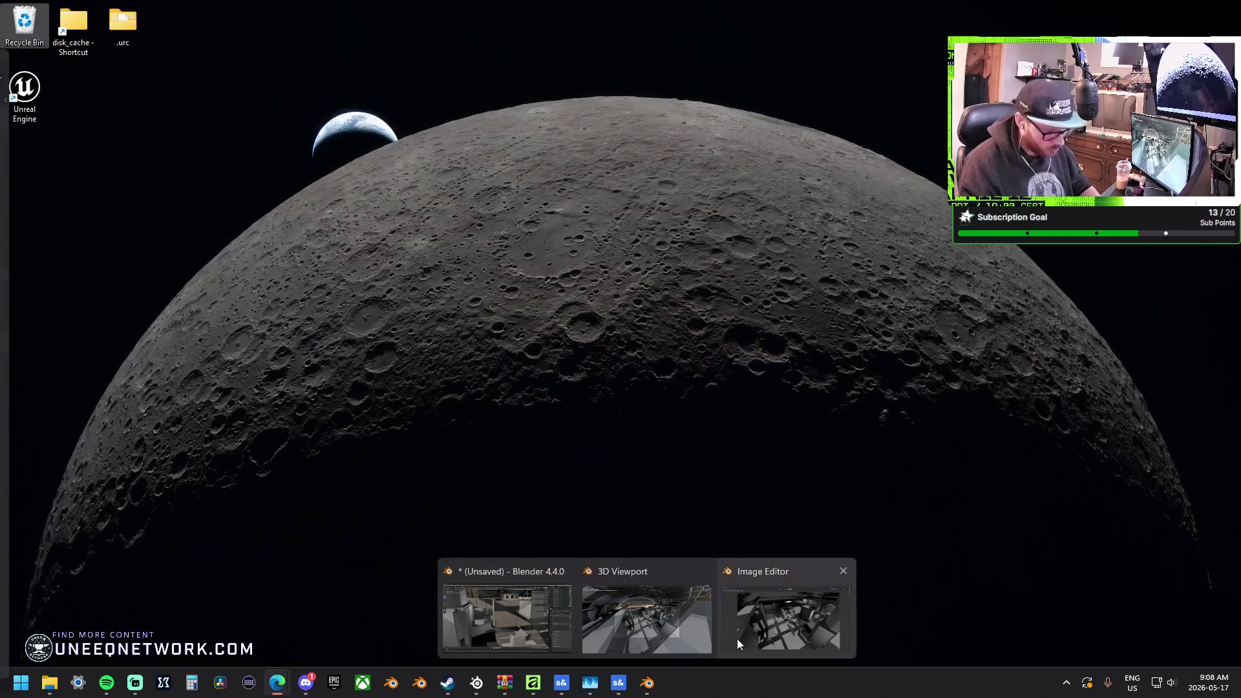
left_click(563, 623)
Orbit the grey-box map and toggle the viewport shading lighting option off and on twice
mouse_move(451, 277)
middle_mouse_down()
mouse_move(545, 315)
mouse_move(391, 260)
mouse_move(413, 264)
middle_mouse_up()
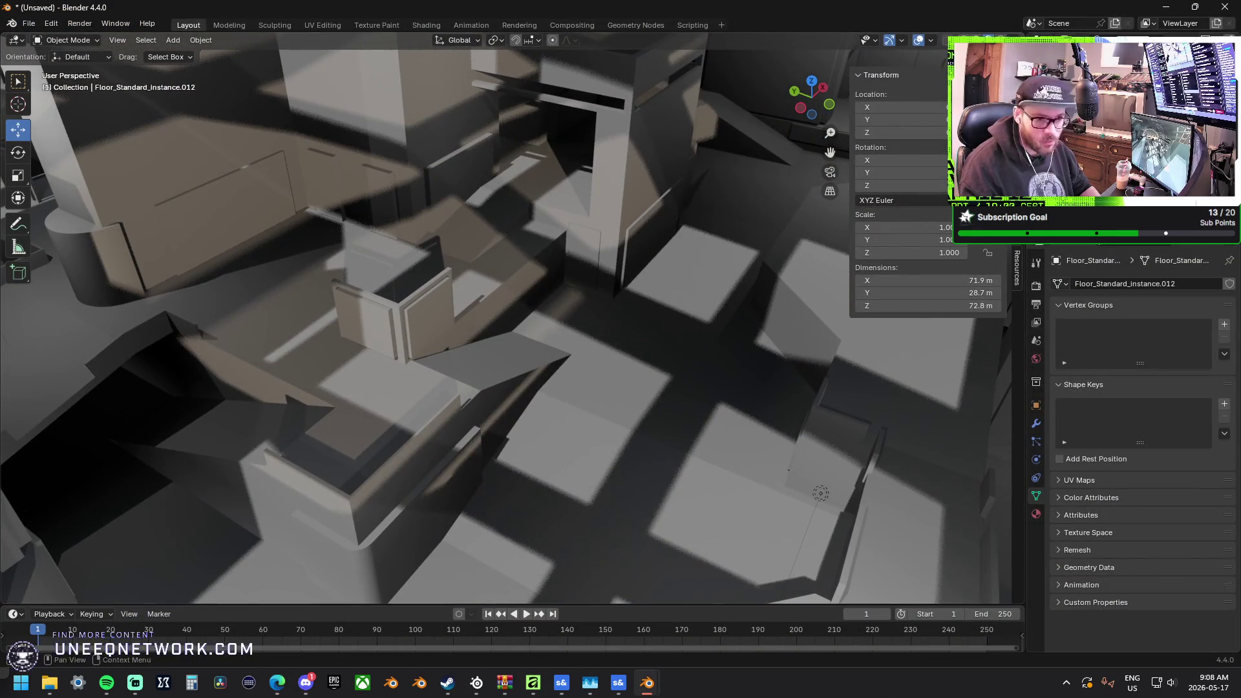
left_click(1013, 40)
left_click(941, 119)
left_click(941, 118)
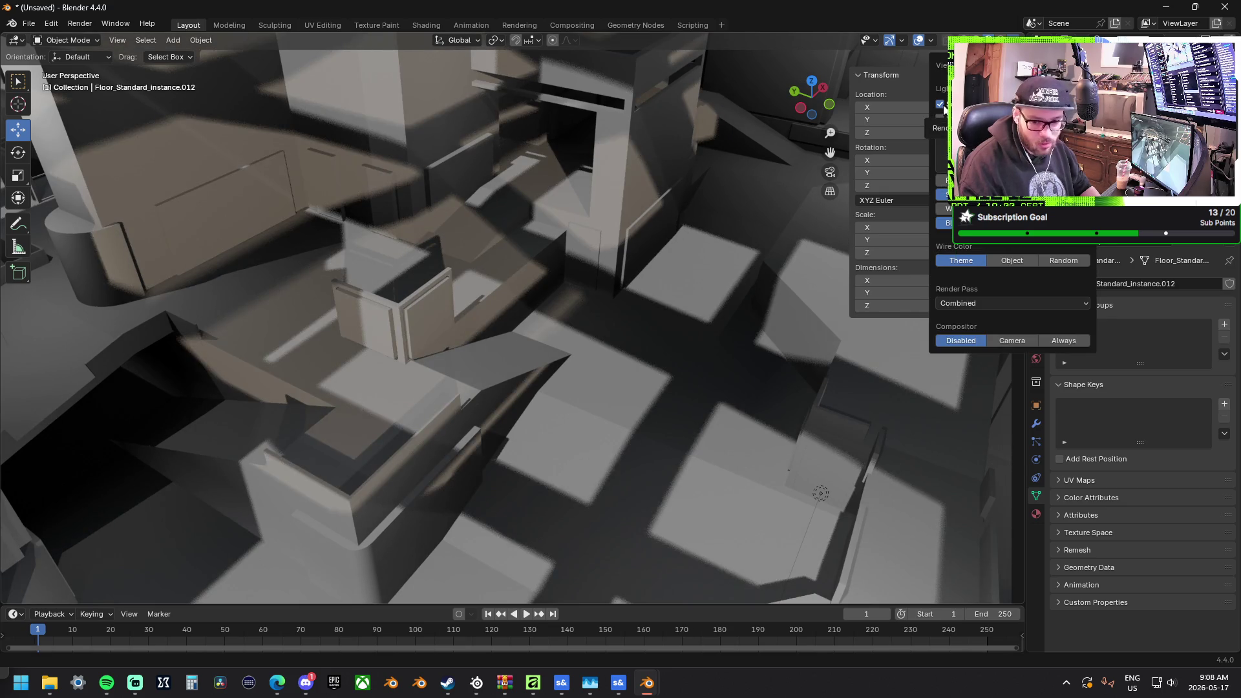
left_click(942, 107)
left_click(939, 108)
Switch the viewport to Rendered shading with cast shadows and adjust its lighting
mouse_move(743, 258)
middle_mouse_down()
mouse_move(712, 289)
mouse_move(714, 244)
mouse_move(698, 280)
mouse_move(477, 299)
mouse_move(692, 299)
mouse_move(548, 250)
mouse_move(672, 305)
mouse_move(732, 284)
middle_mouse_up()
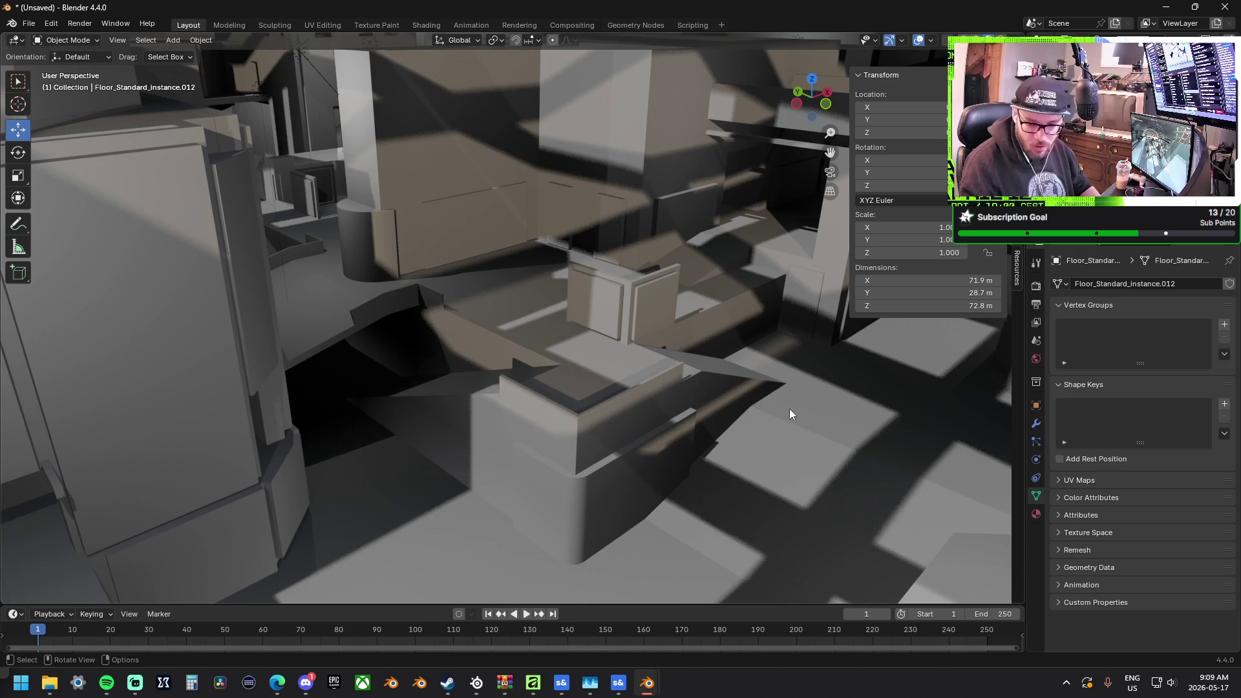
scroll(777, 336, "up", 3)
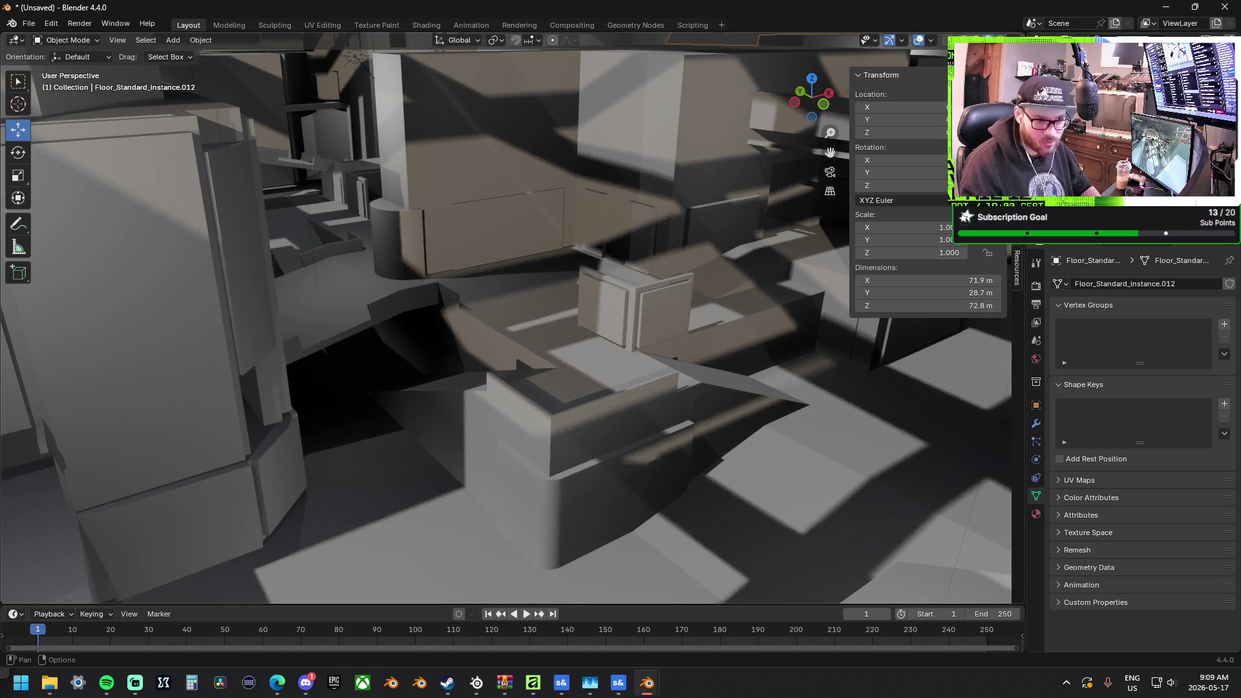
mouse_move(568, 310)
middle_mouse_down()
mouse_move(541, 305)
mouse_move(526, 344)
mouse_move(448, 305)
mouse_move(359, 302)
mouse_move(653, 288)
middle_mouse_up()
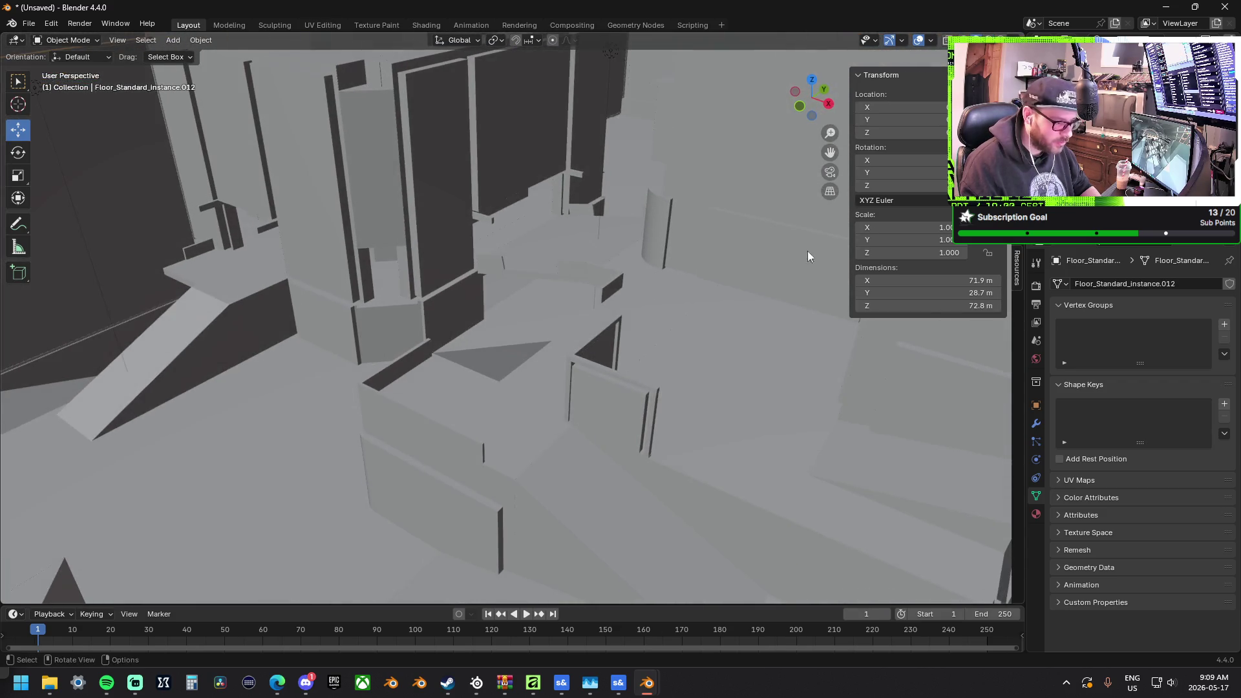
left_click(1006, 40)
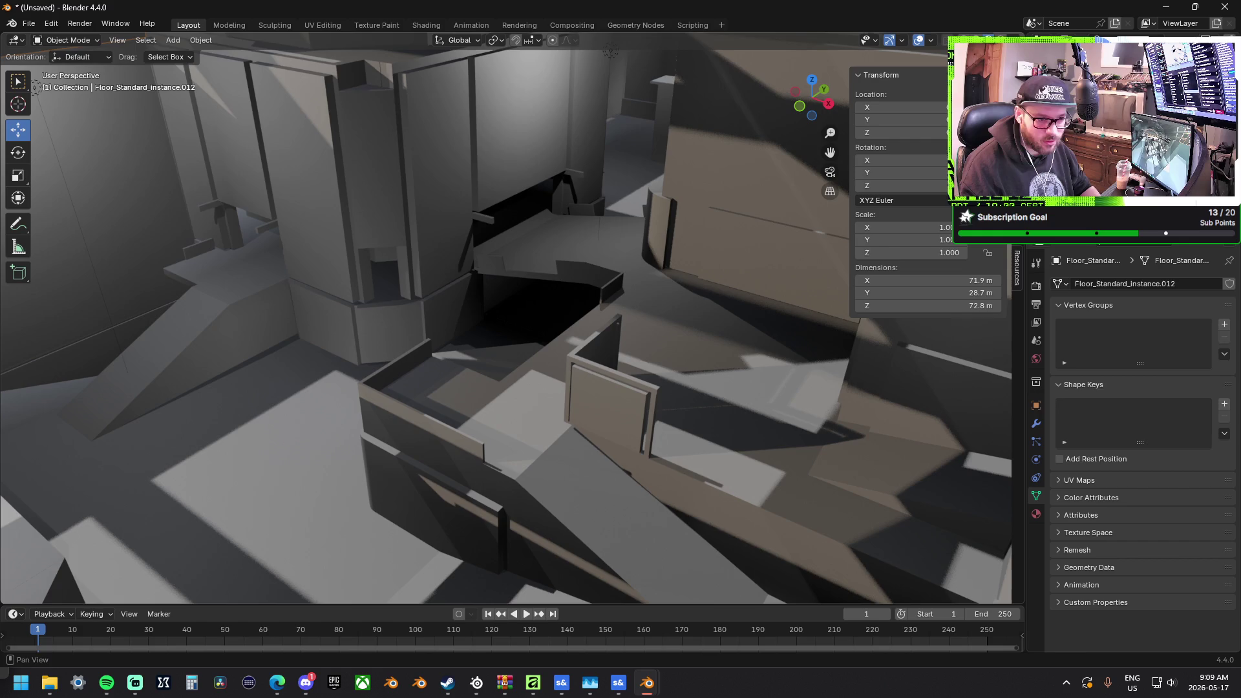
left_click(1019, 40)
left_click(957, 118)
mouse_move(546, 216)
middle_mouse_down()
mouse_move(581, 259)
mouse_move(614, 271)
middle_mouse_up()
Turn Scene World on, reset it back off, orbit the interior, then minimize Blender
left_click(1019, 40)
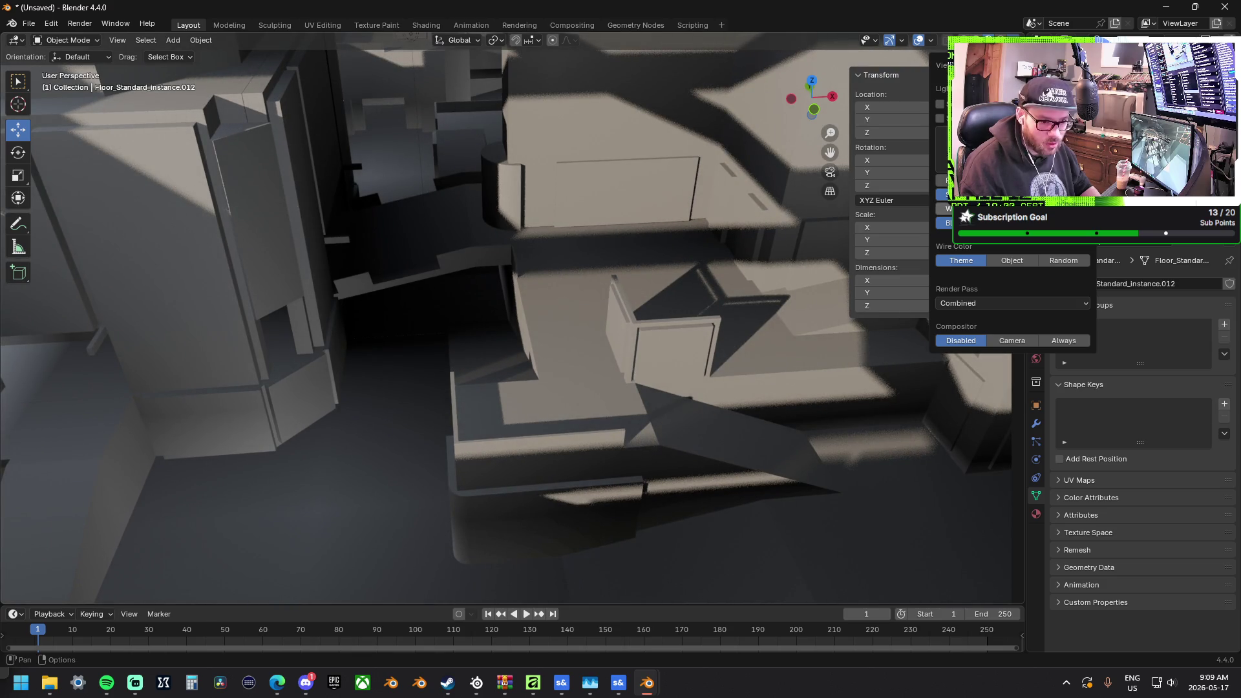
left_click(940, 118)
right_click(942, 121)
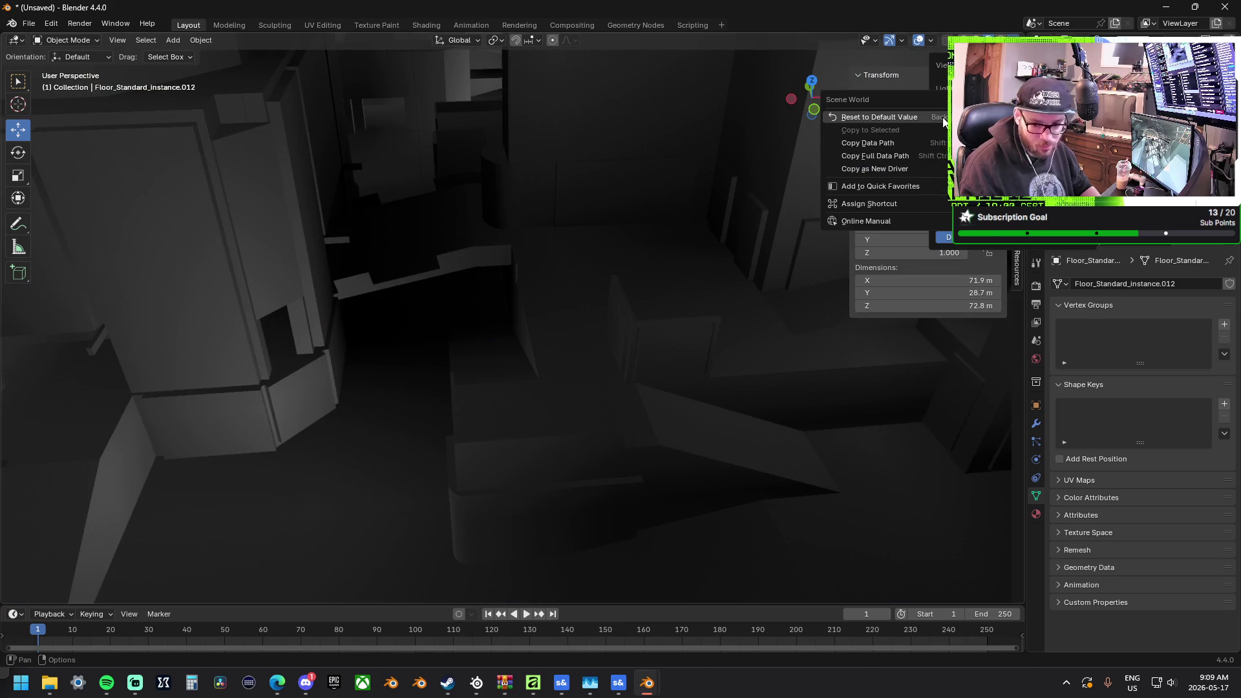
left_click(943, 121)
left_click(941, 119)
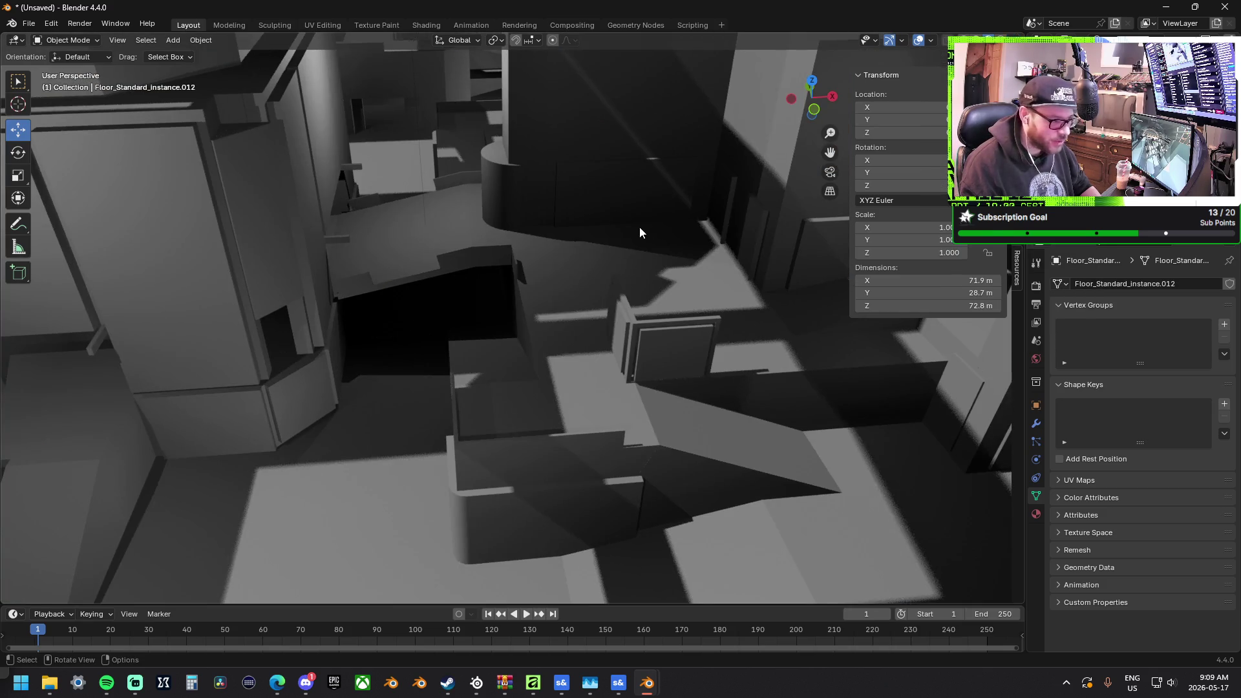
mouse_move(639, 227)
middle_mouse_down()
mouse_move(681, 192)
mouse_move(728, 223)
mouse_move(672, 226)
mouse_move(610, 208)
mouse_move(653, 207)
mouse_move(528, 250)
mouse_move(645, 224)
mouse_move(591, 230)
mouse_move(503, 296)
mouse_move(499, 277)
mouse_move(385, 252)
mouse_move(660, 277)
mouse_move(646, 266)
mouse_move(402, 264)
mouse_move(526, 335)
mouse_move(698, 320)
mouse_move(540, 328)
mouse_move(613, 342)
mouse_move(687, 334)
mouse_move(691, 323)
mouse_move(469, 316)
mouse_move(304, 280)
mouse_move(440, 287)
mouse_move(304, 272)
mouse_move(417, 151)
middle_mouse_up()
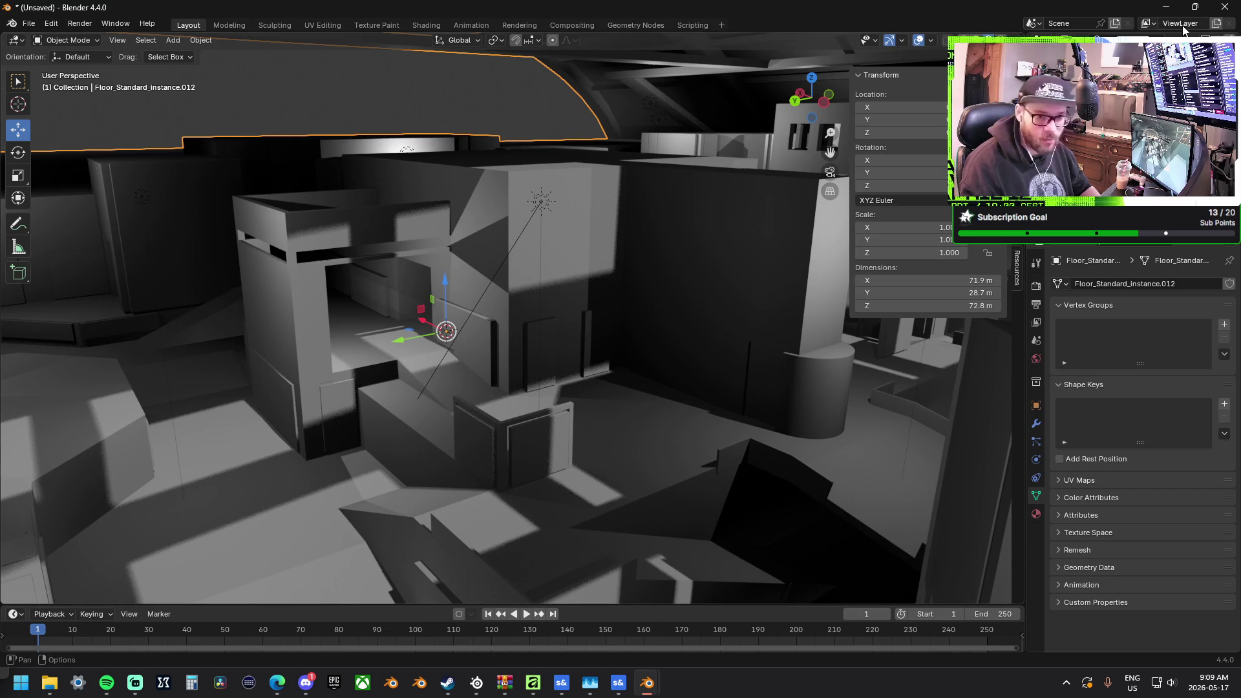
left_click(1166, 7)
scroll(437, 472, "down", 3)
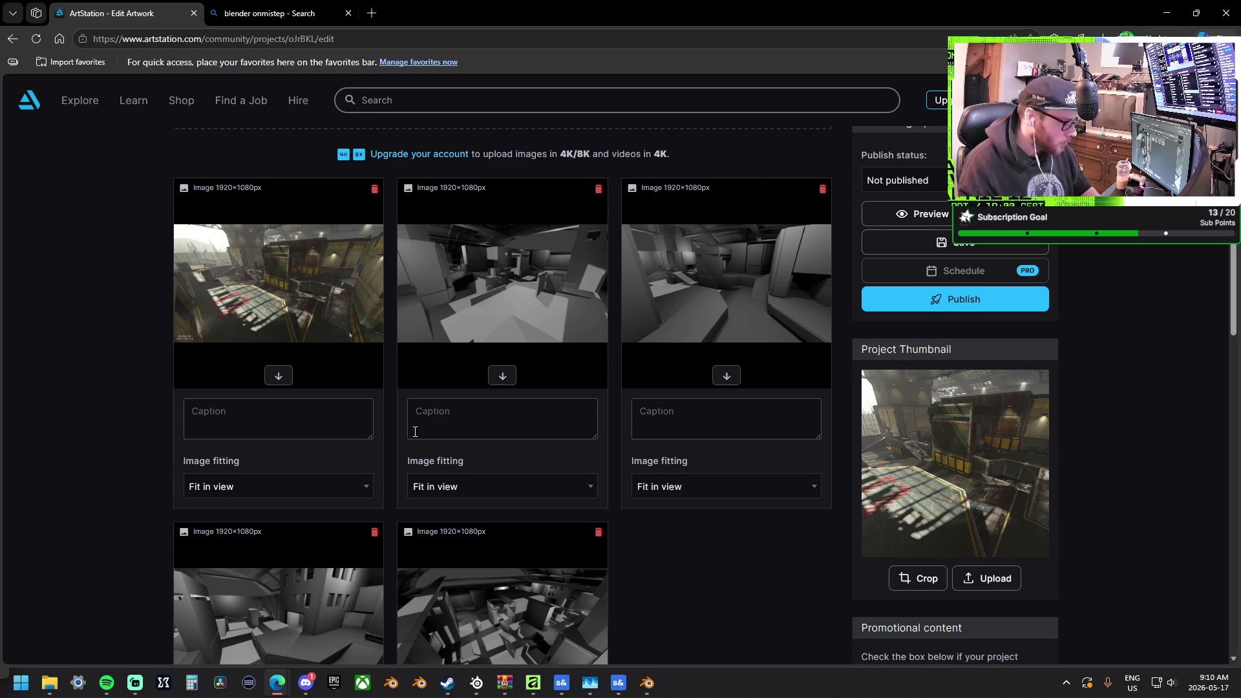
Put 'Official Halo Blog Post:' before the Delta Arena link, adding two blank lines above
scroll(416, 431, "up", 8)
scroll(362, 426, "down", 8)
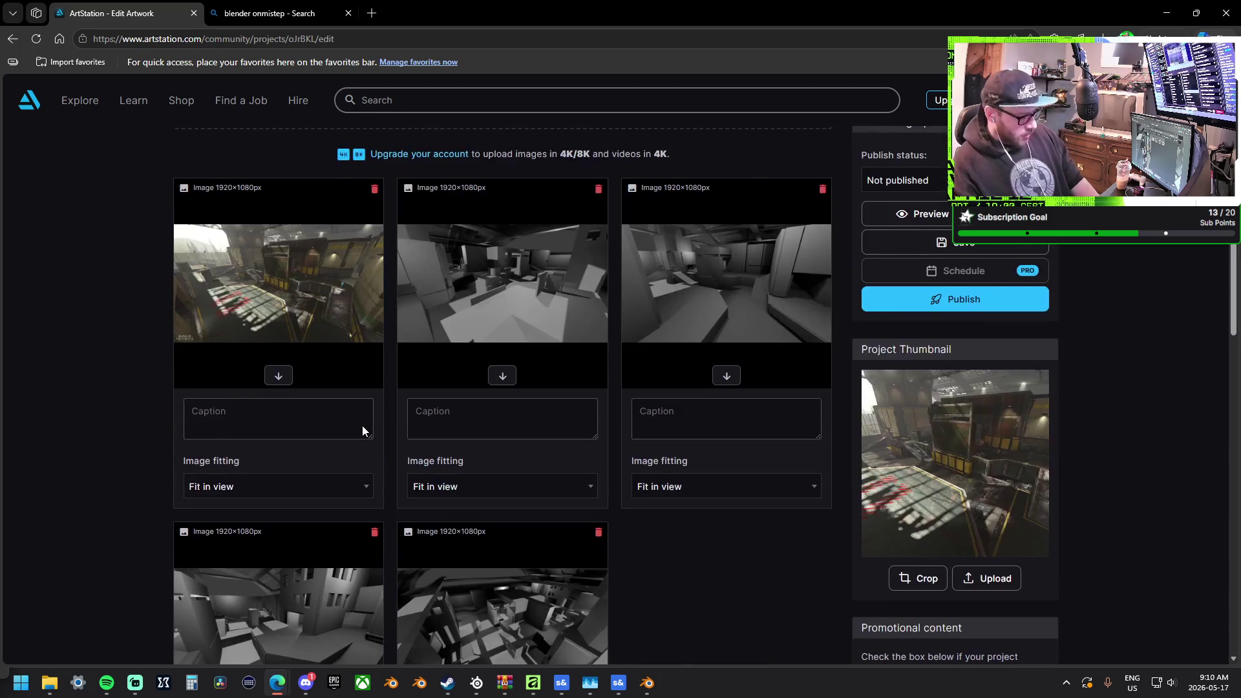
scroll(362, 426, "down", 8)
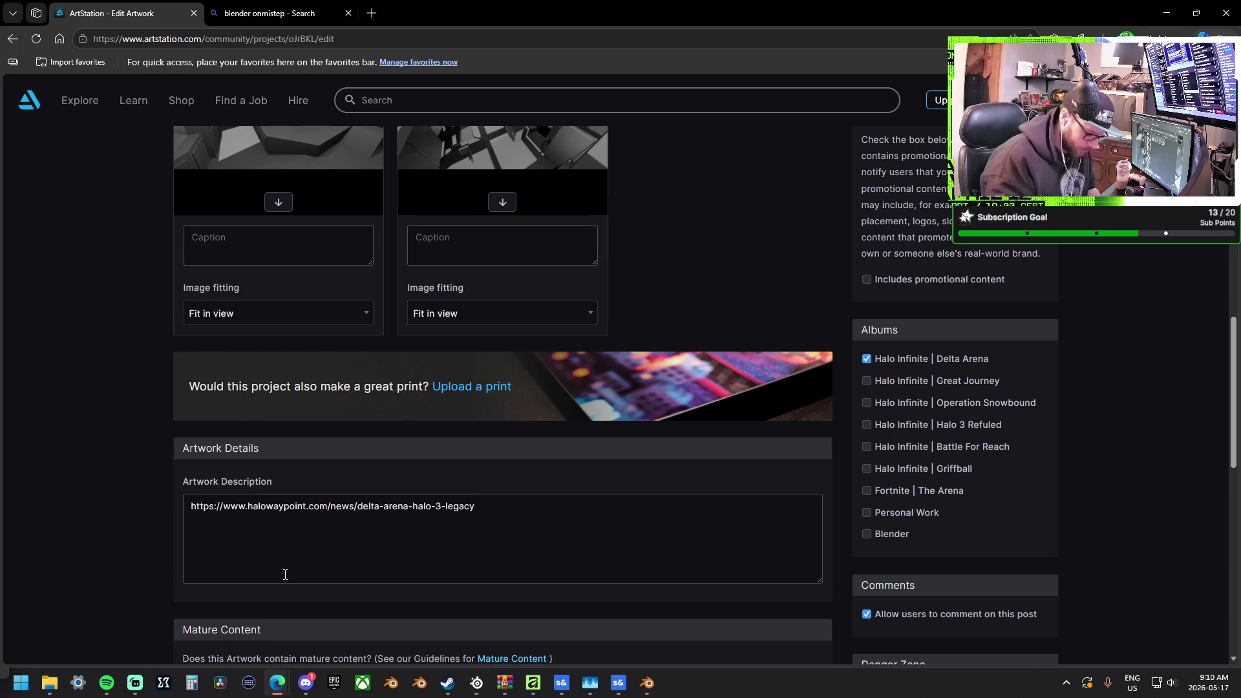
type("Official Hal")
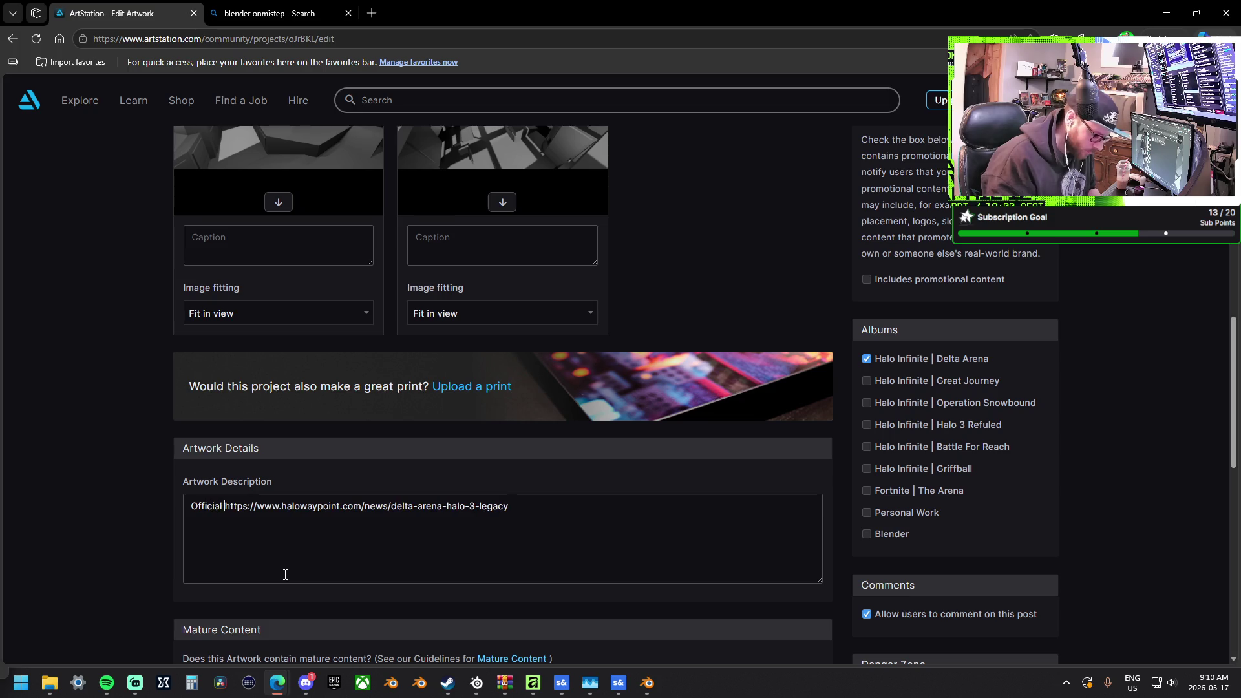
type("o Blog ")
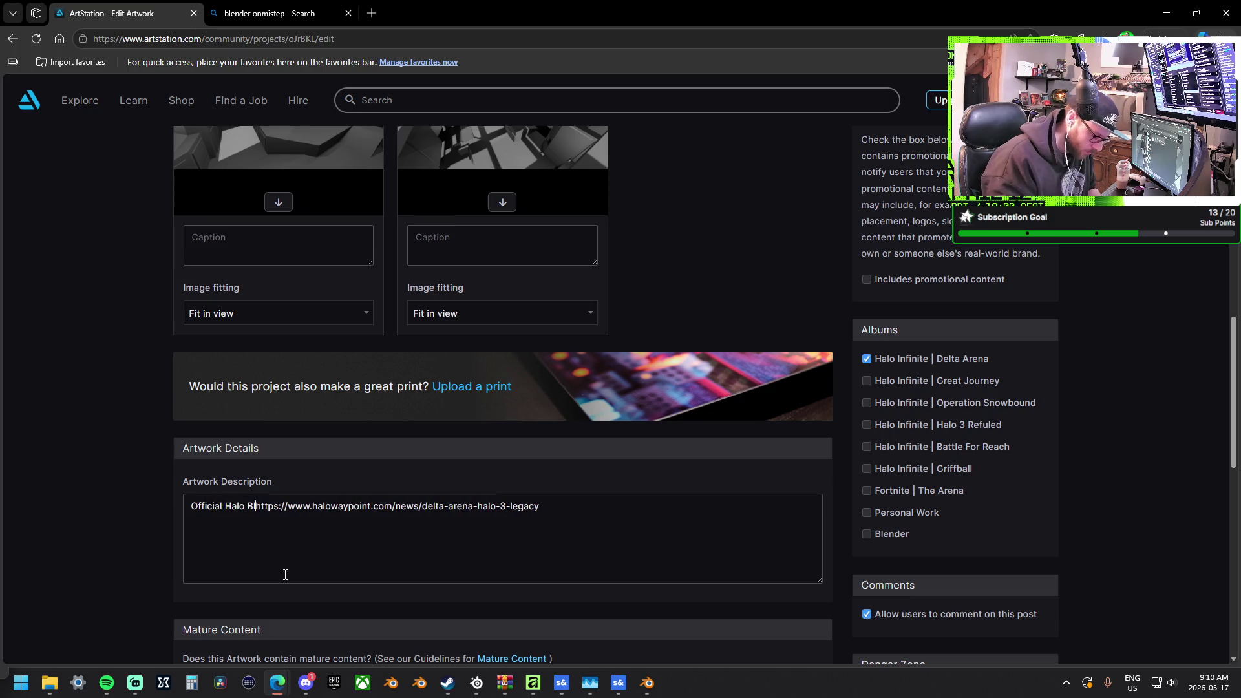
type("Post:")
key("Return")
key("BackSpace")
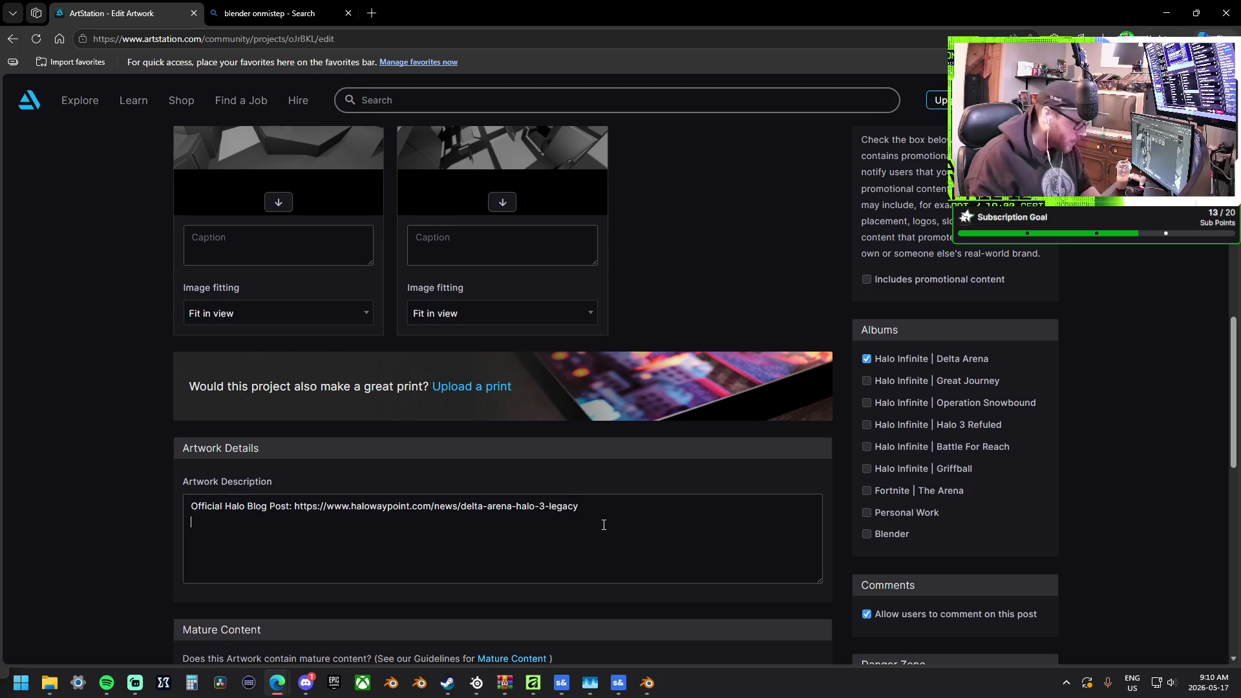
key("Up")
key("Return")
key("Return")
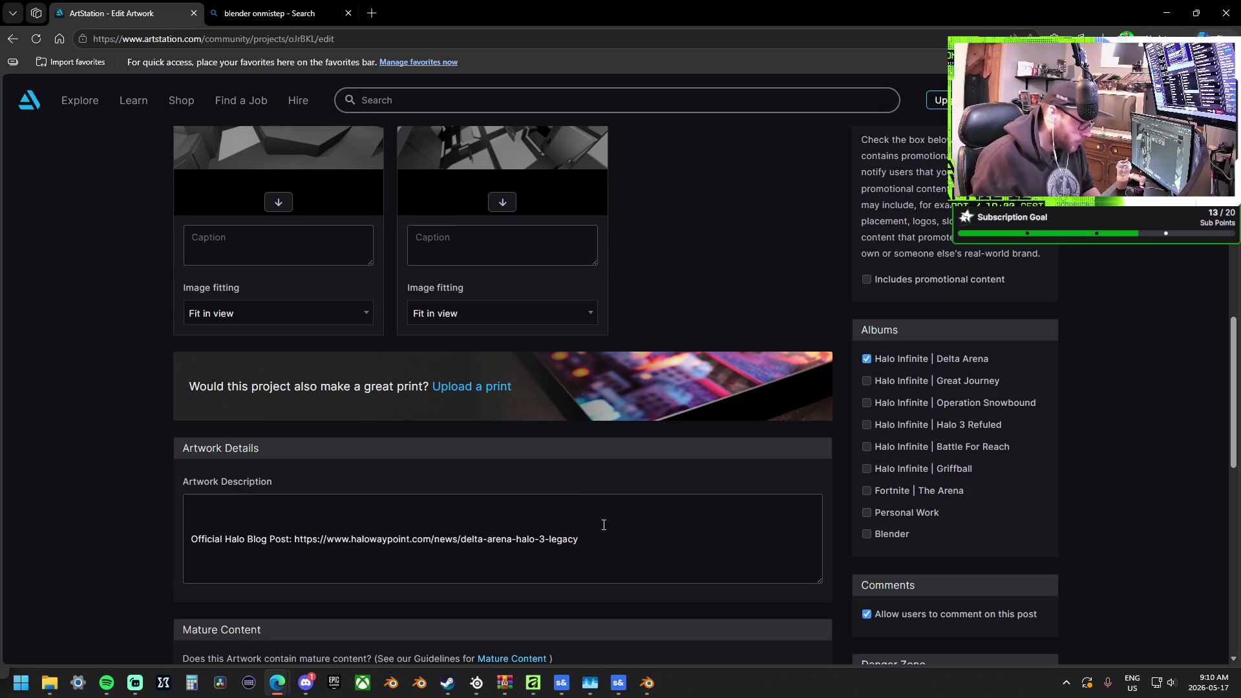
scroll(665, 452, "up", 8)
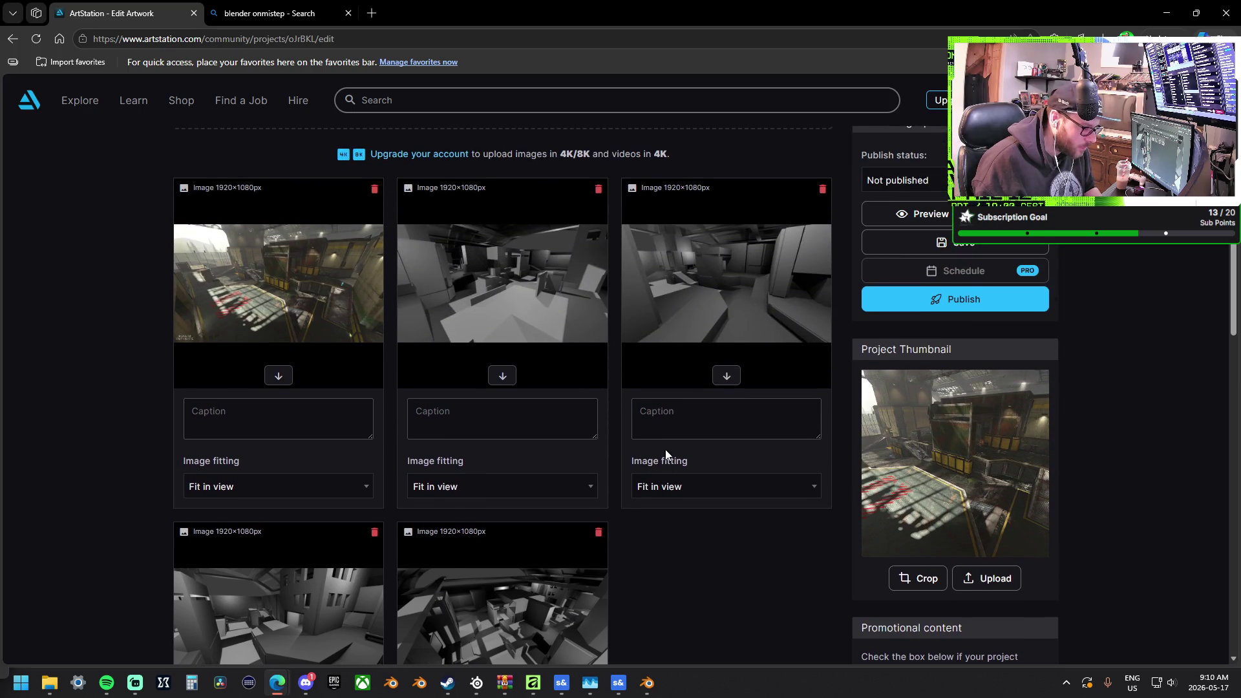
scroll(666, 451, "down", 7)
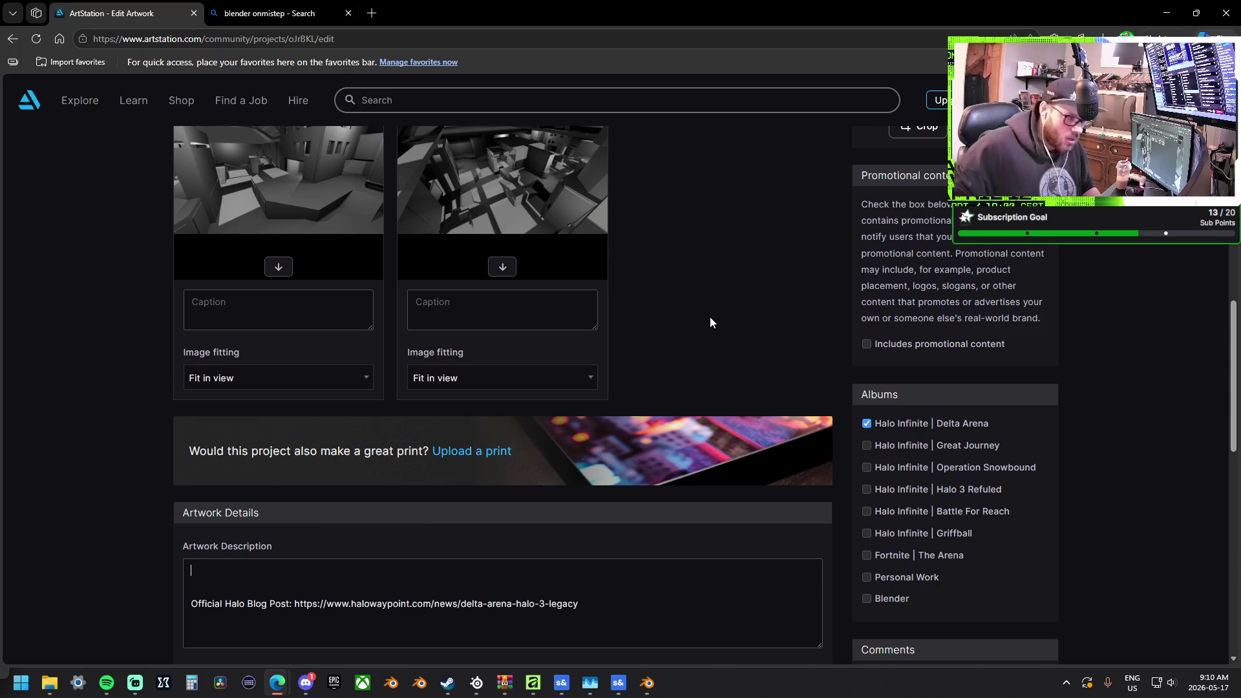
scroll(709, 316, "up", 8)
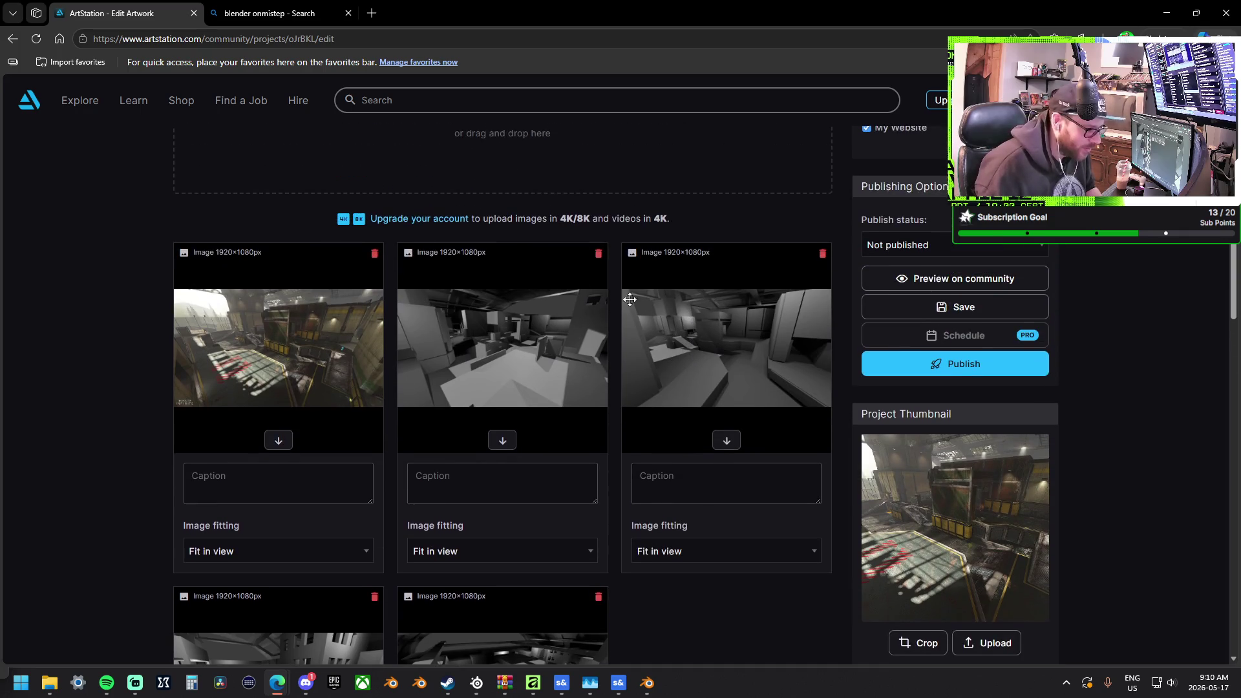
scroll(647, 301, "up", 3)
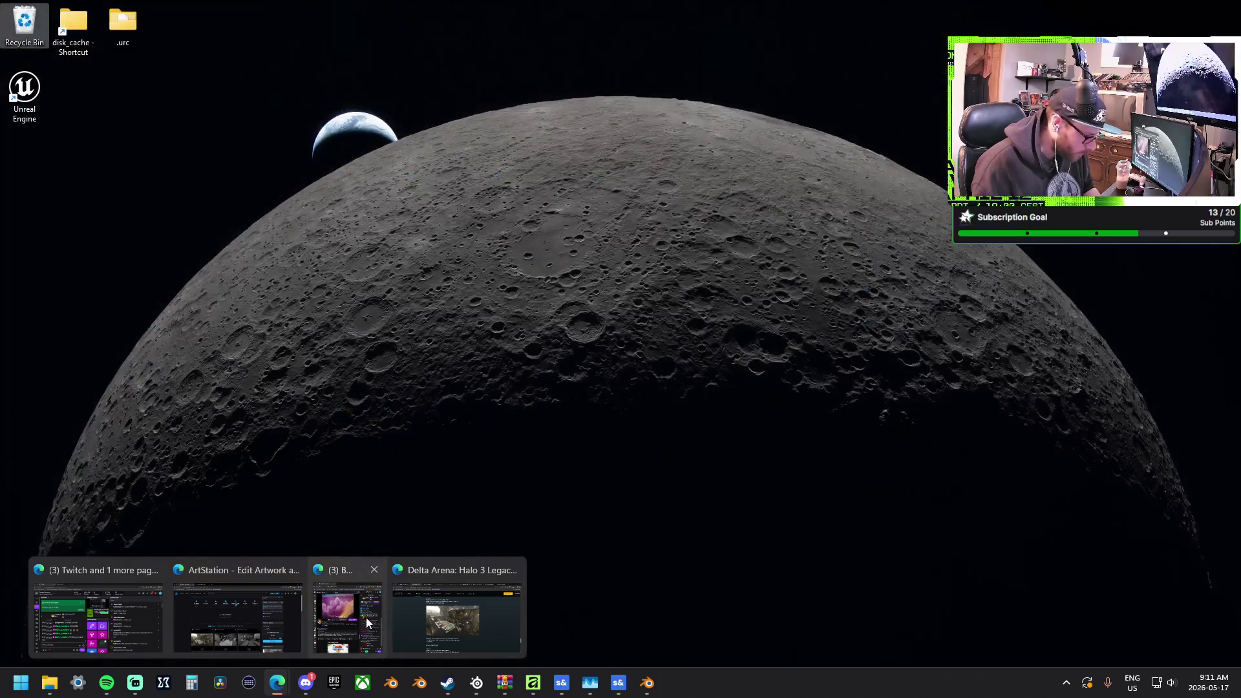
left_click(368, 618)
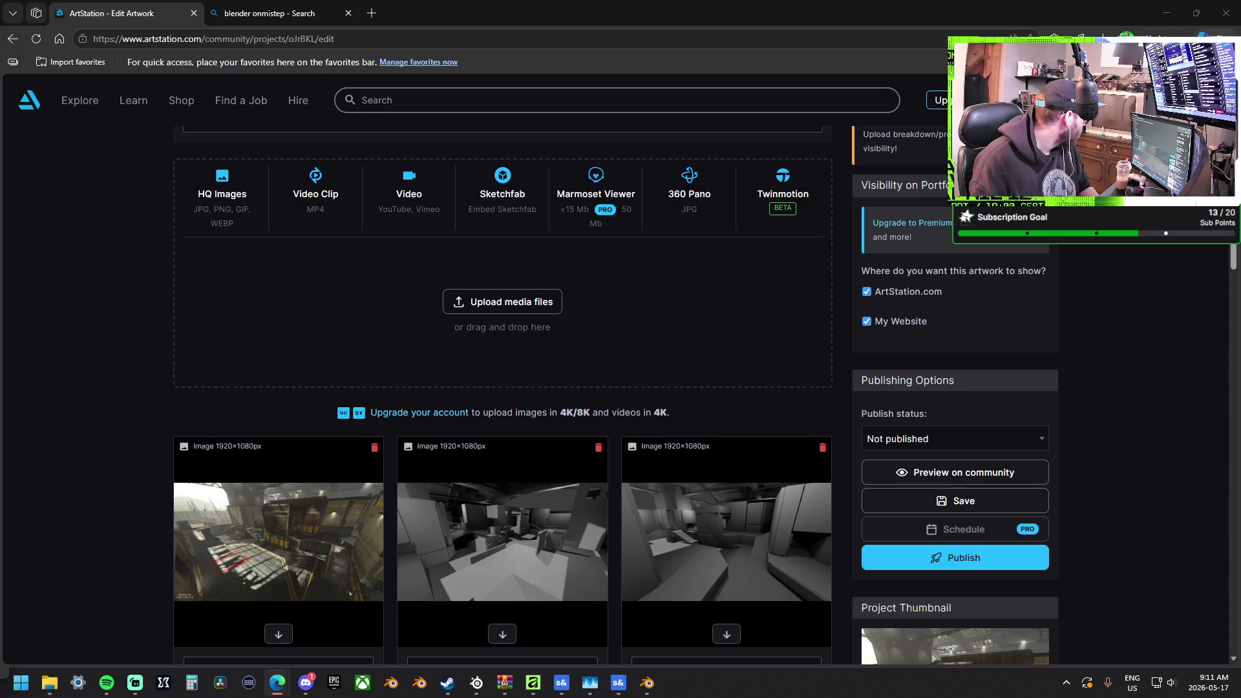
Embed the YouTube flythrough video, trimming its caption to 'The Pit Flythrough', and save
scroll(478, 369, "down", 8)
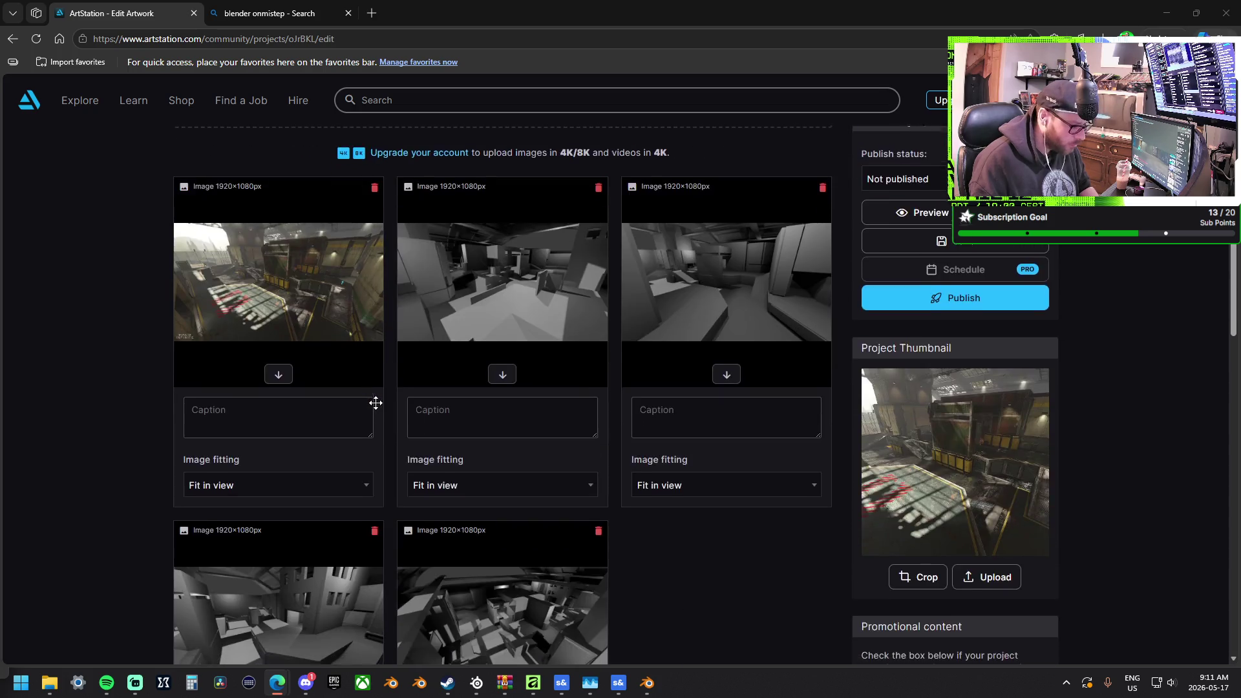
scroll(666, 440, "up", 8)
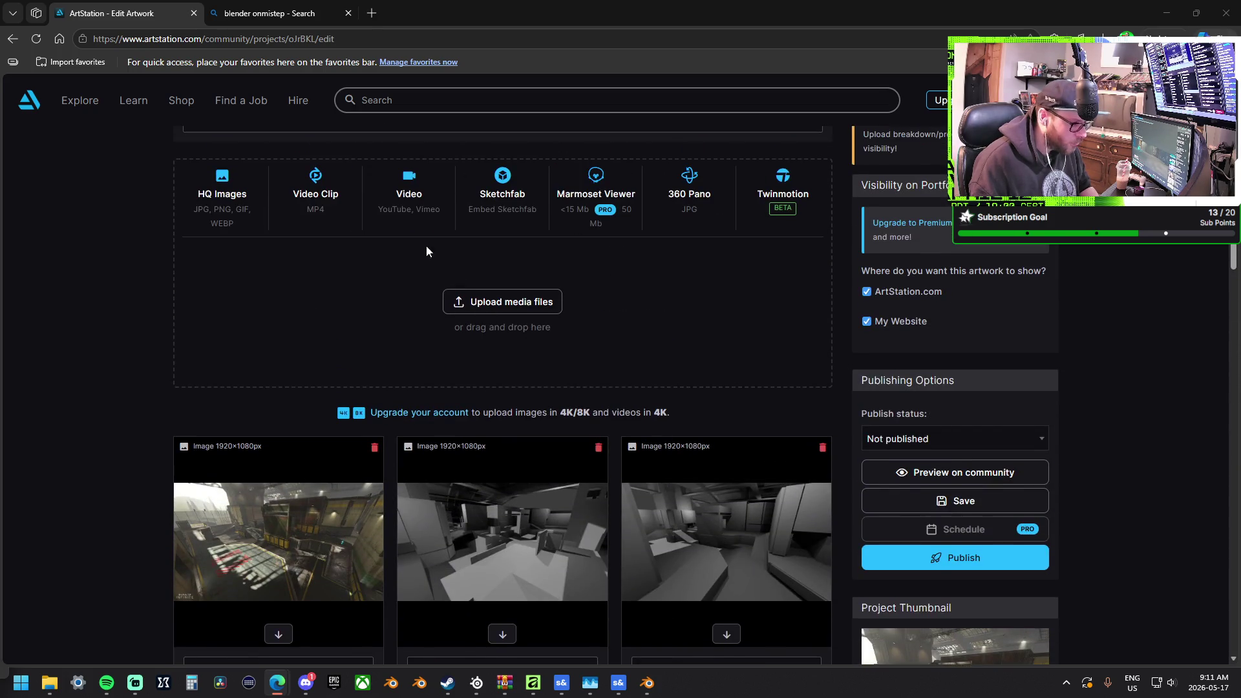
left_click(417, 223)
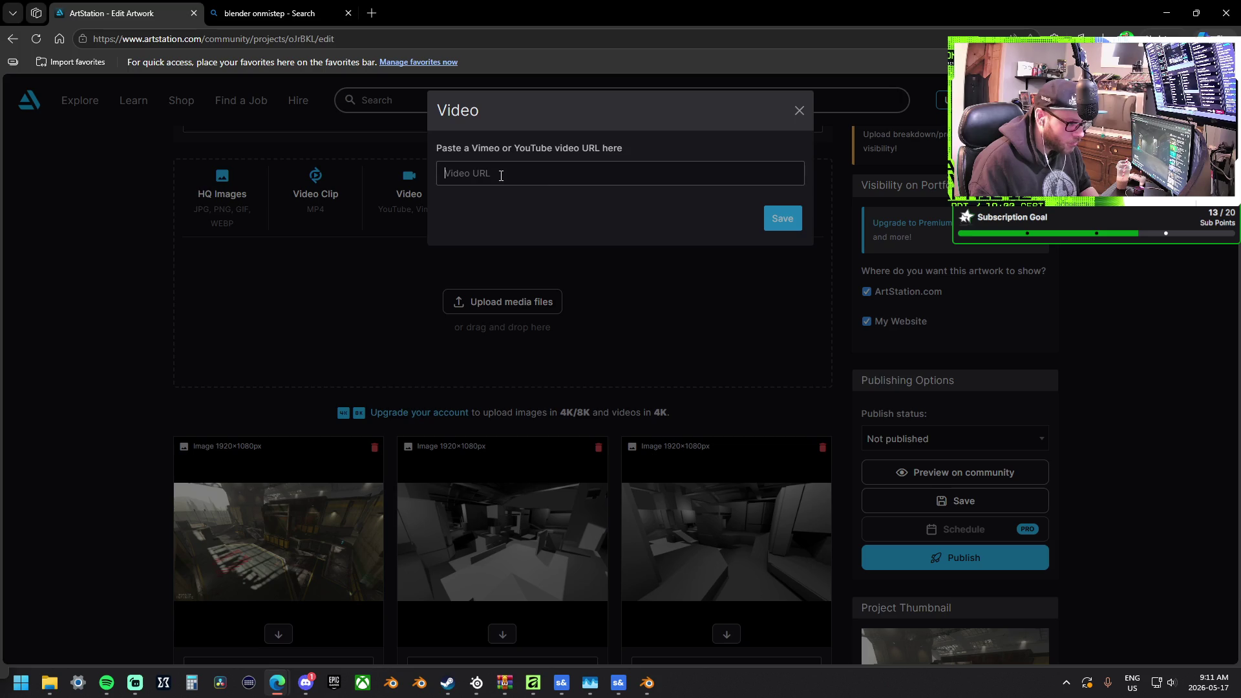
type("https://www.youtube.com/watch?v=OimVxcJ41YM&t")
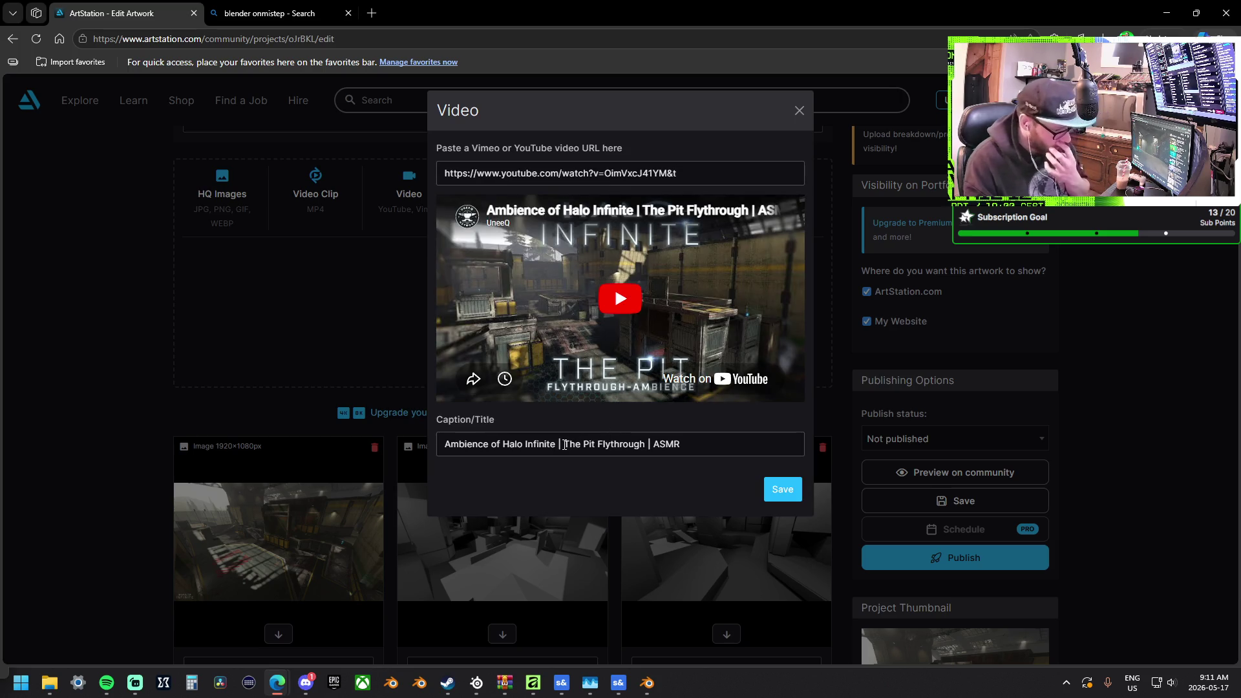
left_click_drag(562, 445, 358, 438)
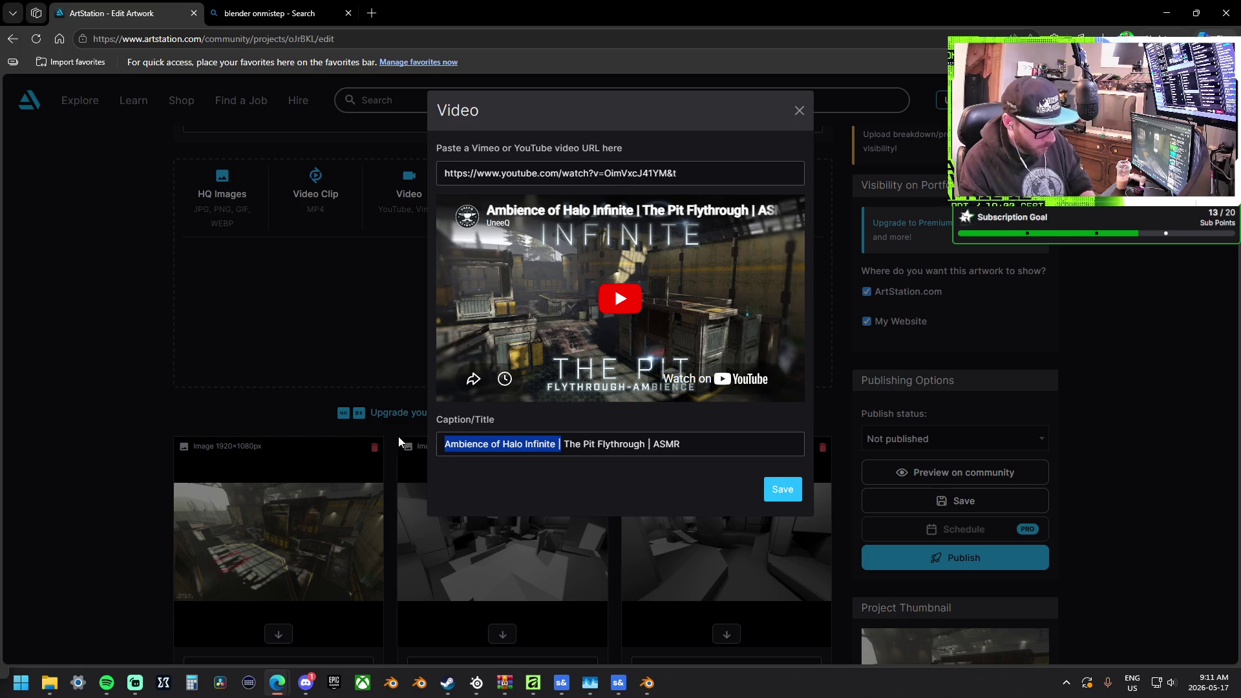
key("BackSpace")
left_click_drag(607, 444, 529, 443)
key("BackSpace")
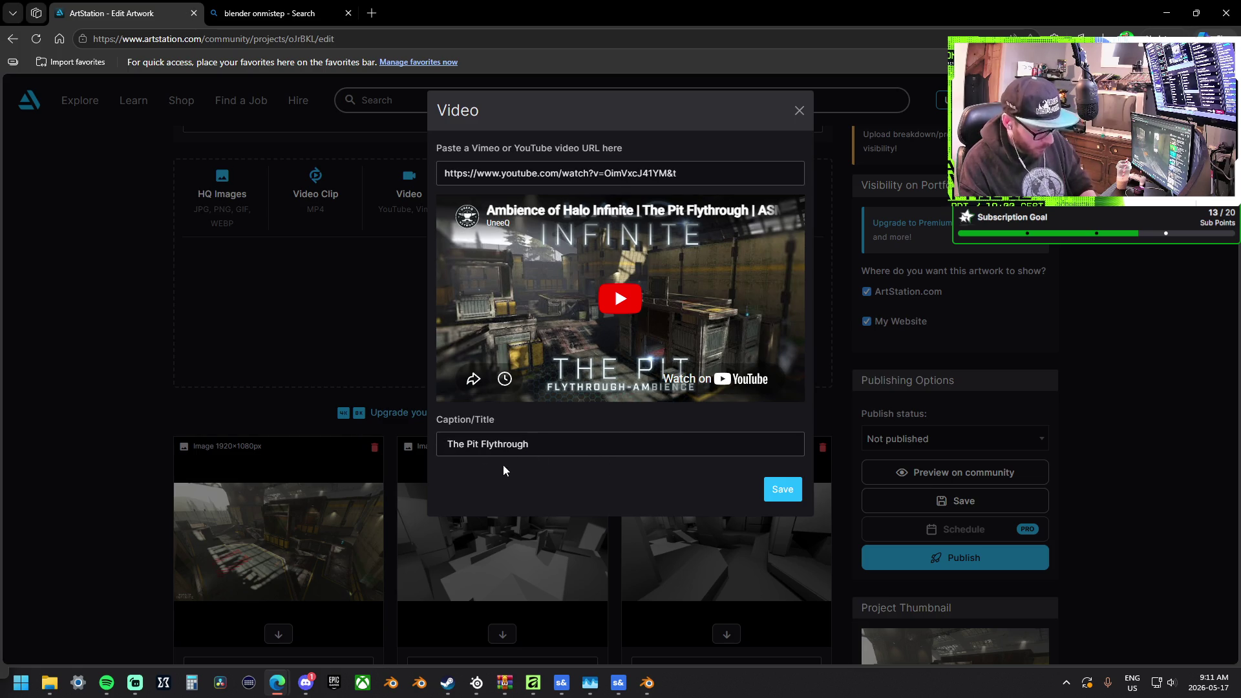
left_click(782, 493)
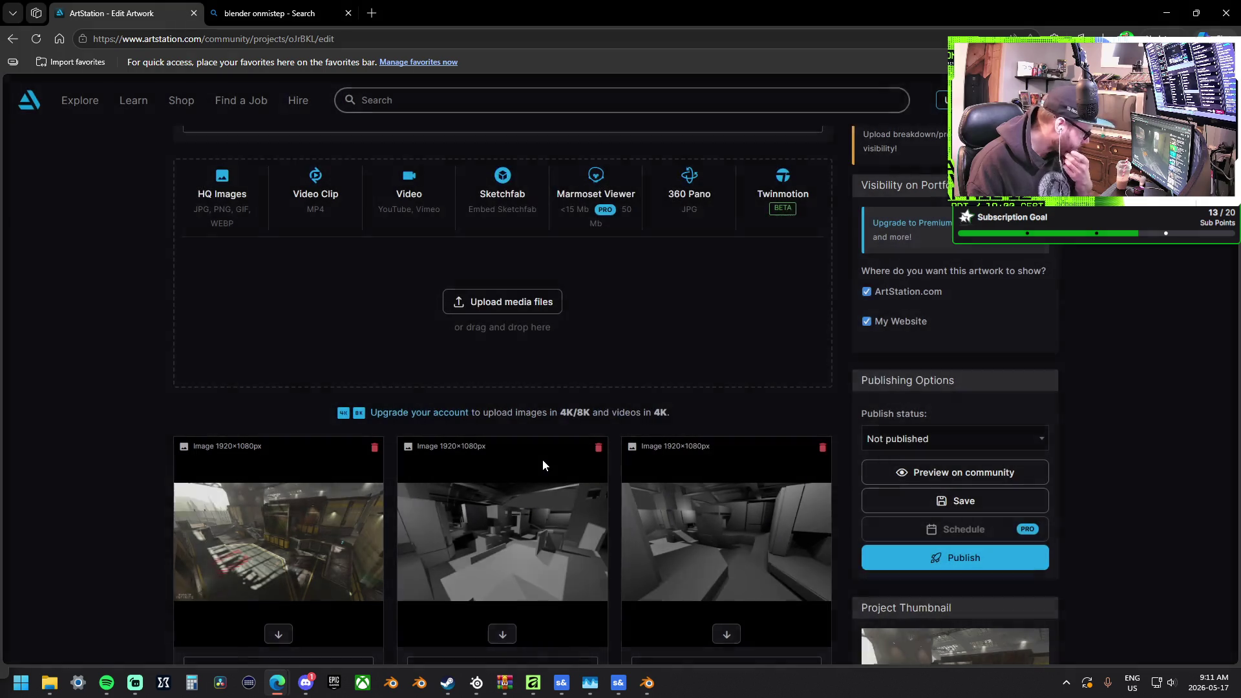
scroll(417, 340, "down", 7)
scroll(415, 334, "down", 1)
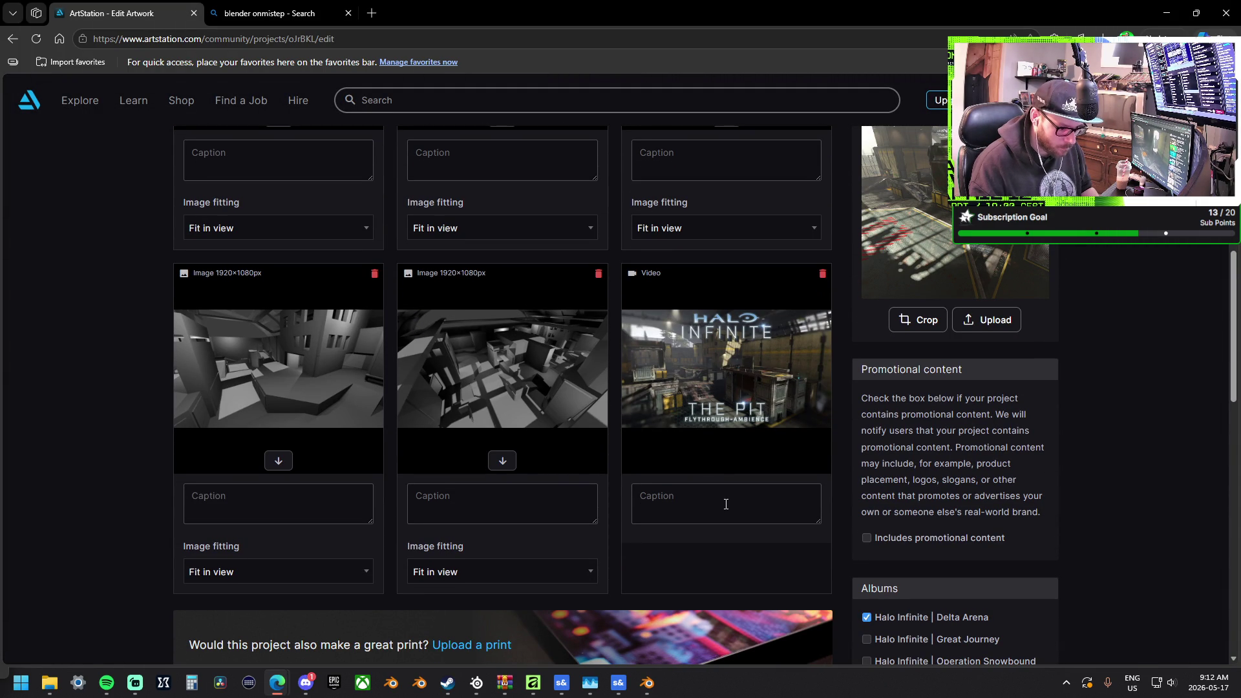
Add Forge to Software Used next to Blender, then scroll back up to the image grid
scroll(801, 457, "down", 2)
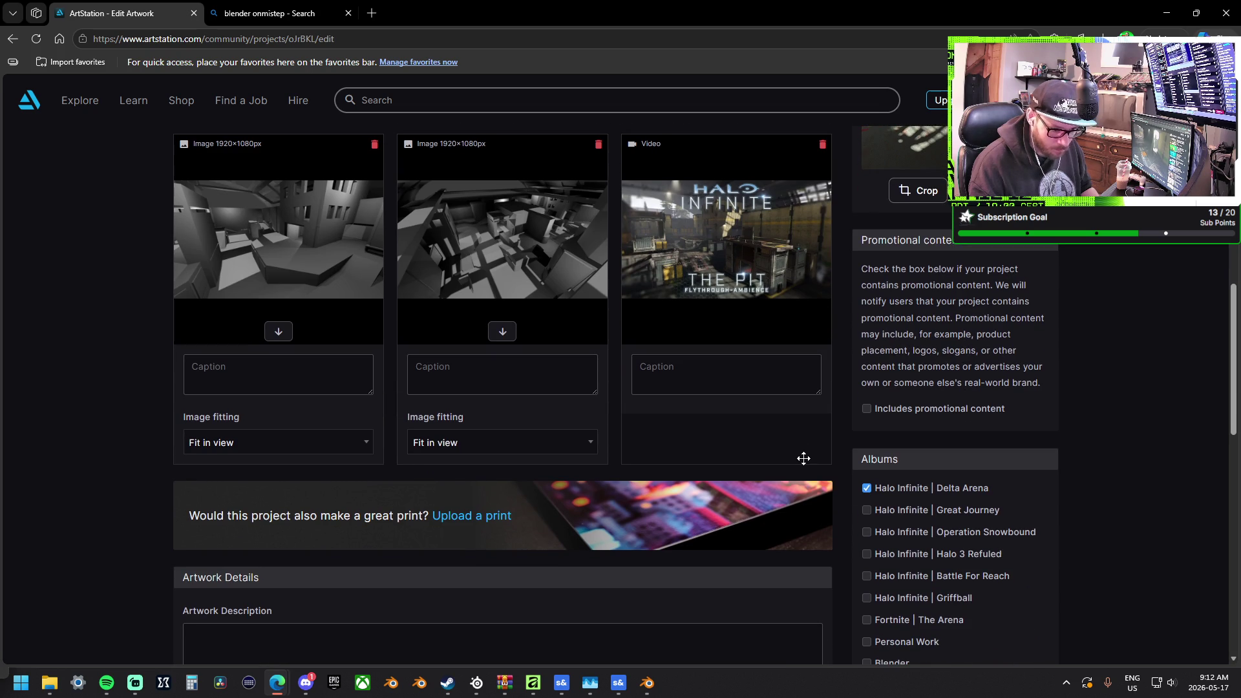
scroll(532, 442, "down", 4)
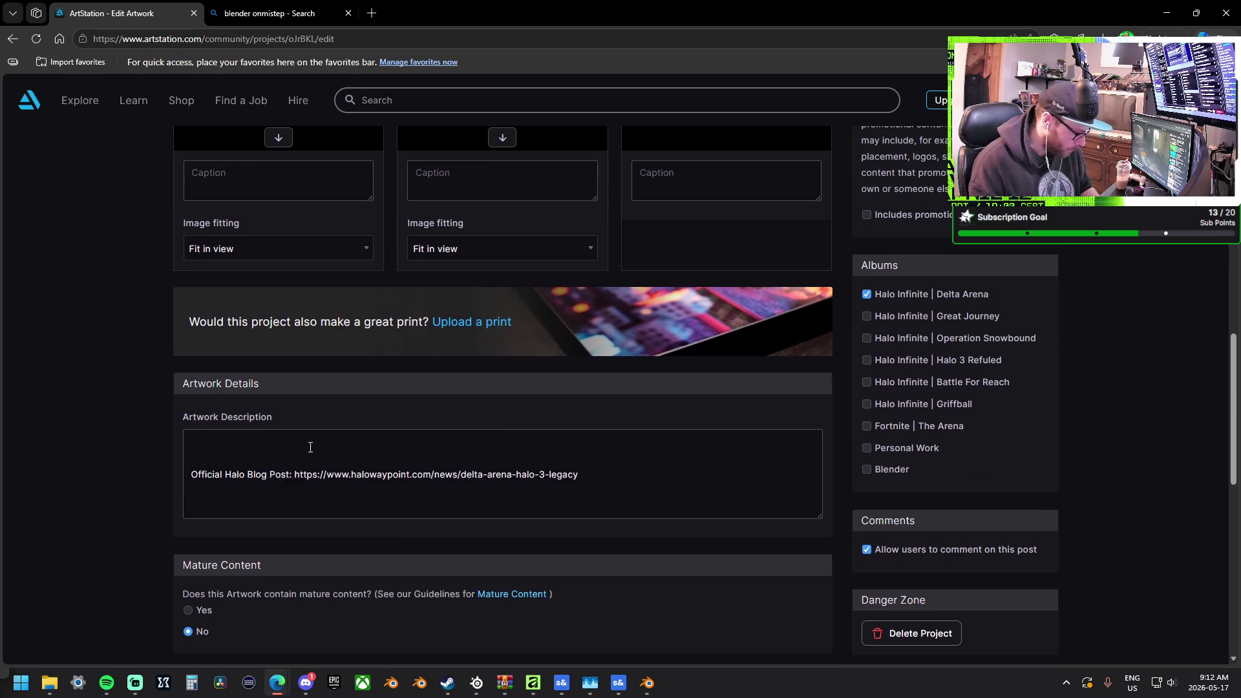
scroll(310, 447, "down", 8)
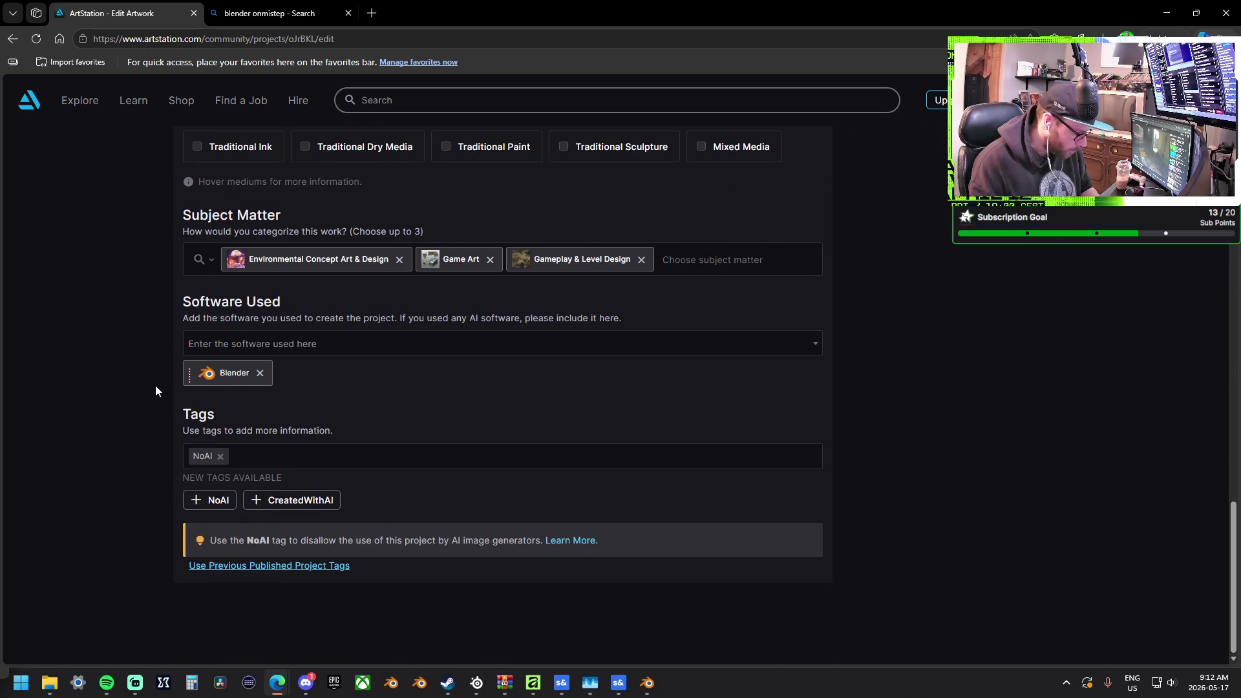
left_click(275, 352)
type("Forge")
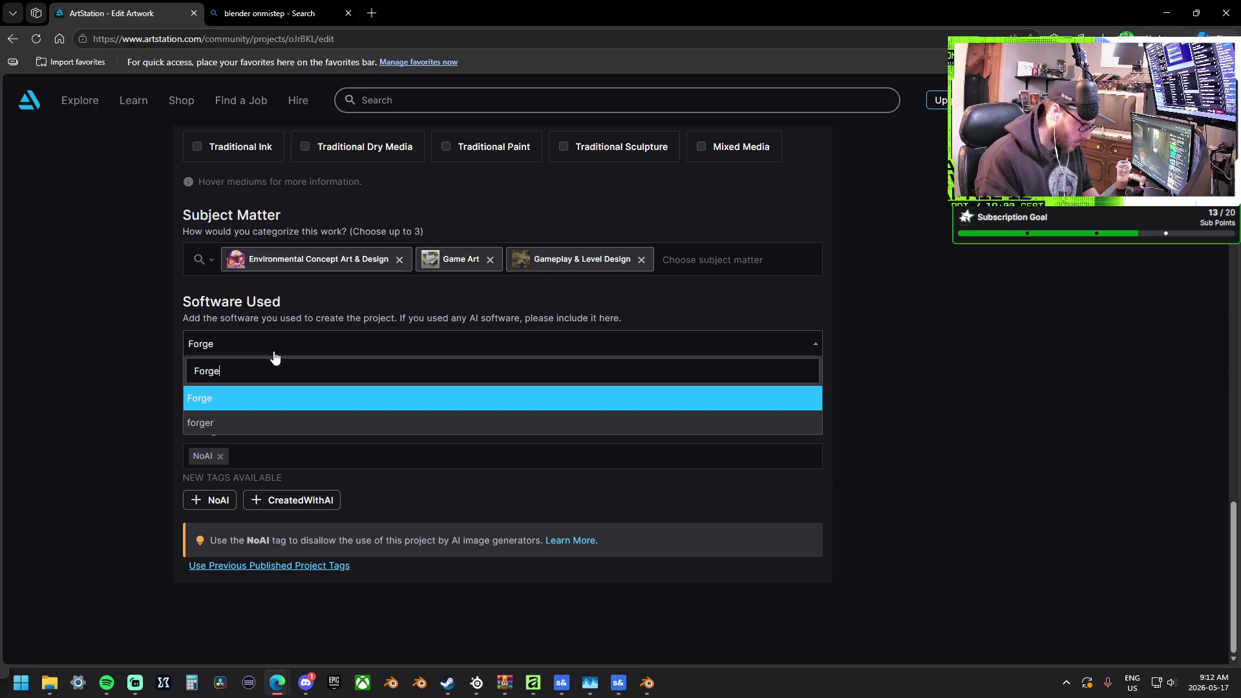
left_click(223, 404)
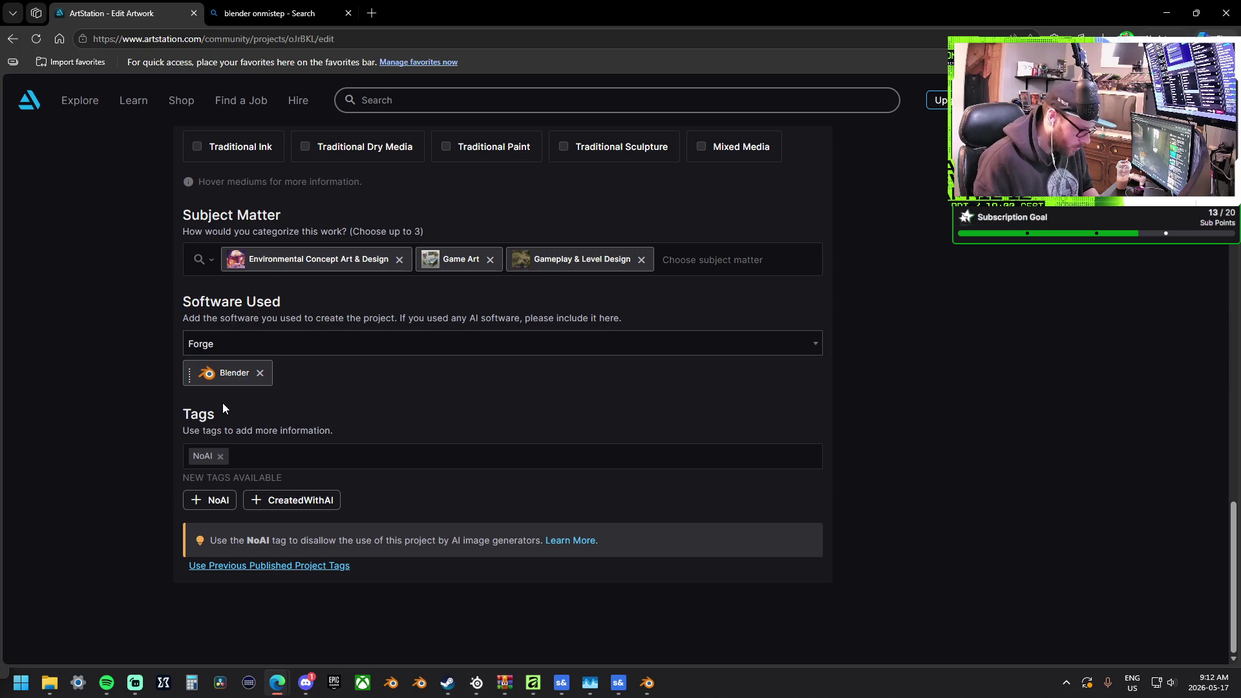
left_click(819, 346)
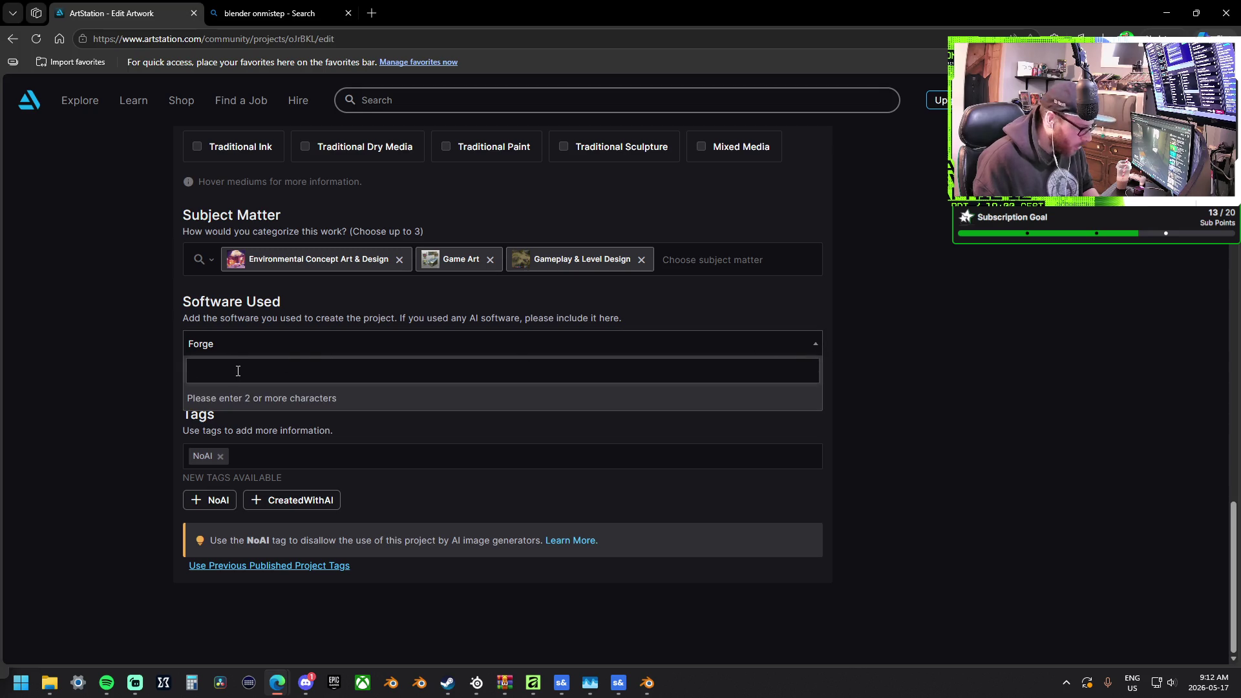
double_click(219, 349)
left_click(231, 349)
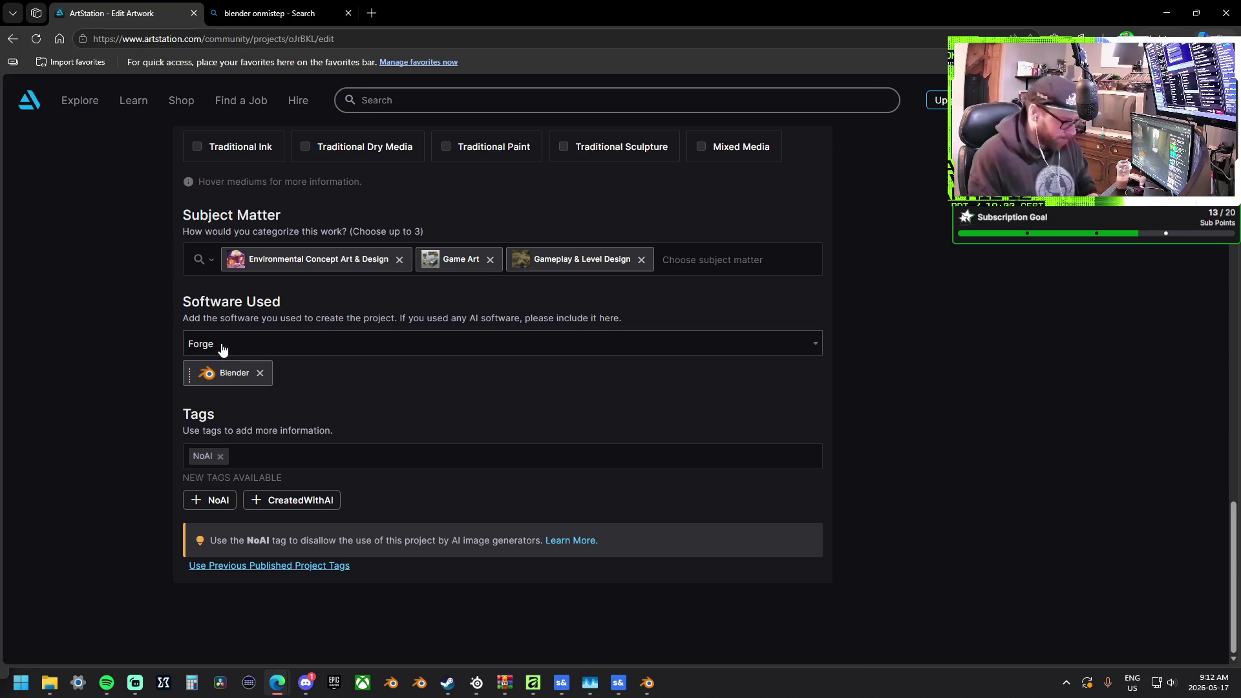
scroll(161, 320, "up", 10)
scroll(172, 315, "up", 3)
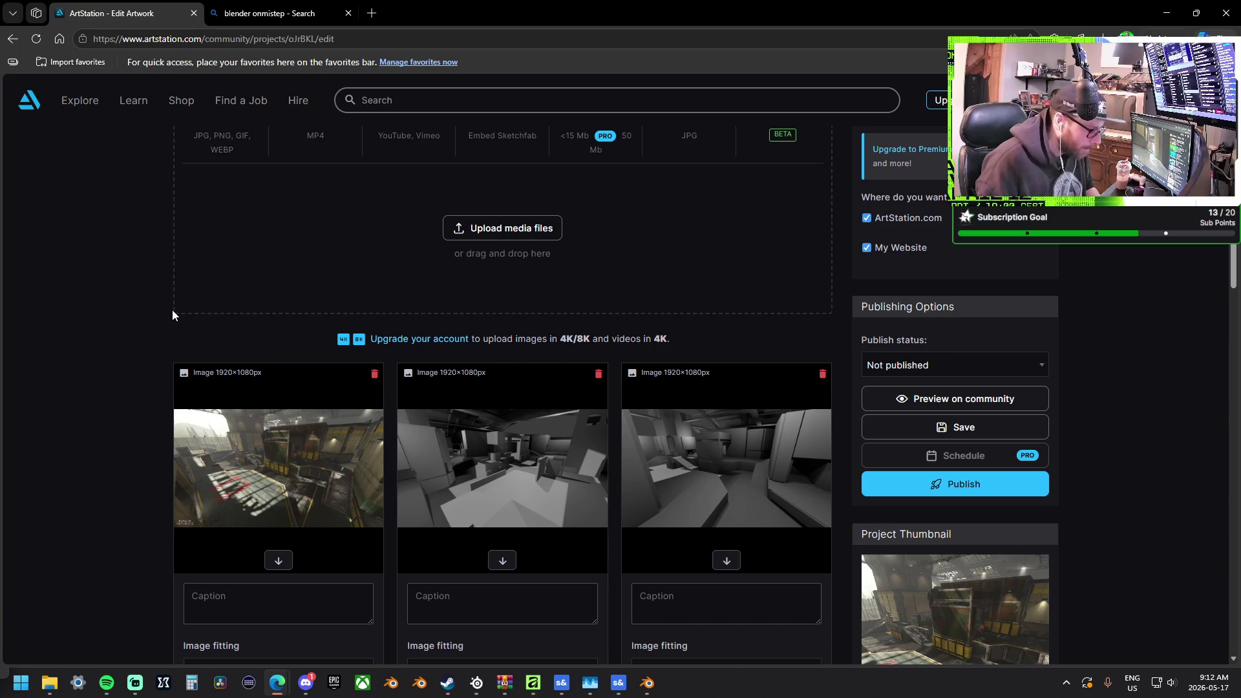
scroll(172, 314, "down", 5)
scroll(388, 356, "up", 2)
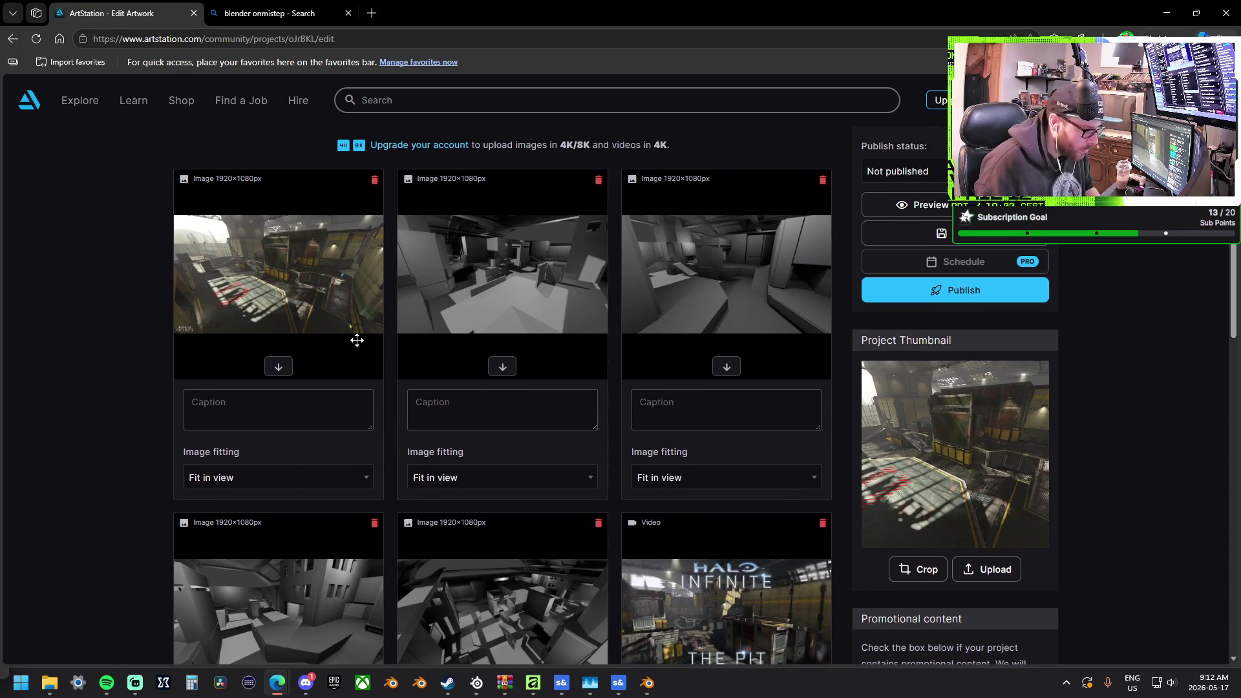
Caption the first image 'Halo 3 Pit Remaster for Halo Infinite.', fixing the misspelling
scroll(296, 217, "down", 1)
left_click(261, 339)
type("Halo")
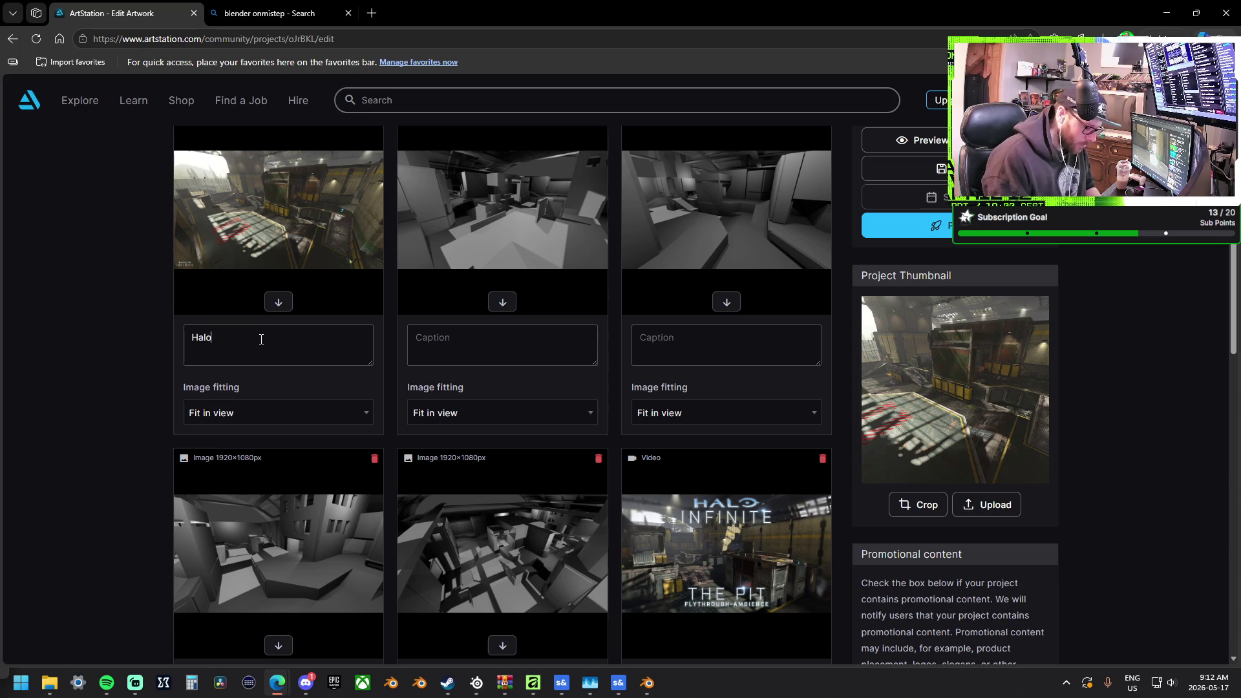
type(" 3 Pit ")
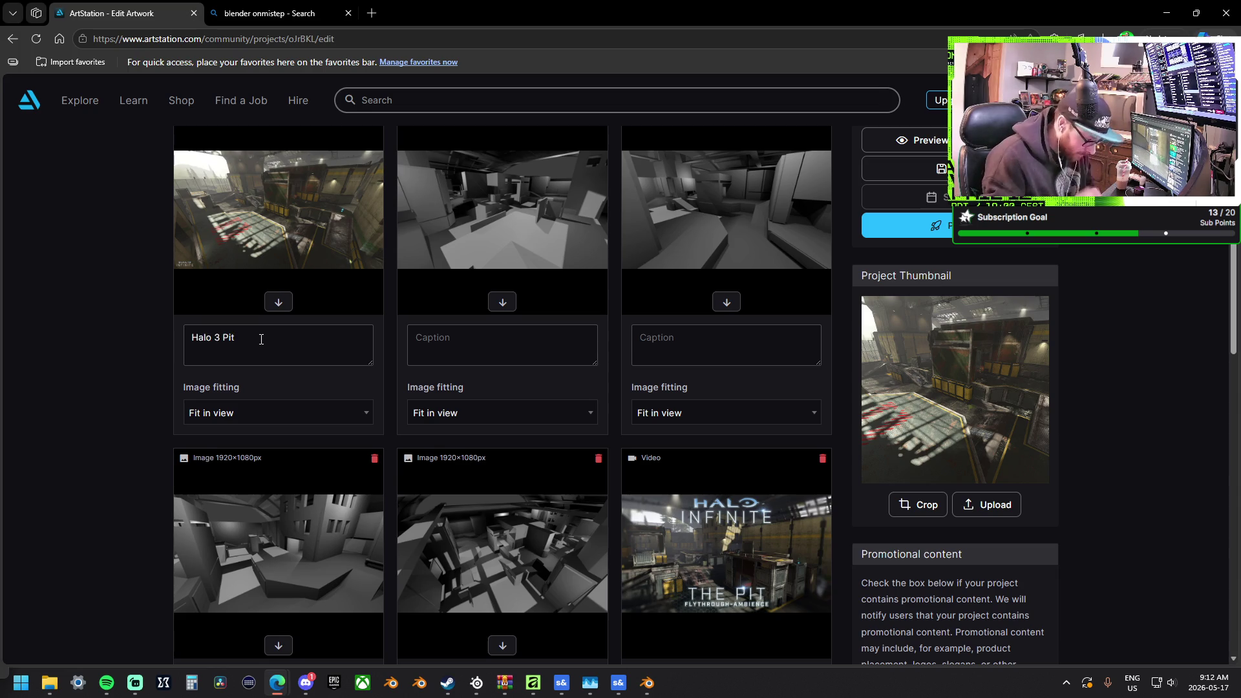
type("Remaster ")
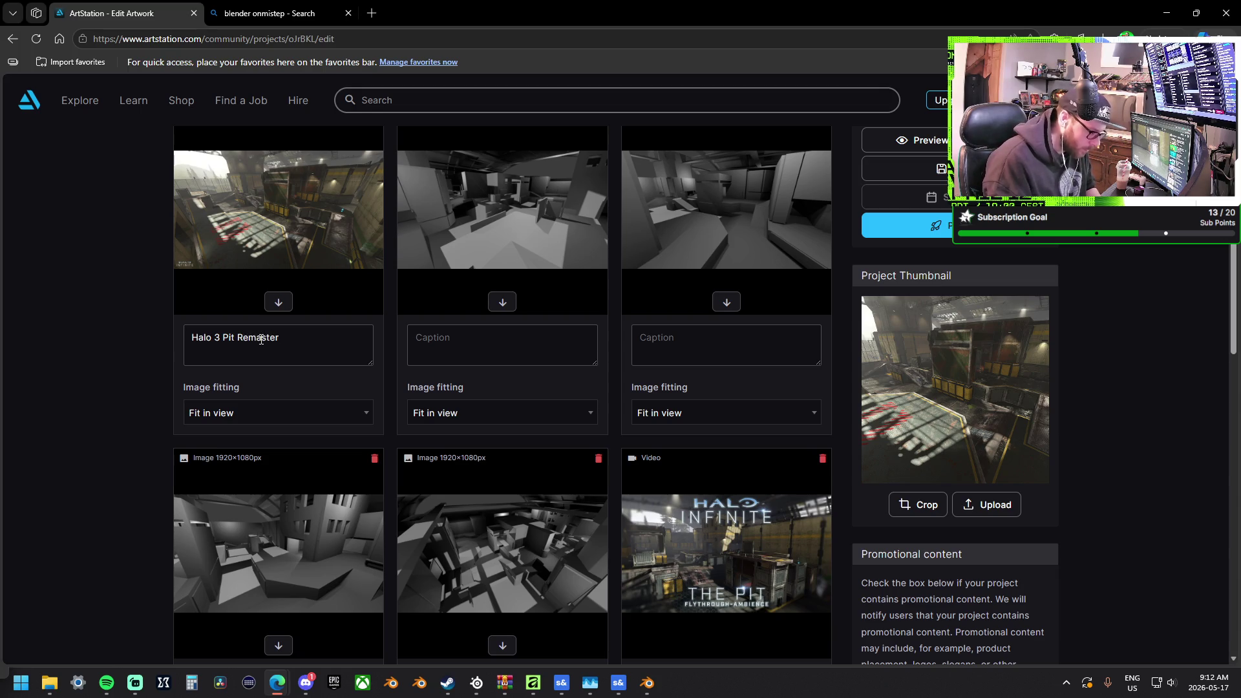
type("for ")
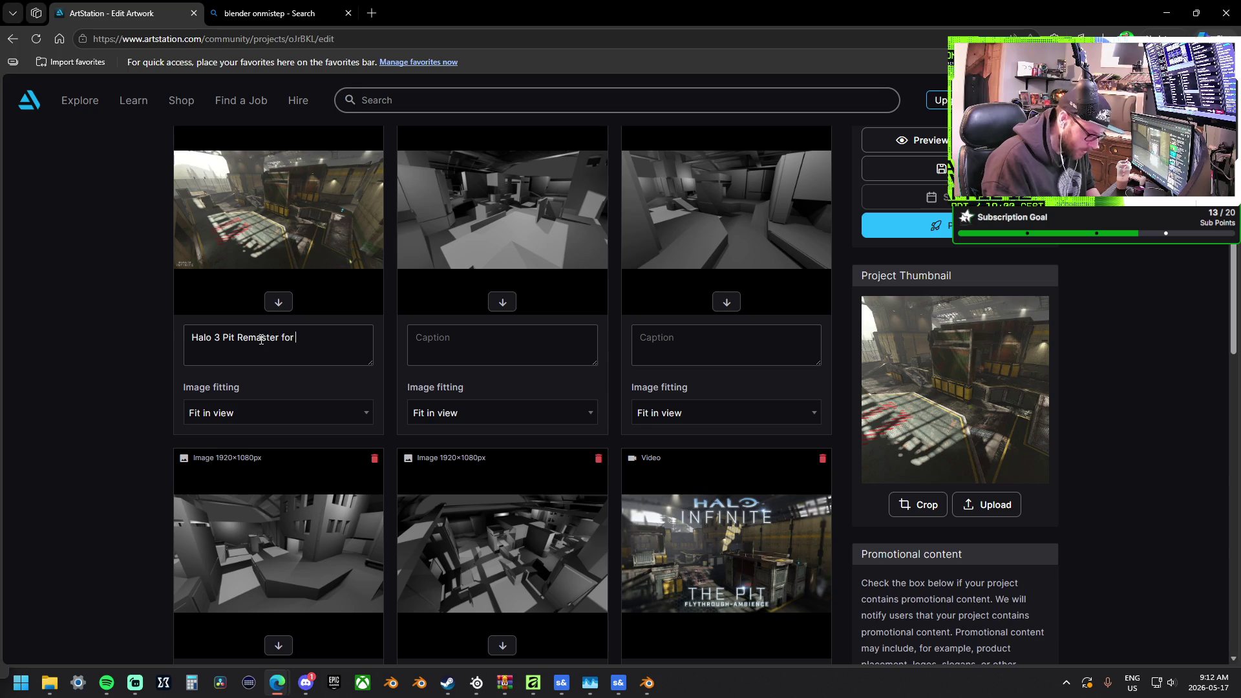
type("Halo Infninite")
key("Left")
key("Left")
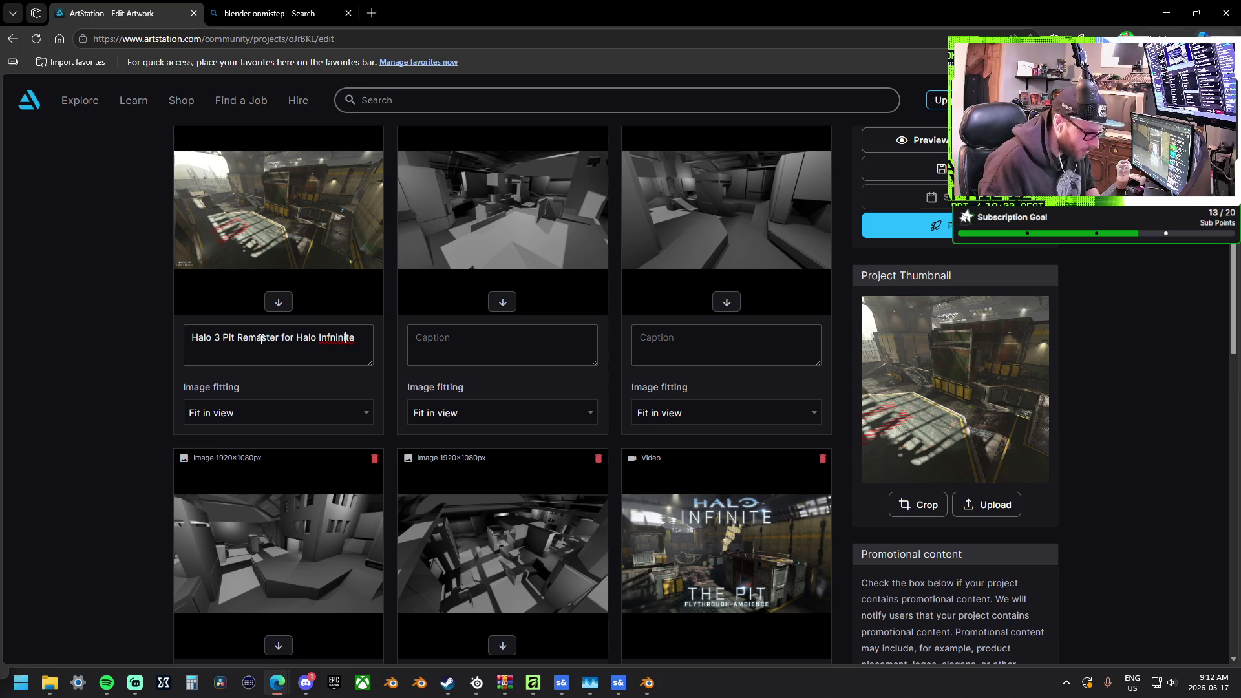
right_click(341, 337)
left_click(365, 298)
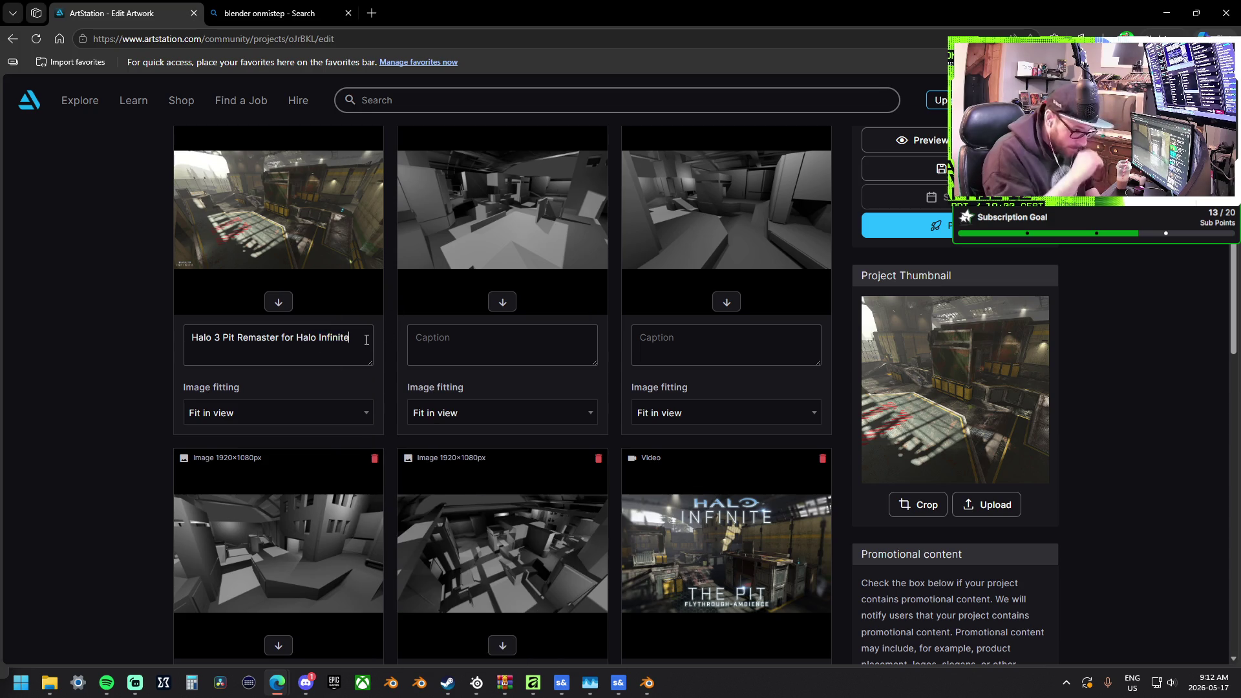
type(".")
Caption the second image 'Blender Greybox "Snipe Tower', reorder the first two images, and copy it
left_click(494, 341)
type("B")
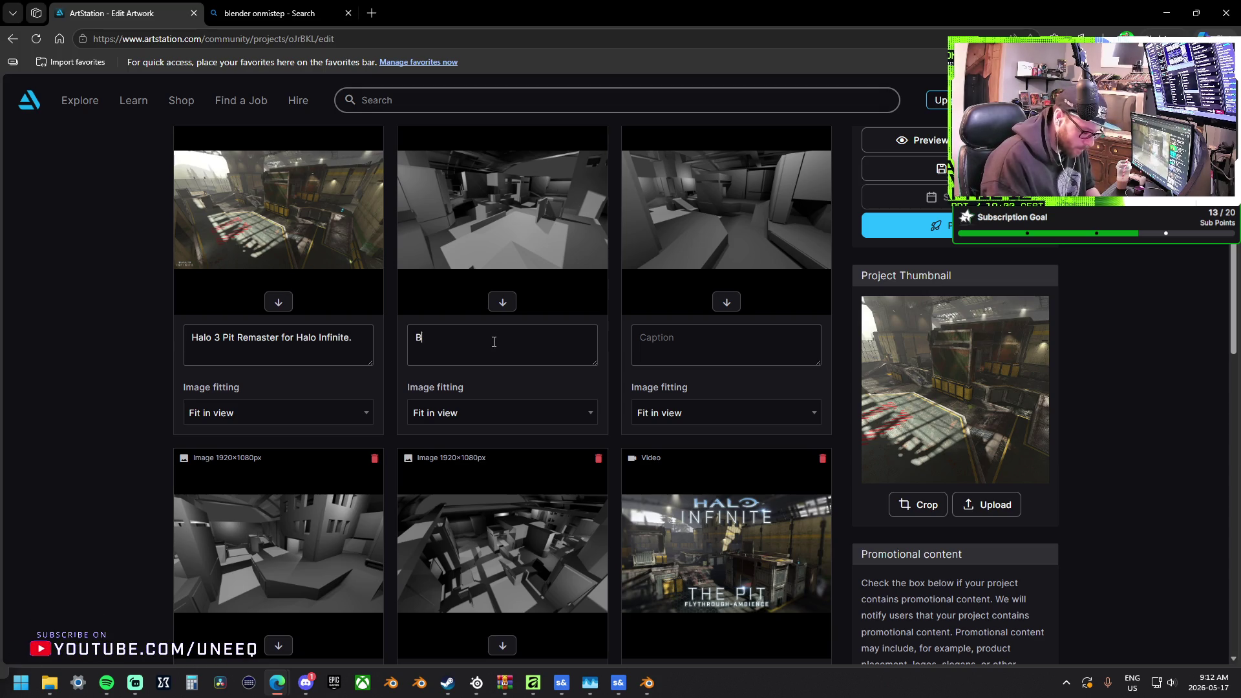
type("lender Blockout")
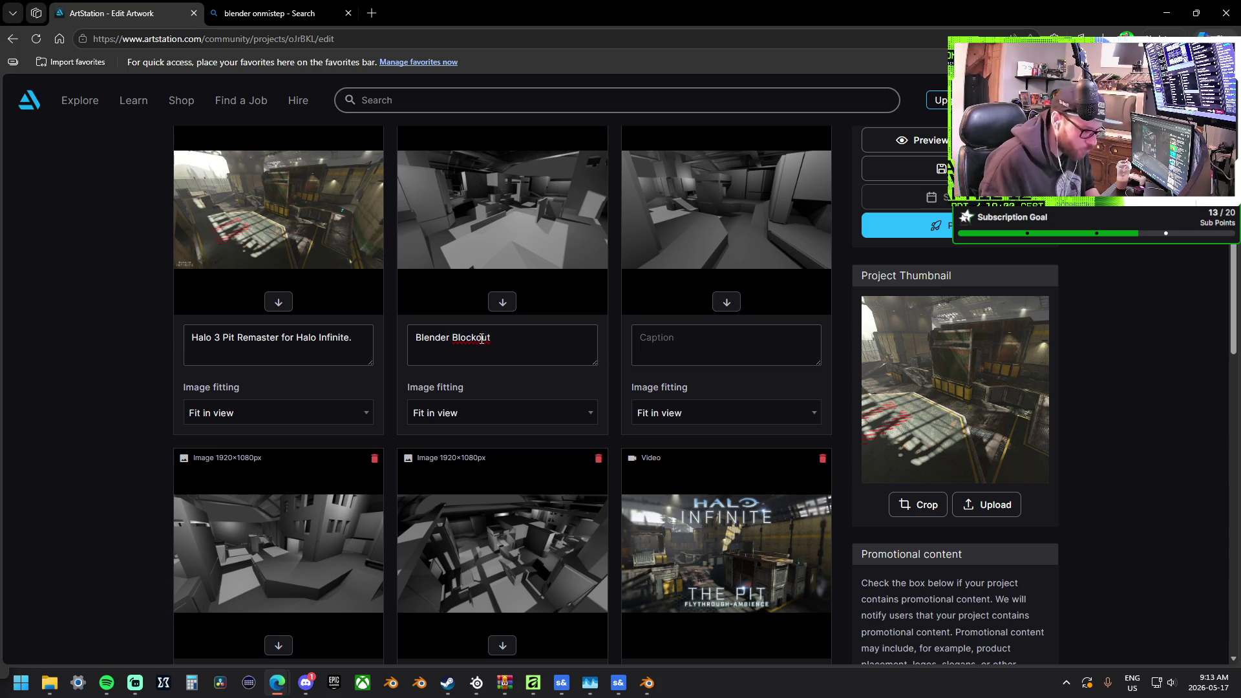
mouse_move(491, 340)
left_mouse_down()
mouse_move(472, 345)
mouse_move(493, 338)
left_mouse_up()
key("BackSpace")
key("BackSpace")
key("BackSpace")
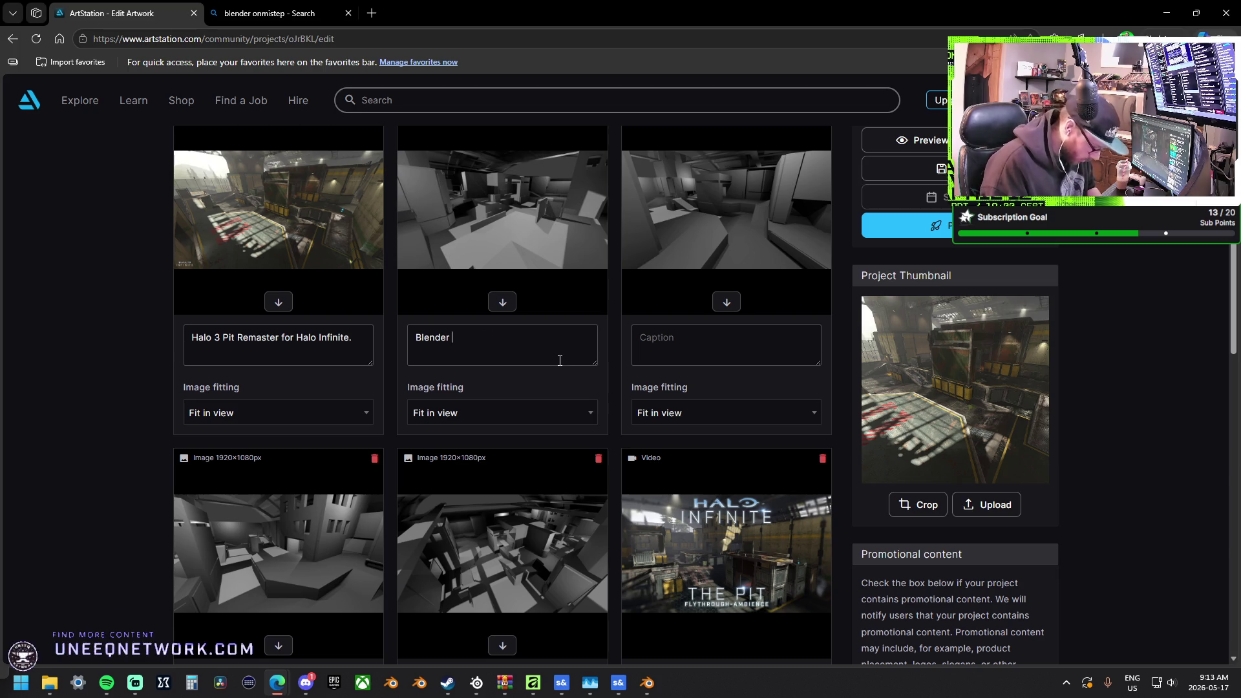
type("Greybox")
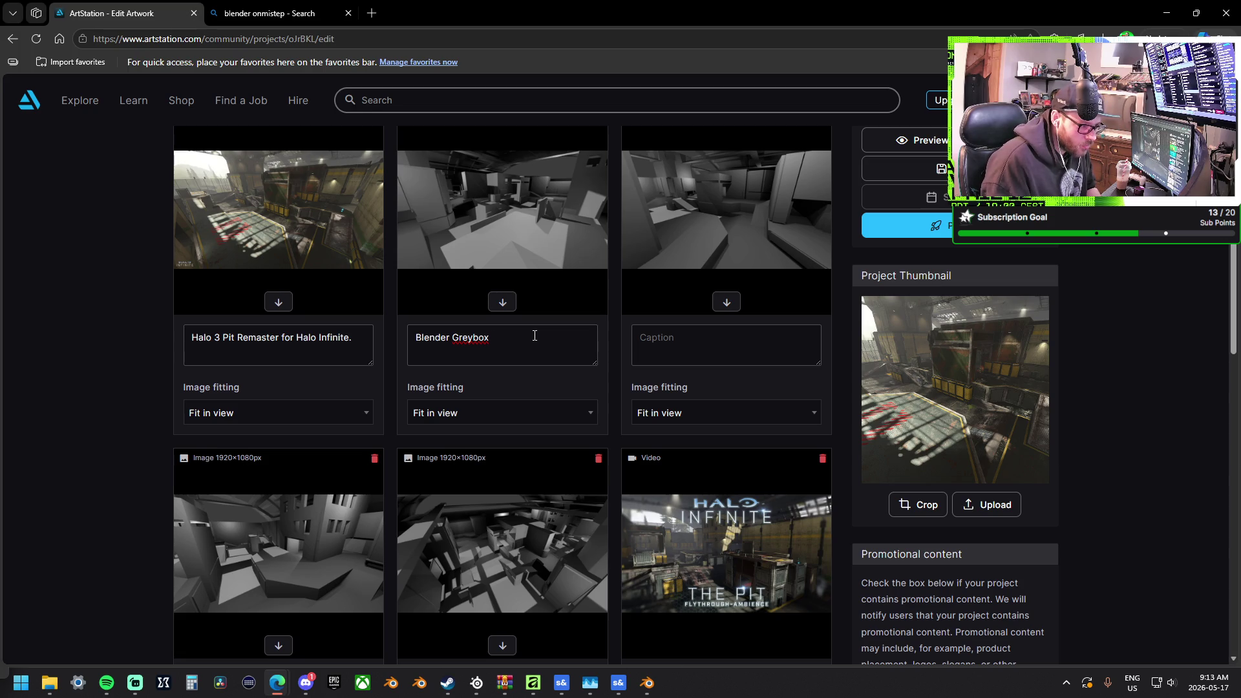
type("\"")
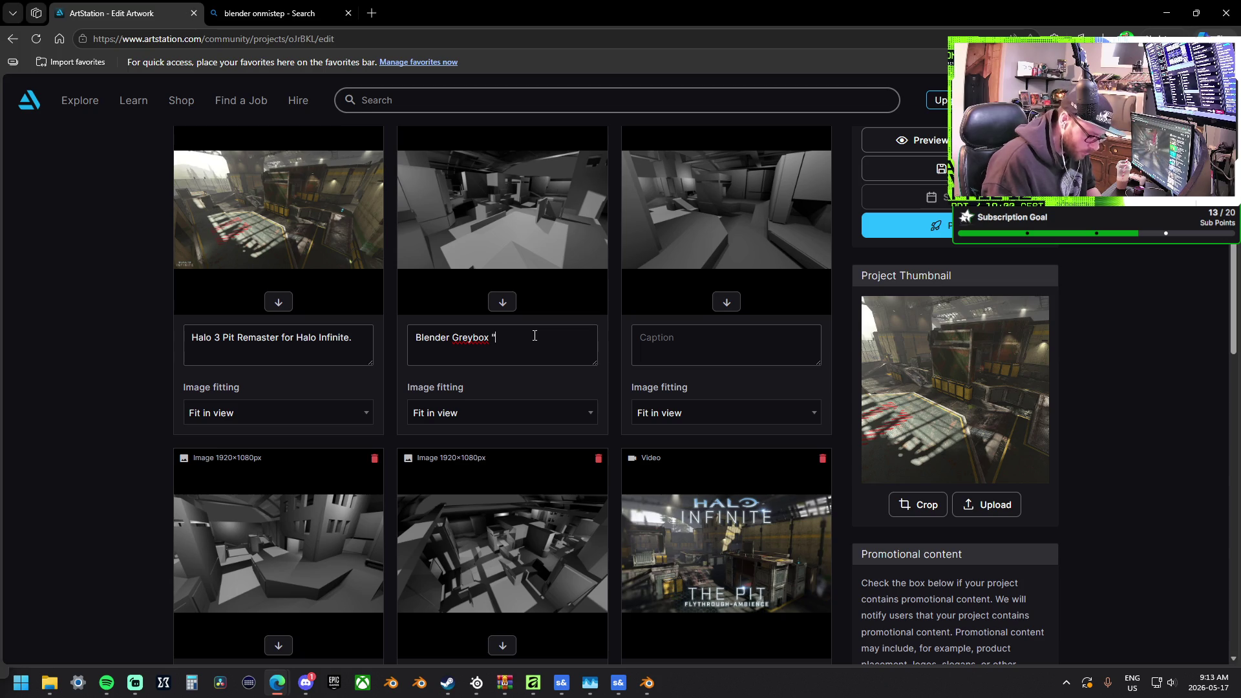
type("Snipe Tower")
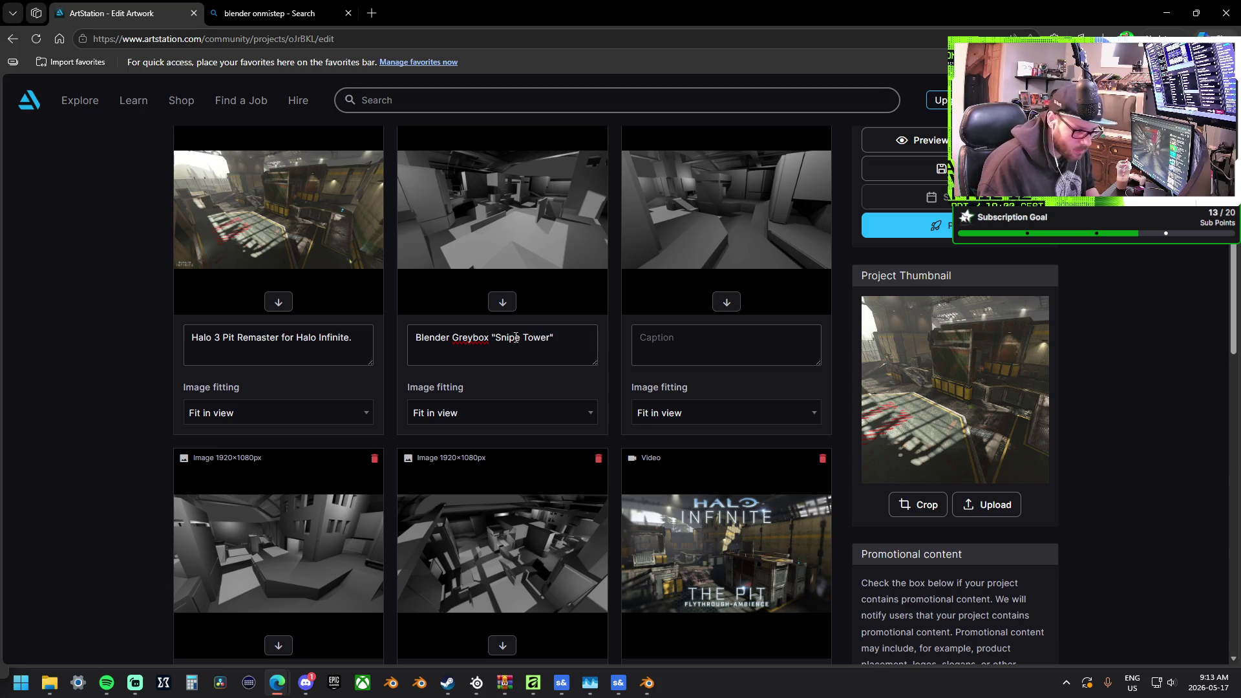
left_click(278, 302)
left_click(287, 299)
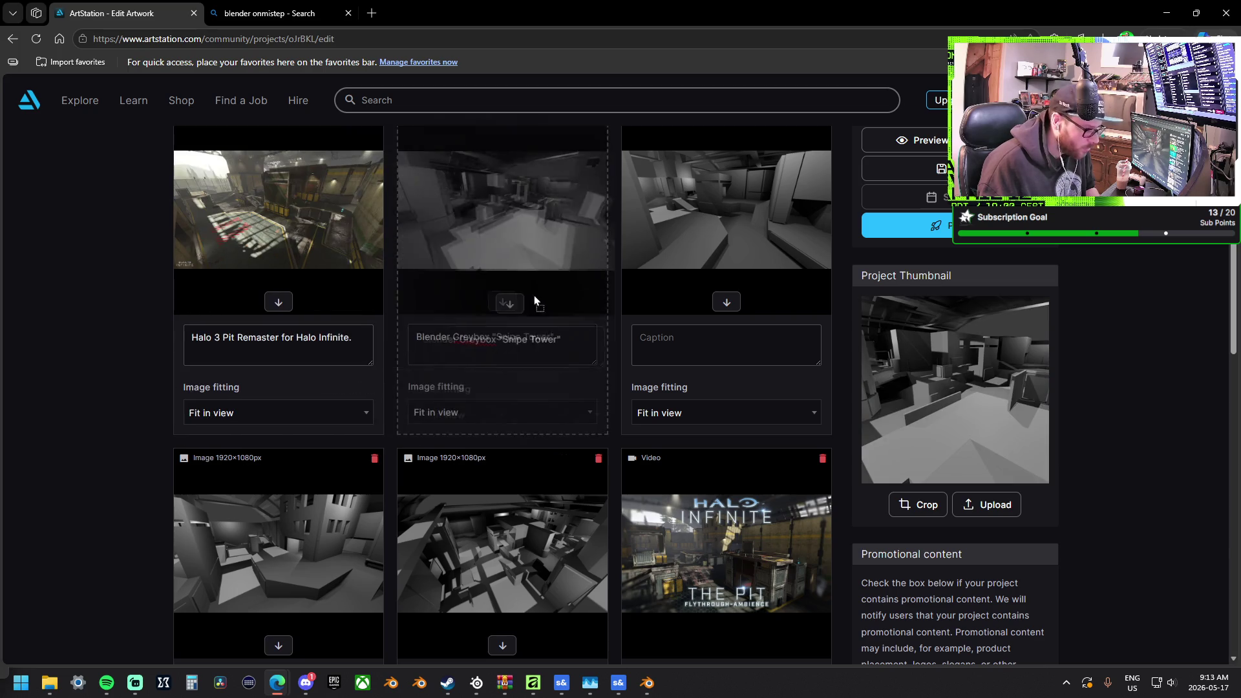
key("ctrl+a")
key("ctrl+c")
Caption the third image with the copied caption, replacing Snipe Tower with Needler Pit
left_click(698, 342)
key("ctrl+v")
left_click_drag(720, 338, 774, 342)
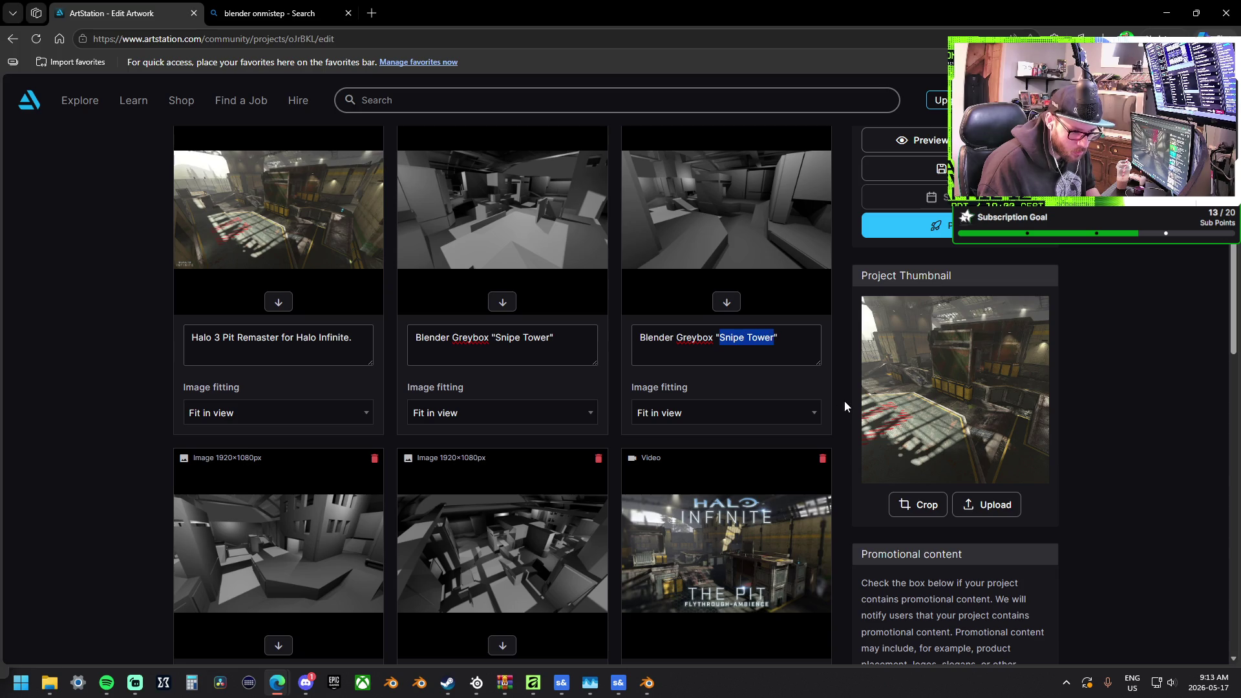
key("BackSpace")
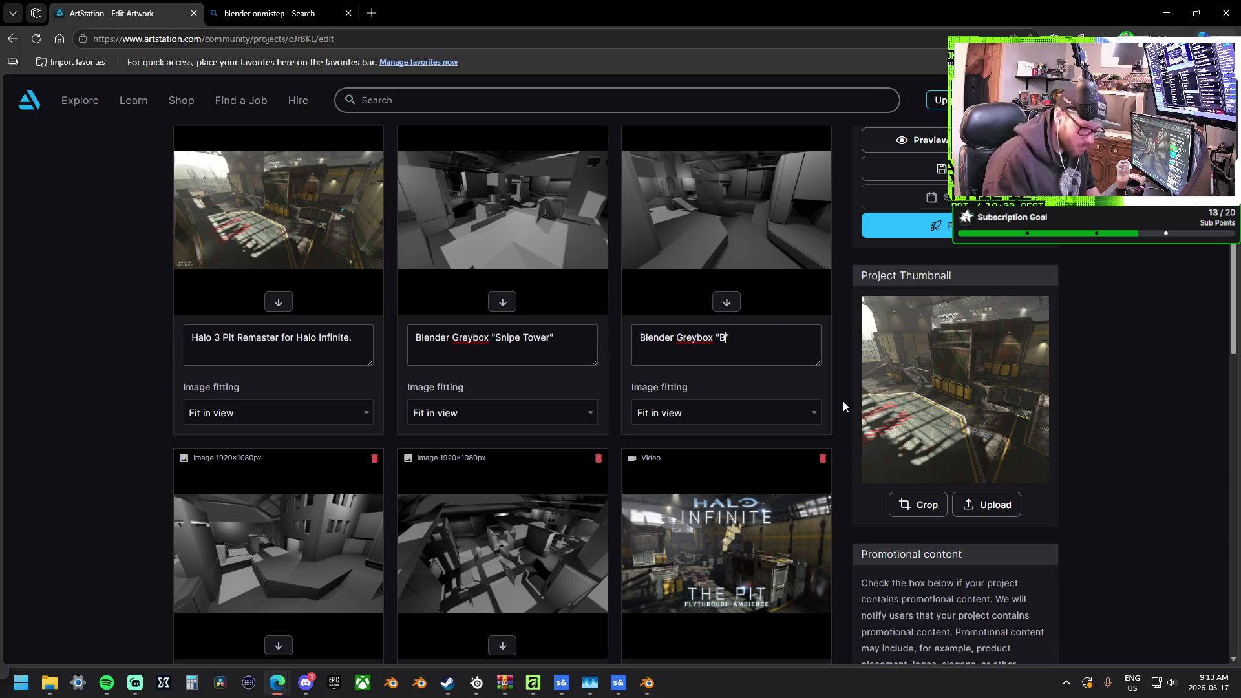
type("Needler")
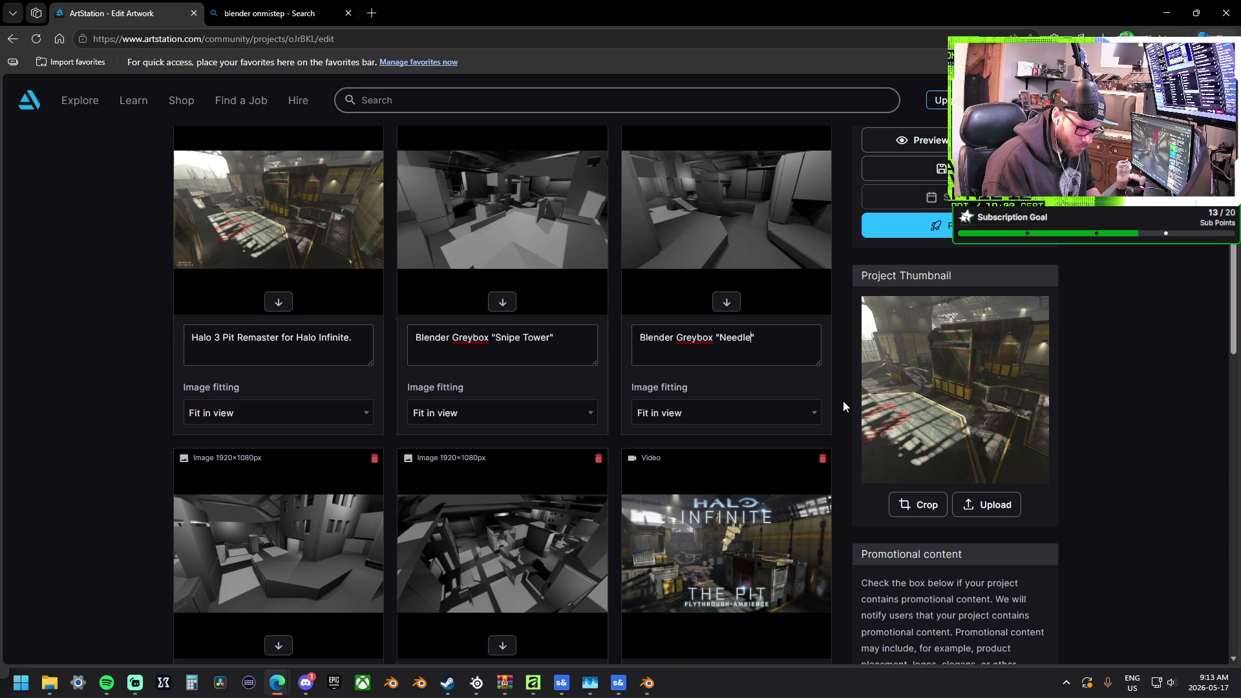
type(" Pit")
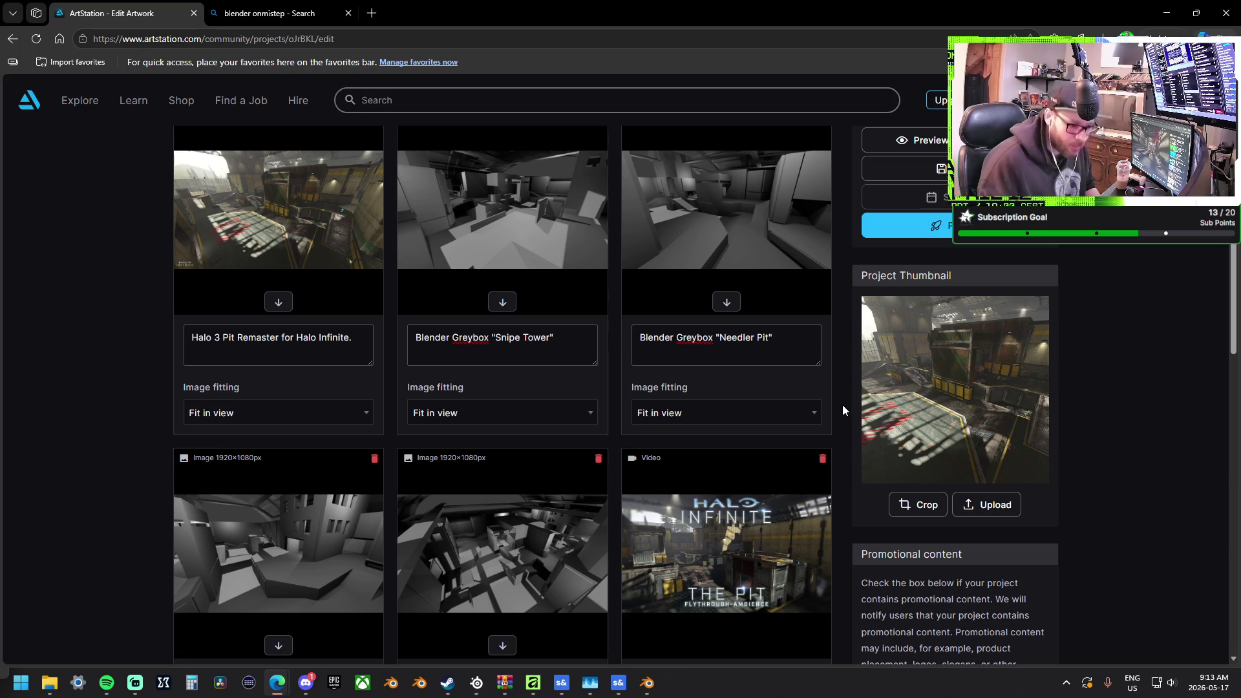
Caption the next two images with Snipe Tower replaced by Base Platform and Overveiw
scroll(141, 402, "down", 2)
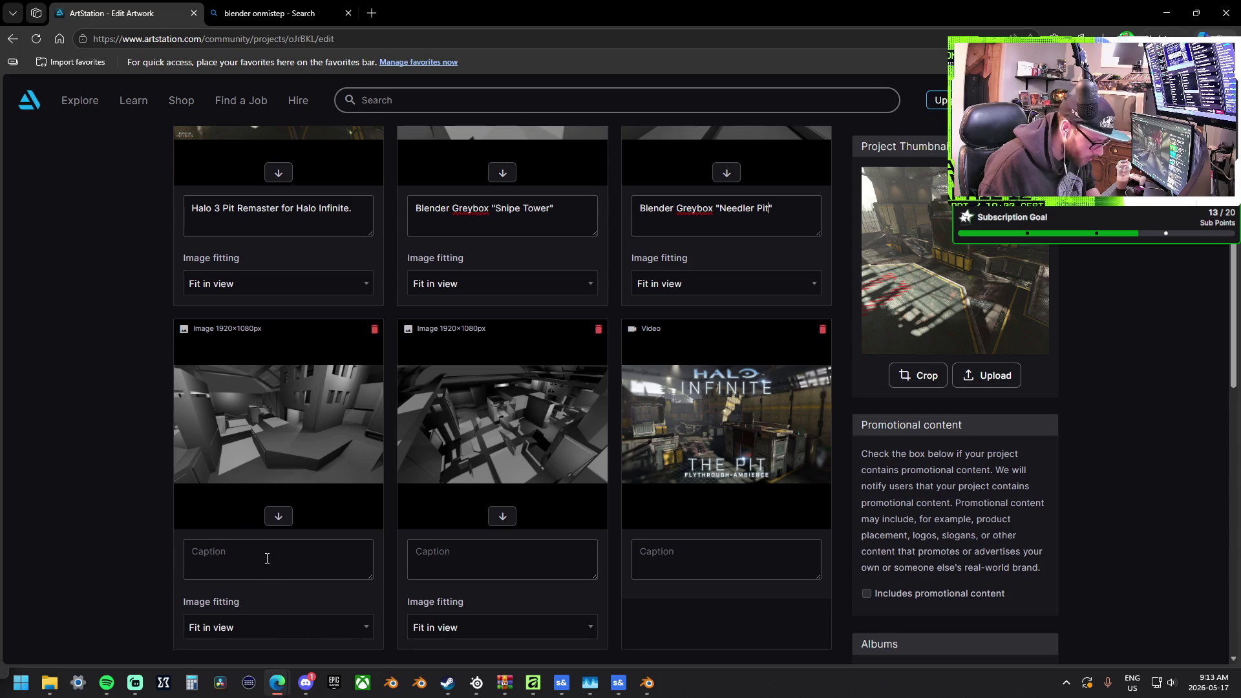
key("ctrl+v")
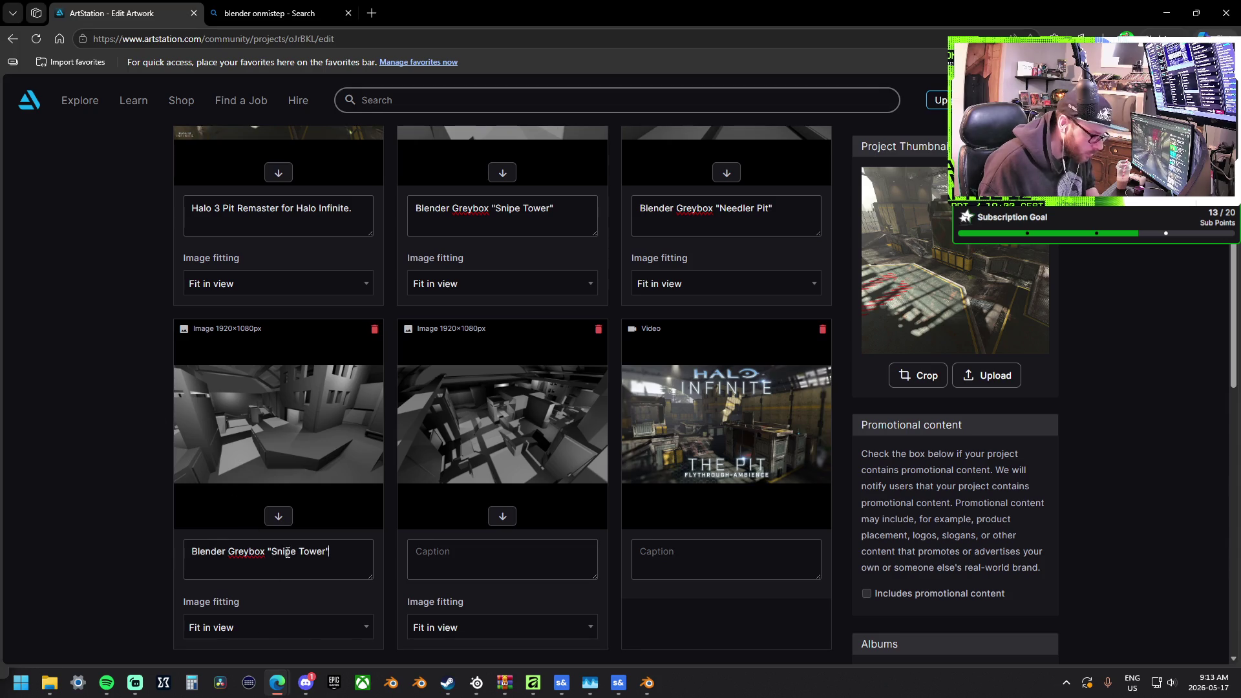
left_click_drag(274, 548, 325, 554)
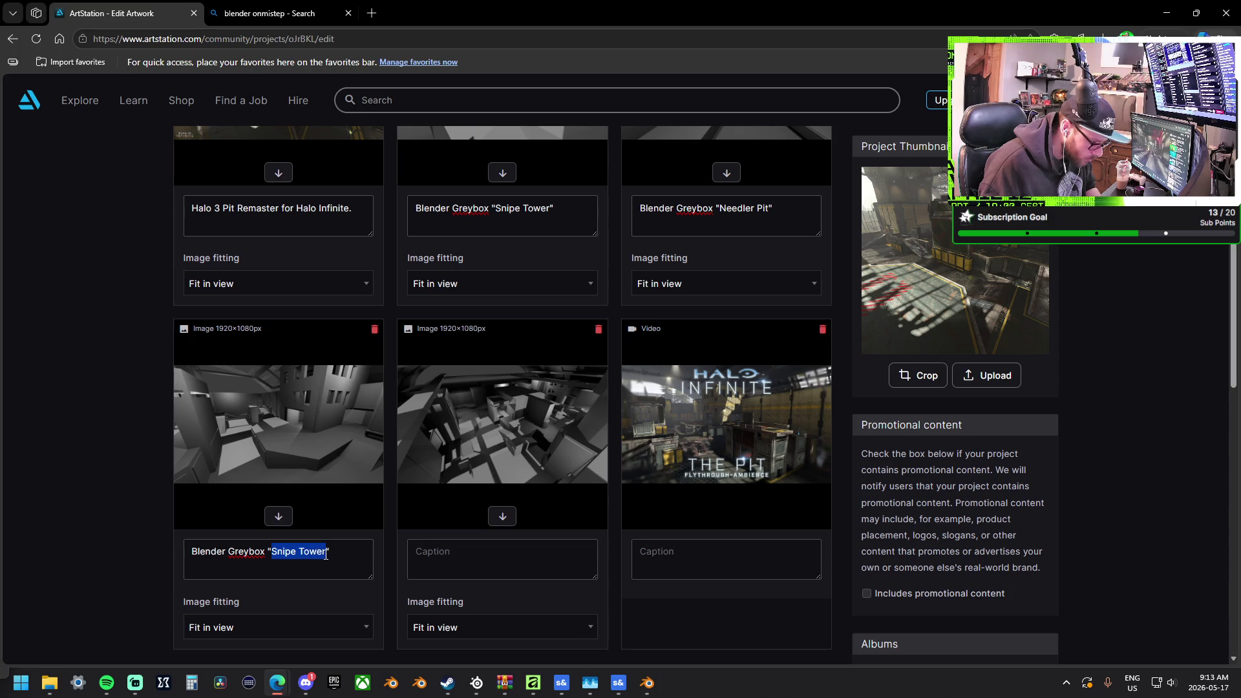
type("Base Platform")
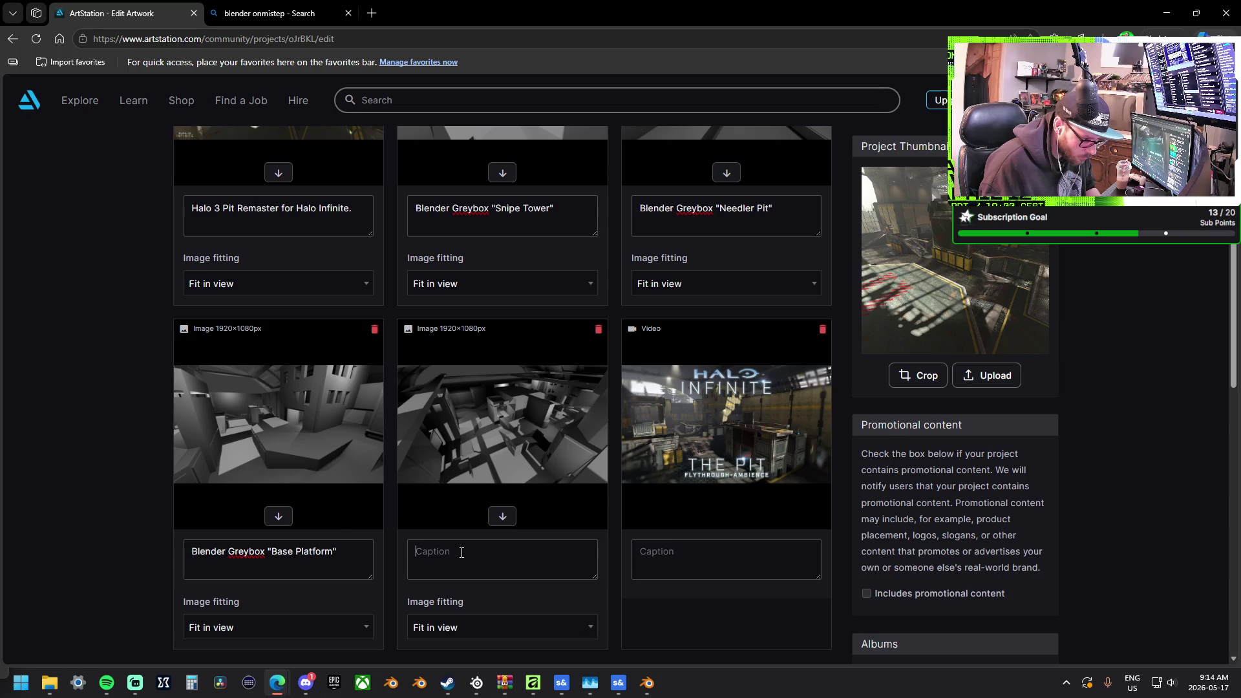
key("ctrl+v")
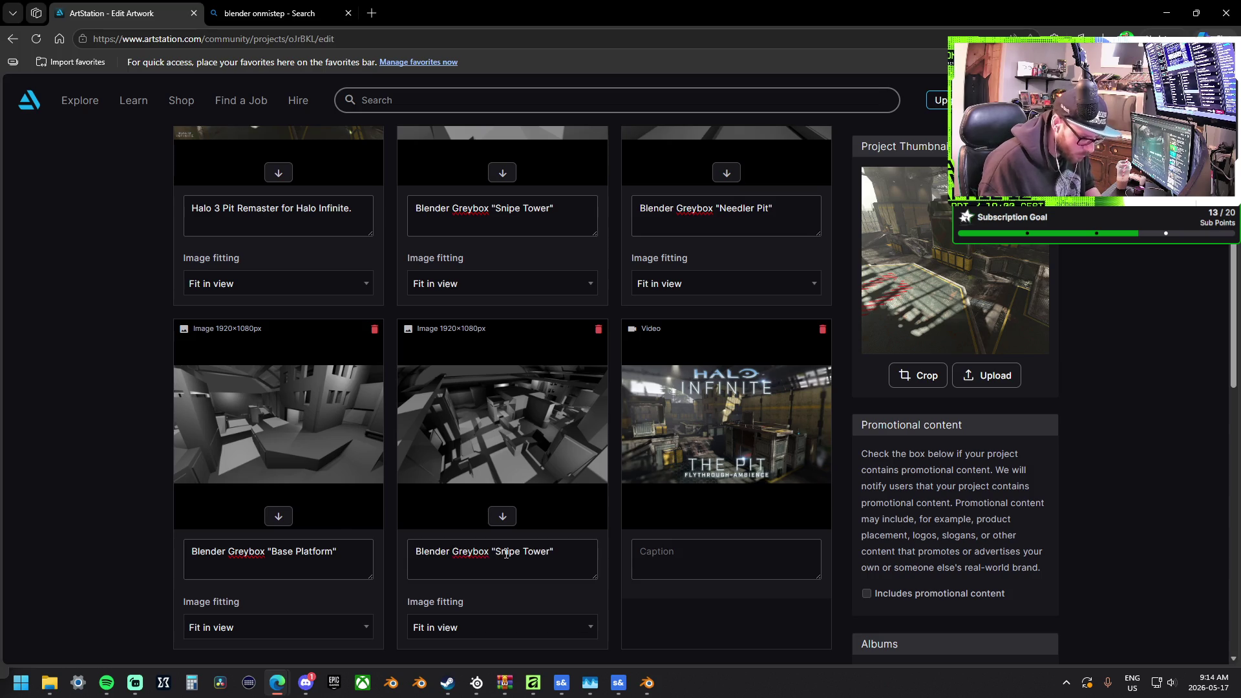
left_click_drag(497, 551, 550, 555)
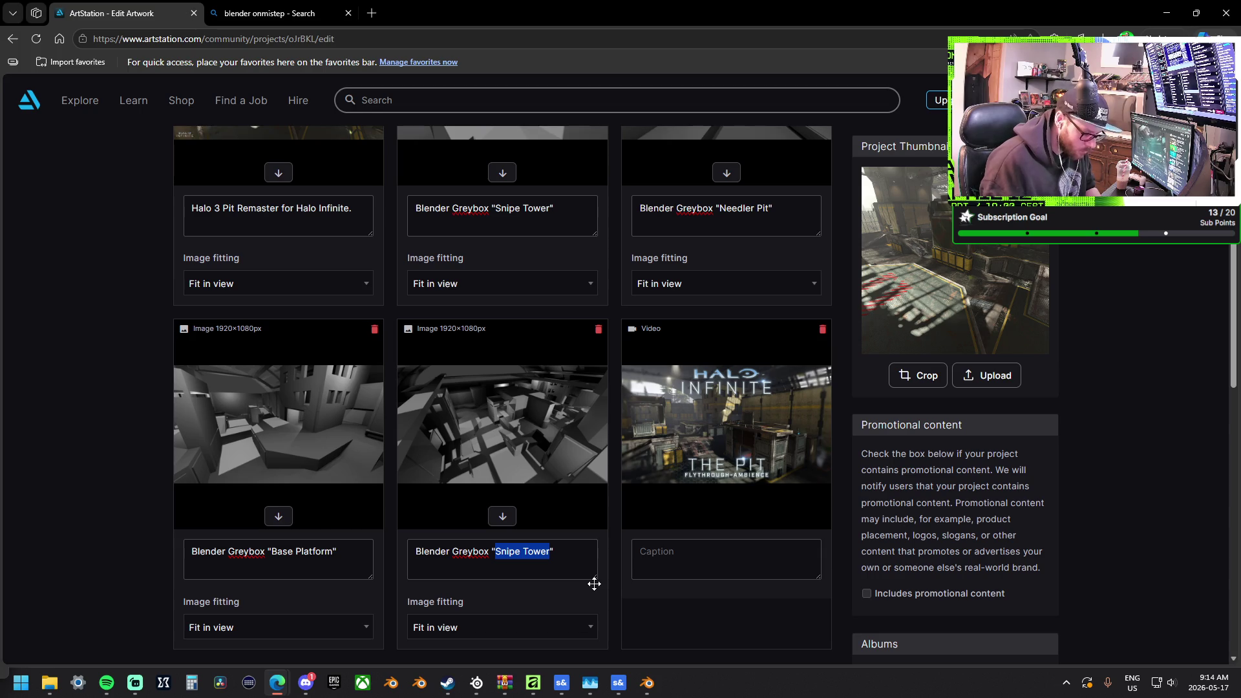
type("Overveiw")
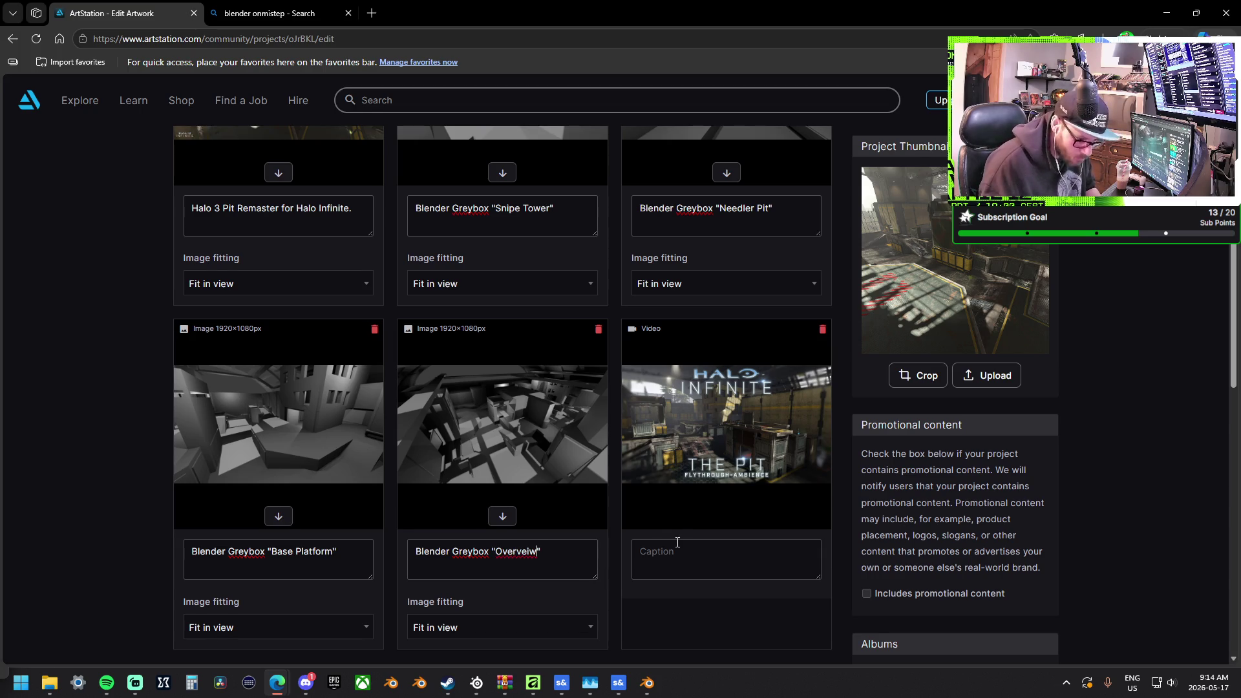
Caption the video 'Ambient Fly Over', correcting Abient via spelling suggestions
scroll(672, 543, "down", 1)
left_click(688, 500)
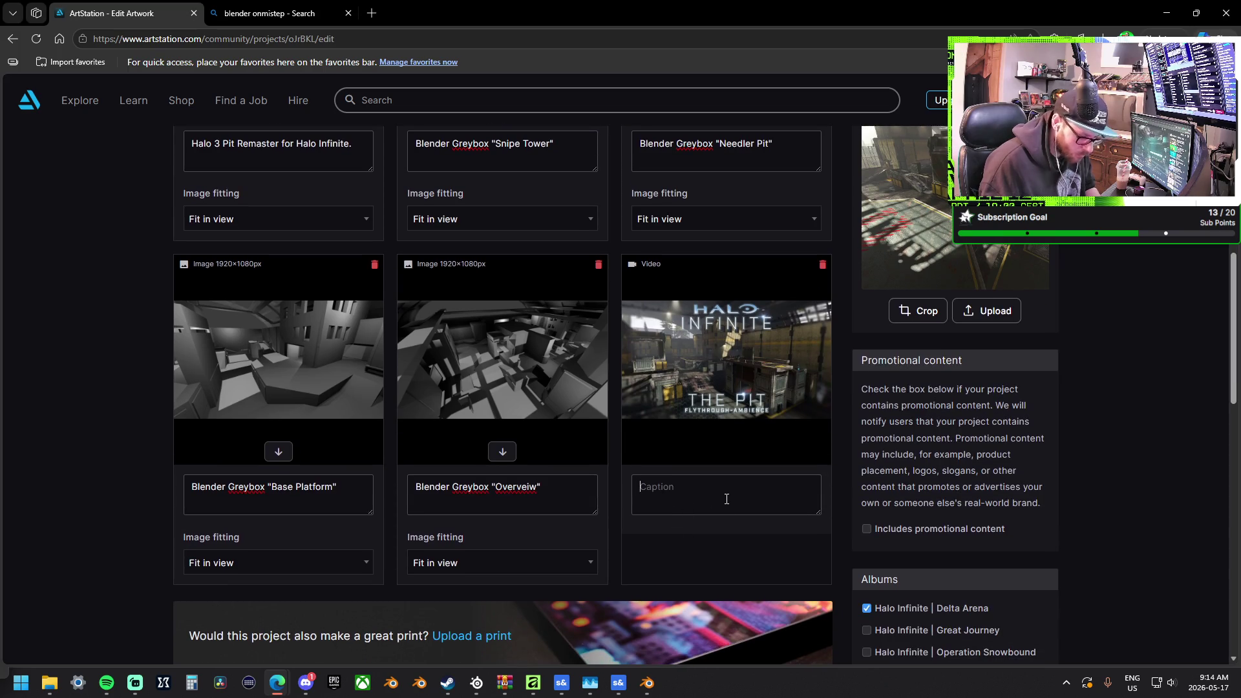
type("A")
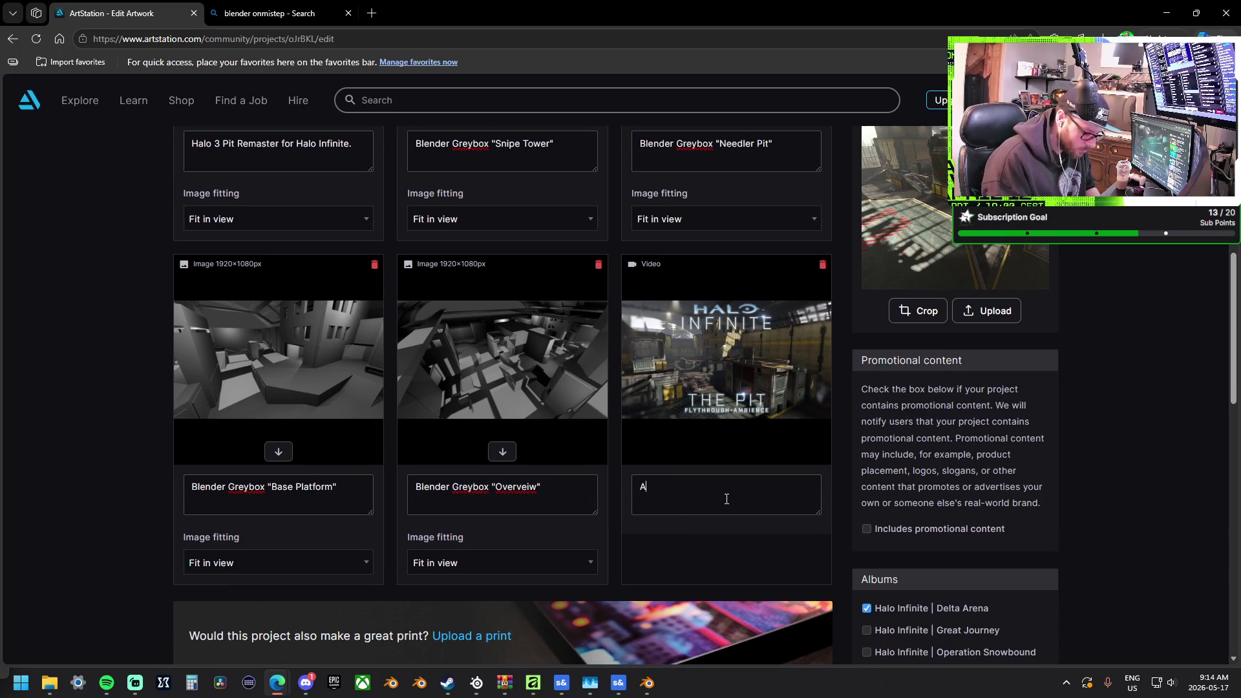
type("bient Fl")
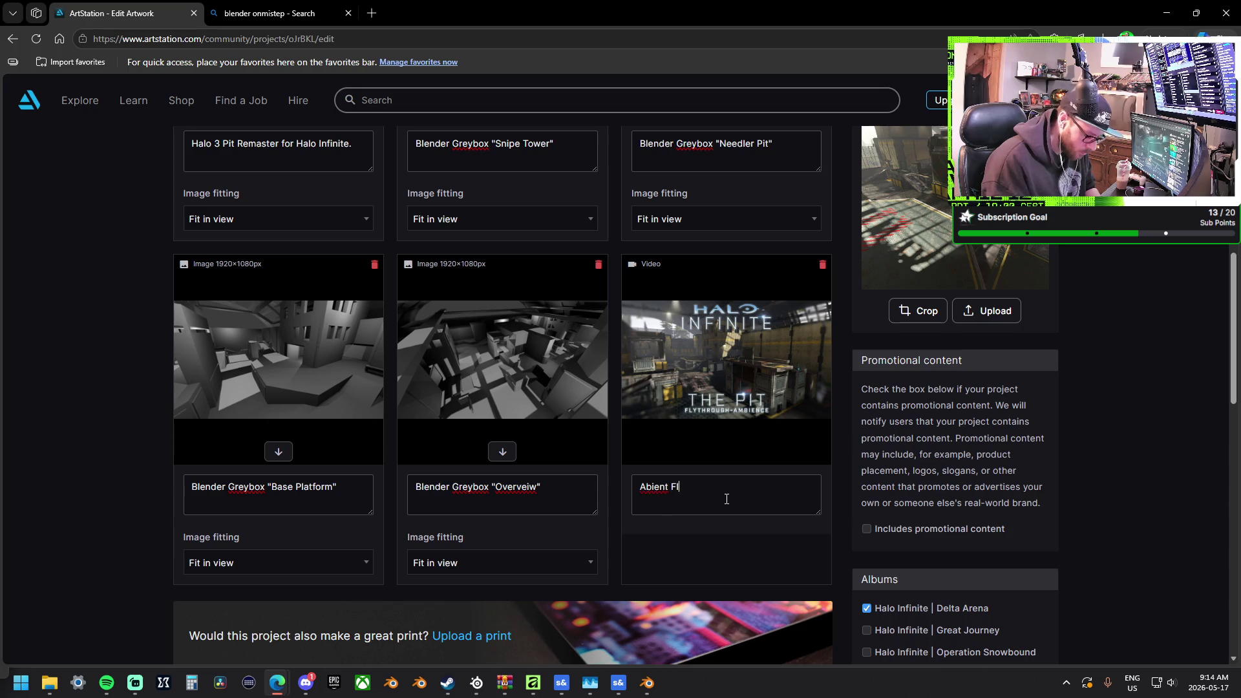
type("y Over")
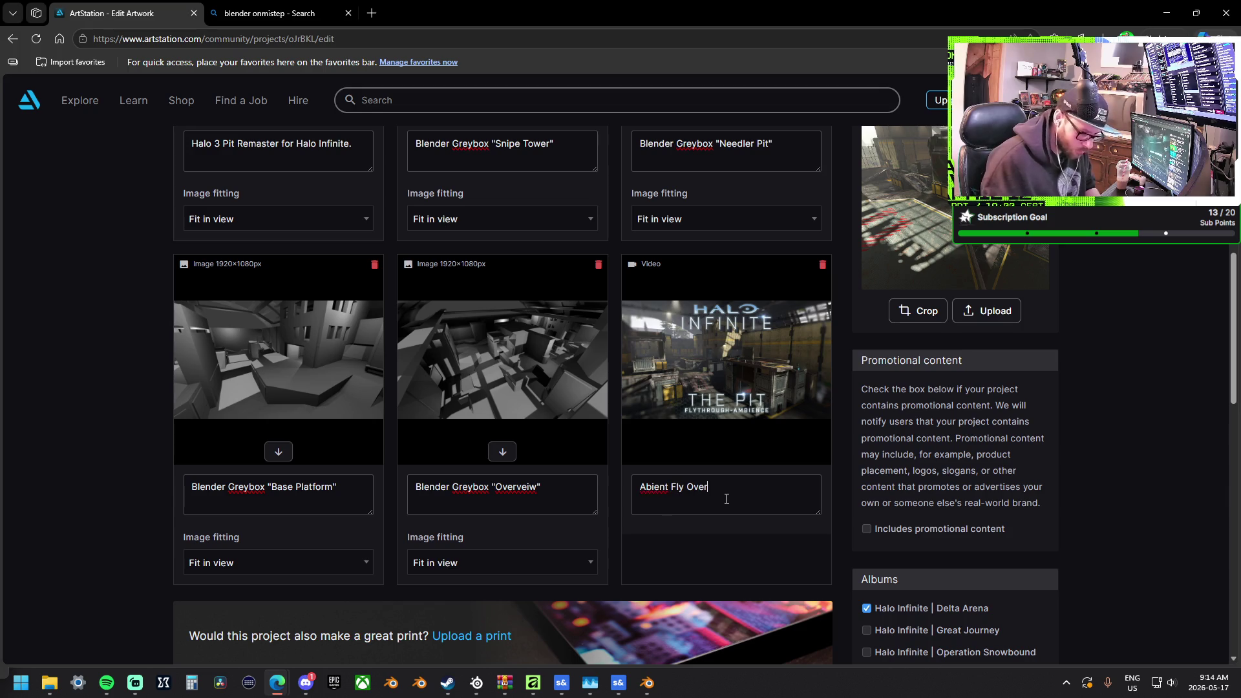
right_click(652, 492)
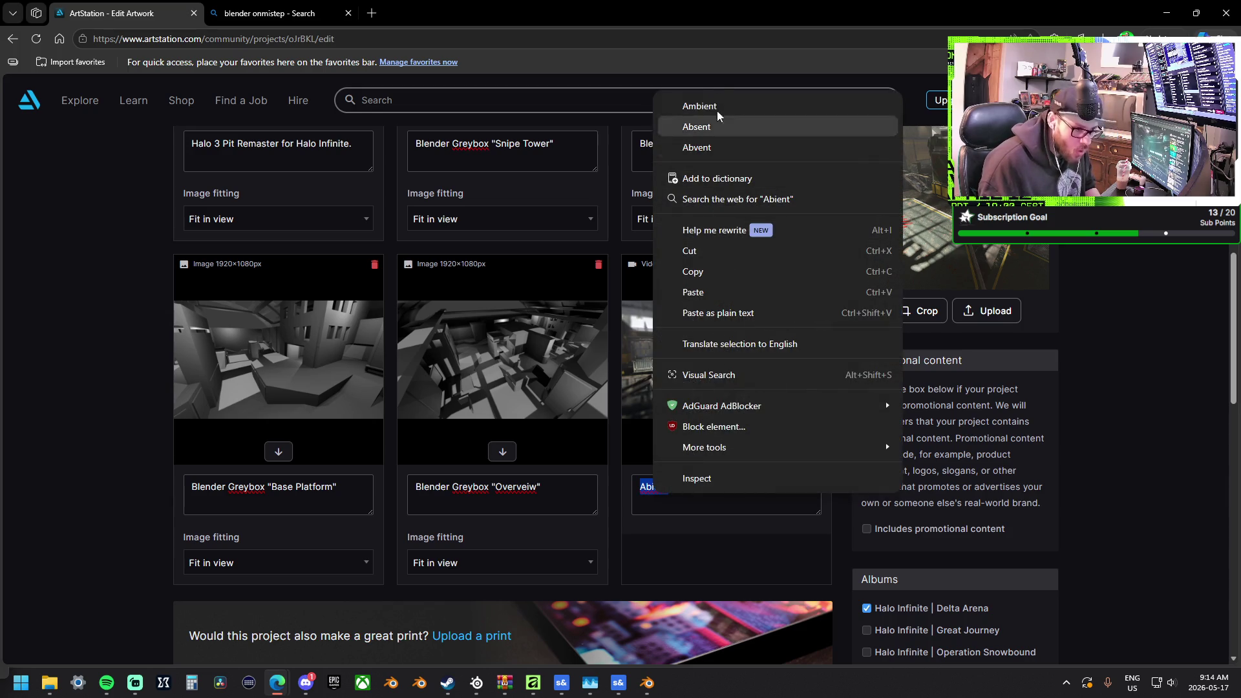
left_click(725, 100)
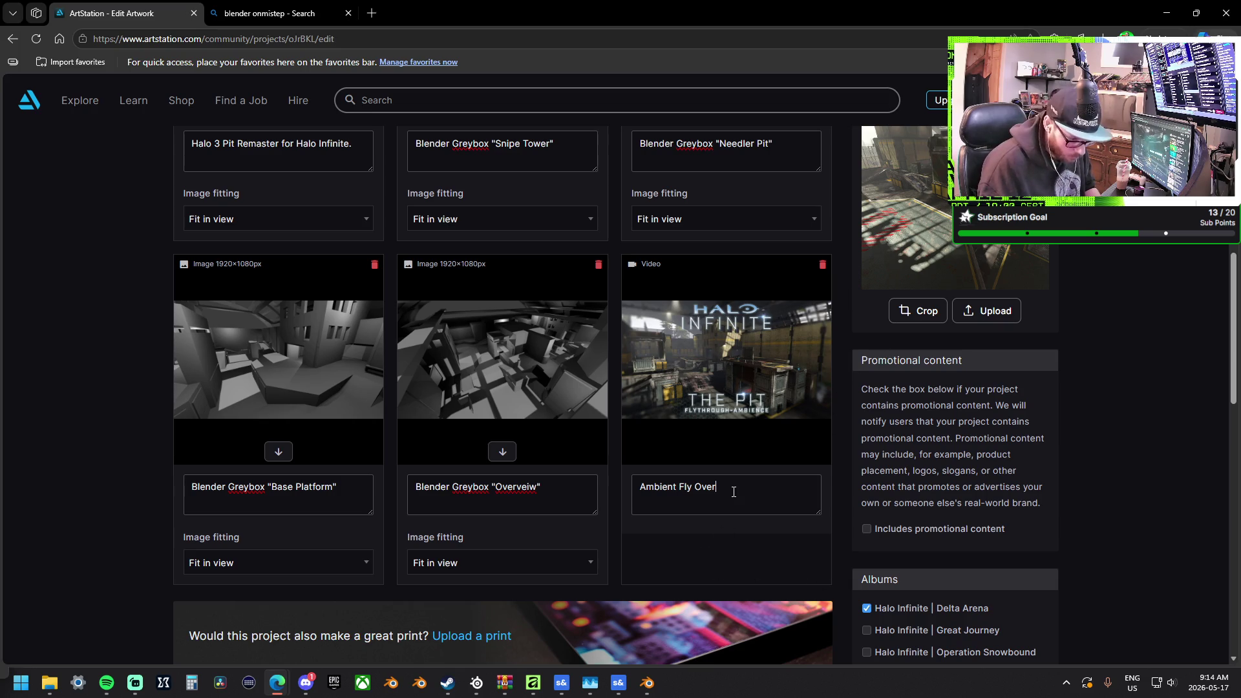
scroll(552, 484, "up", 5)
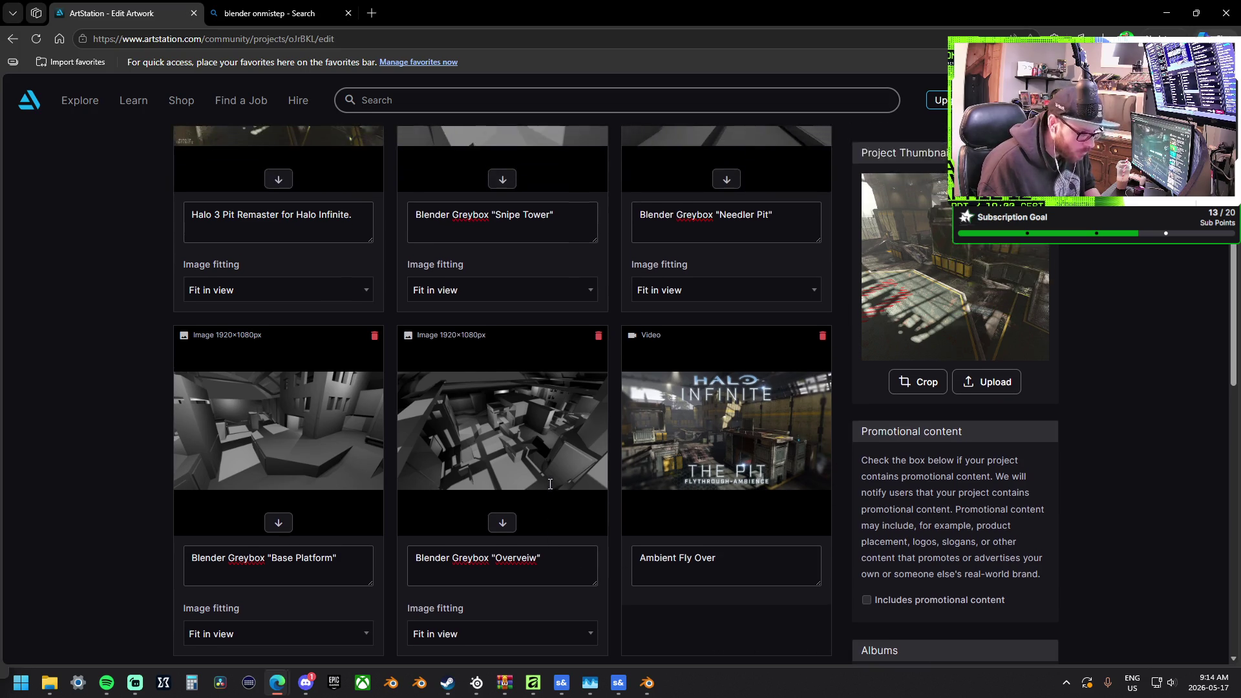
Write the opening line 'Halo 3's "The Pit" Remade With Blender and Halo infinites Map Creation Tool "Forge"'
scroll(552, 484, "up", 2)
scroll(560, 480, "down", 8)
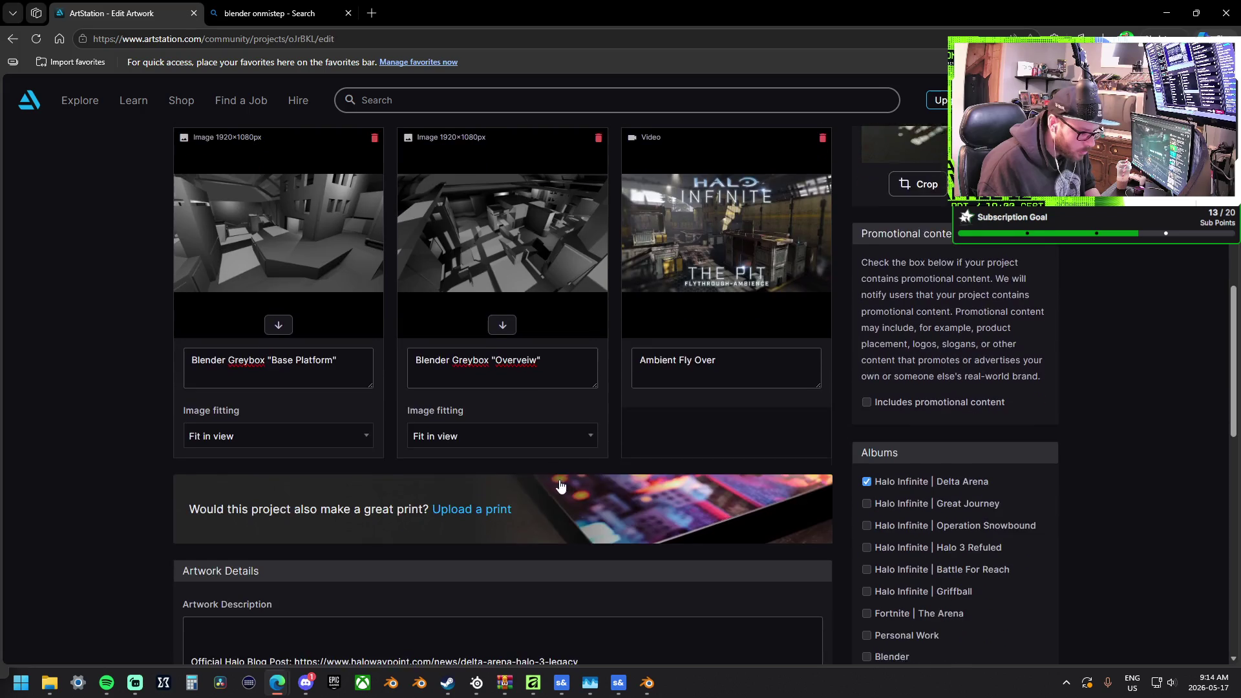
scroll(568, 478, "up", 4)
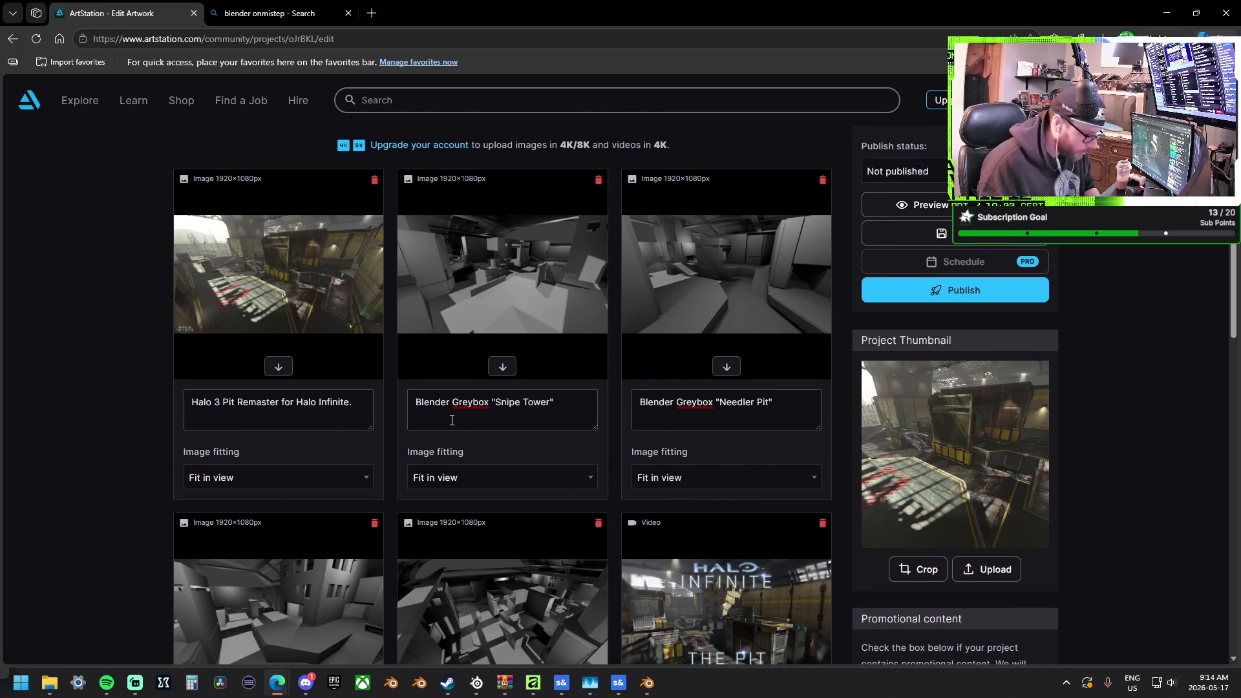
scroll(448, 421, "down", 10)
scroll(448, 421, "down", 3)
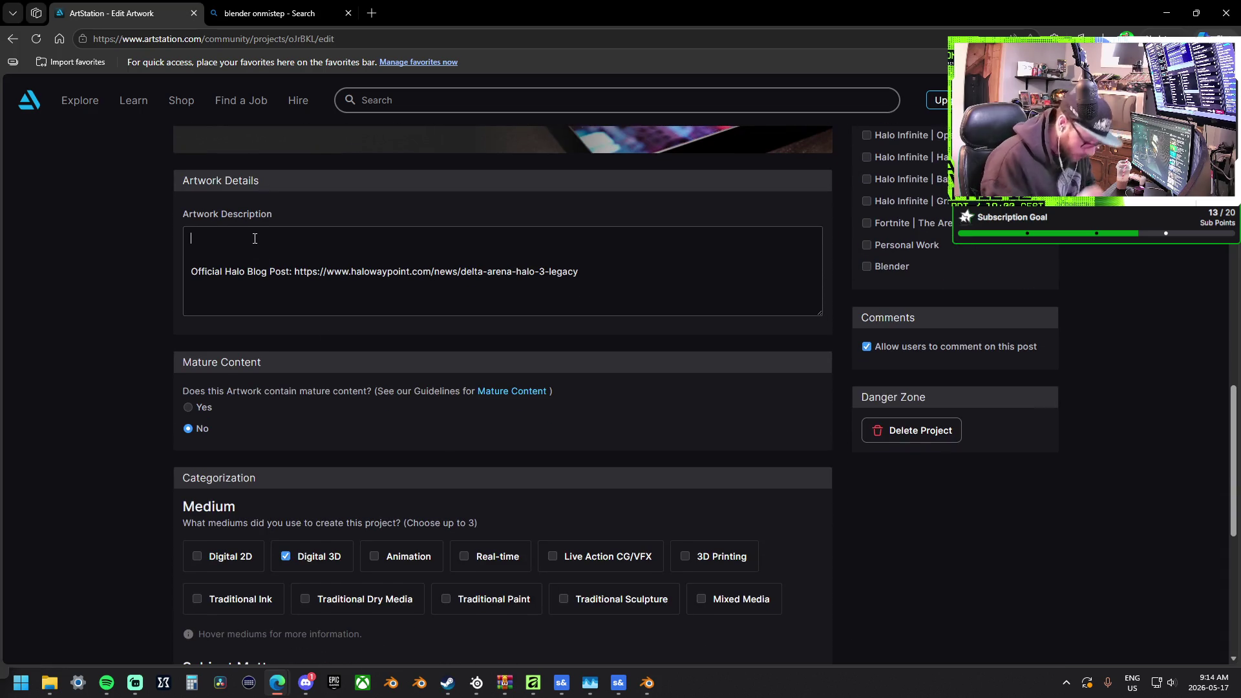
type("Halo")
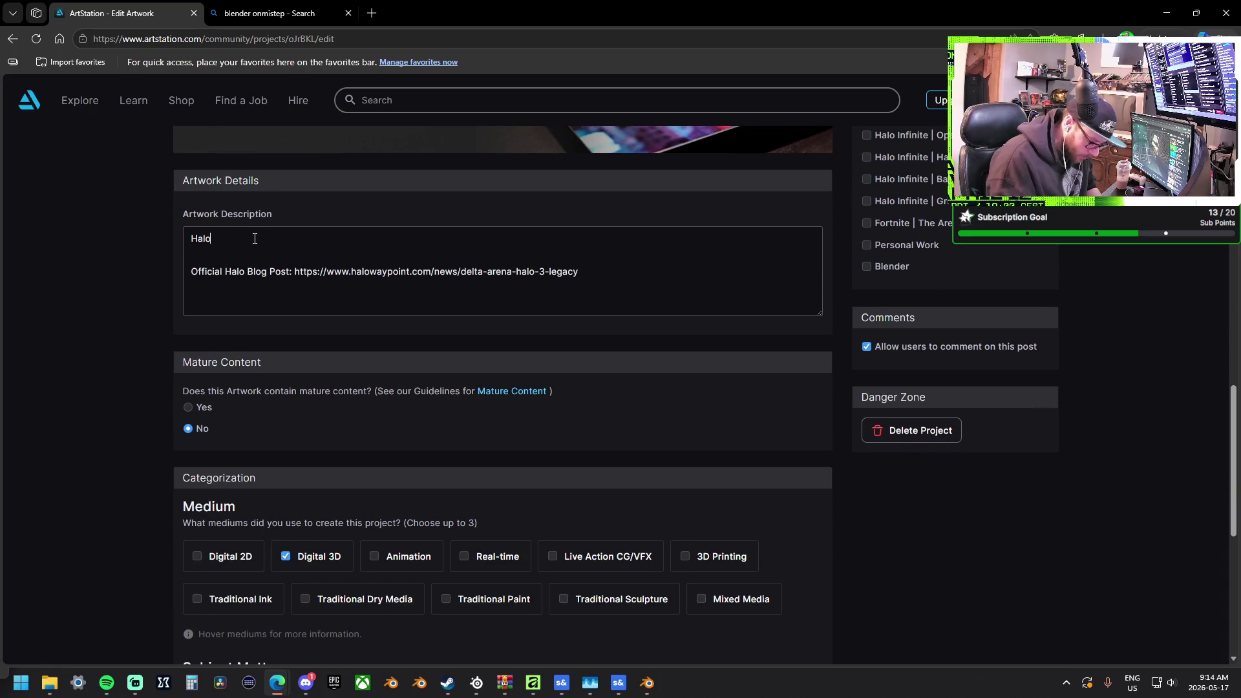
type("3's T")
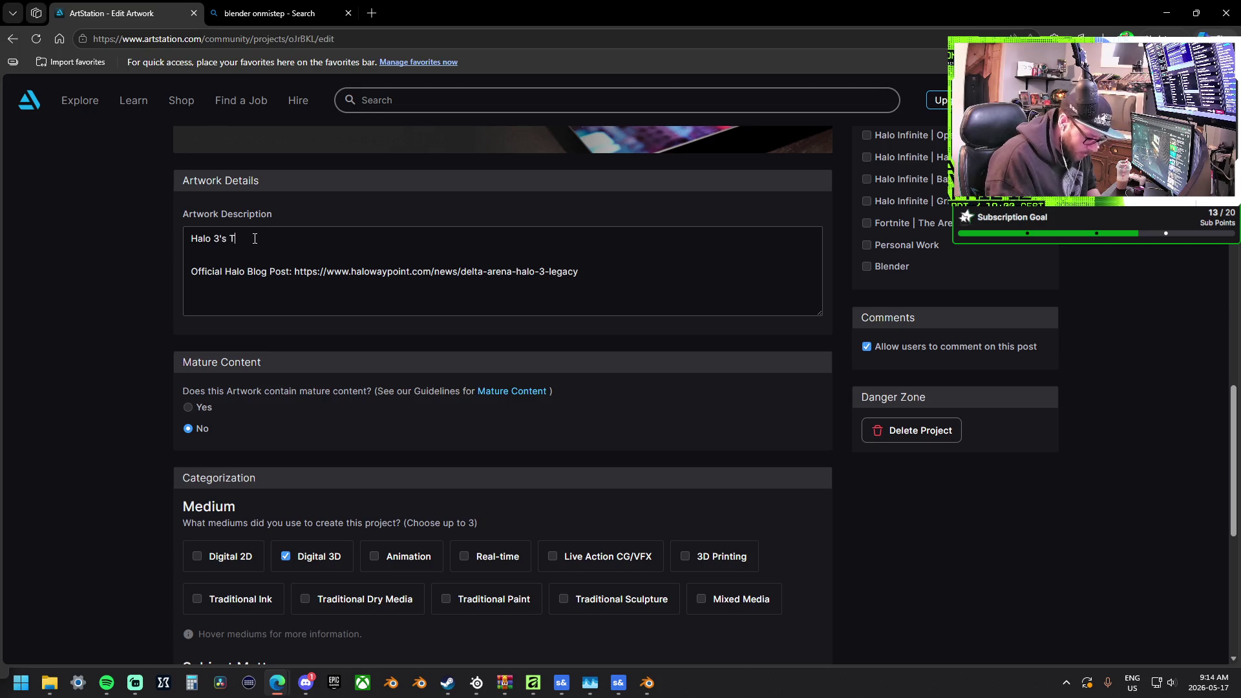
type("\"The")
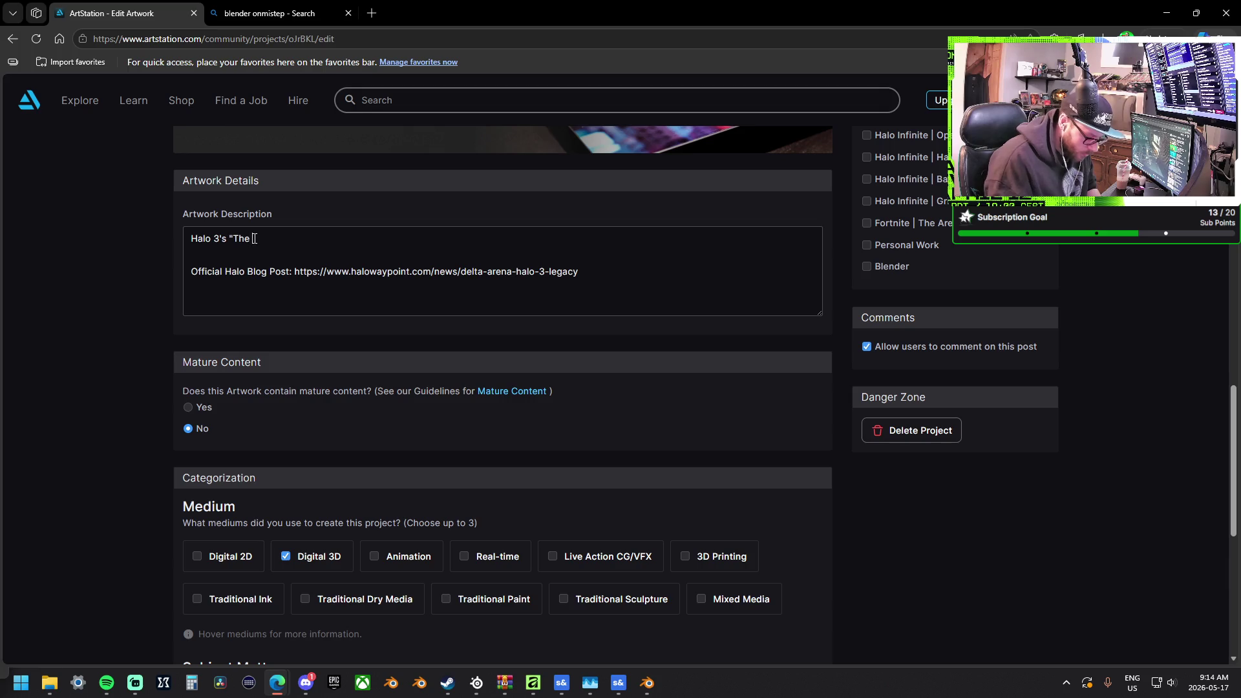
type(" Piuit\" Re")
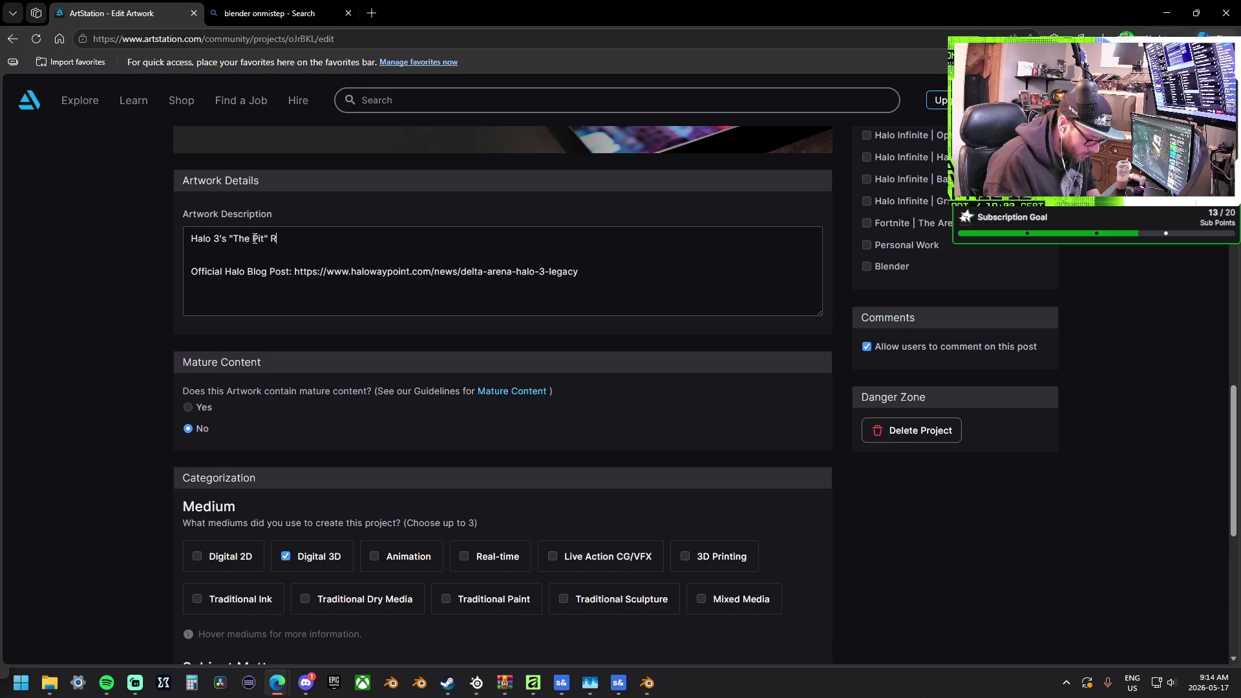
type("ma")
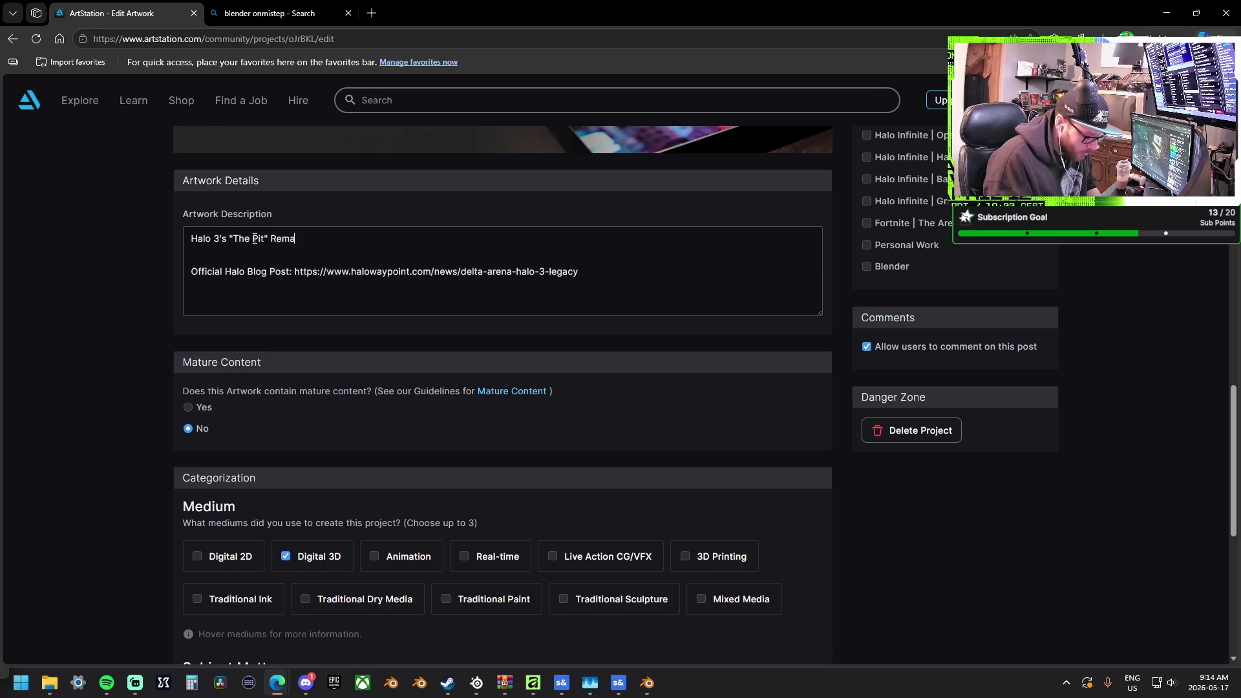
type("de in Blender")
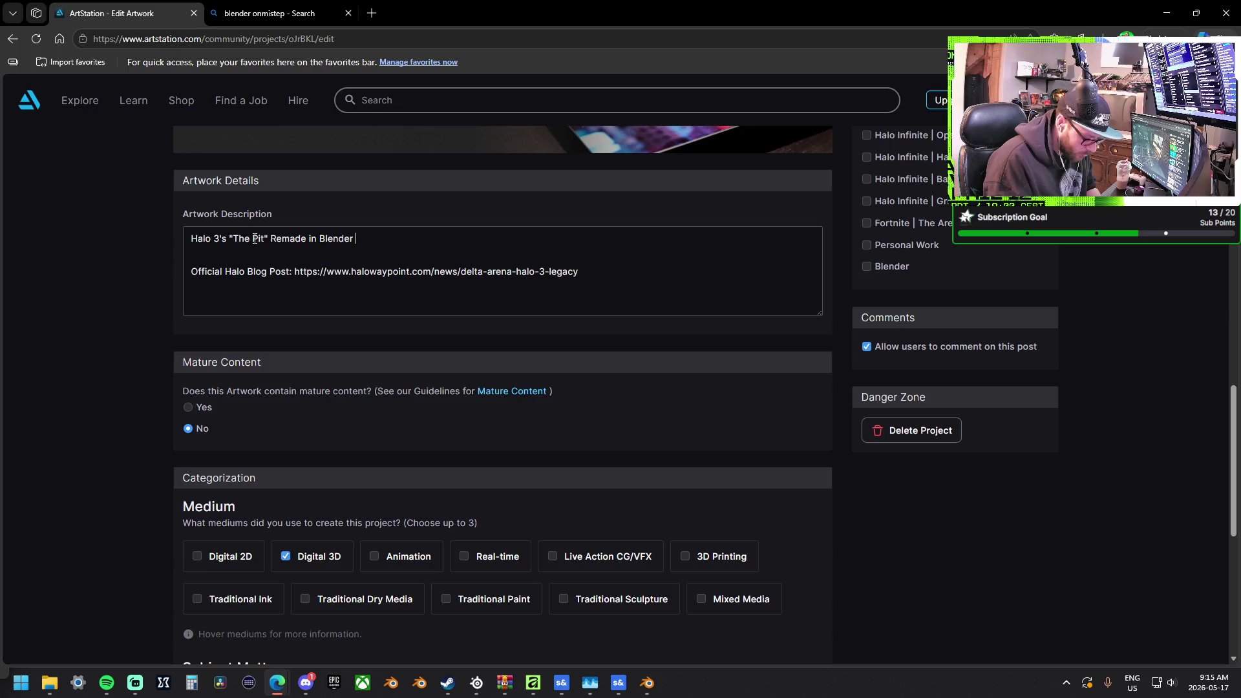
type(" and Forge")
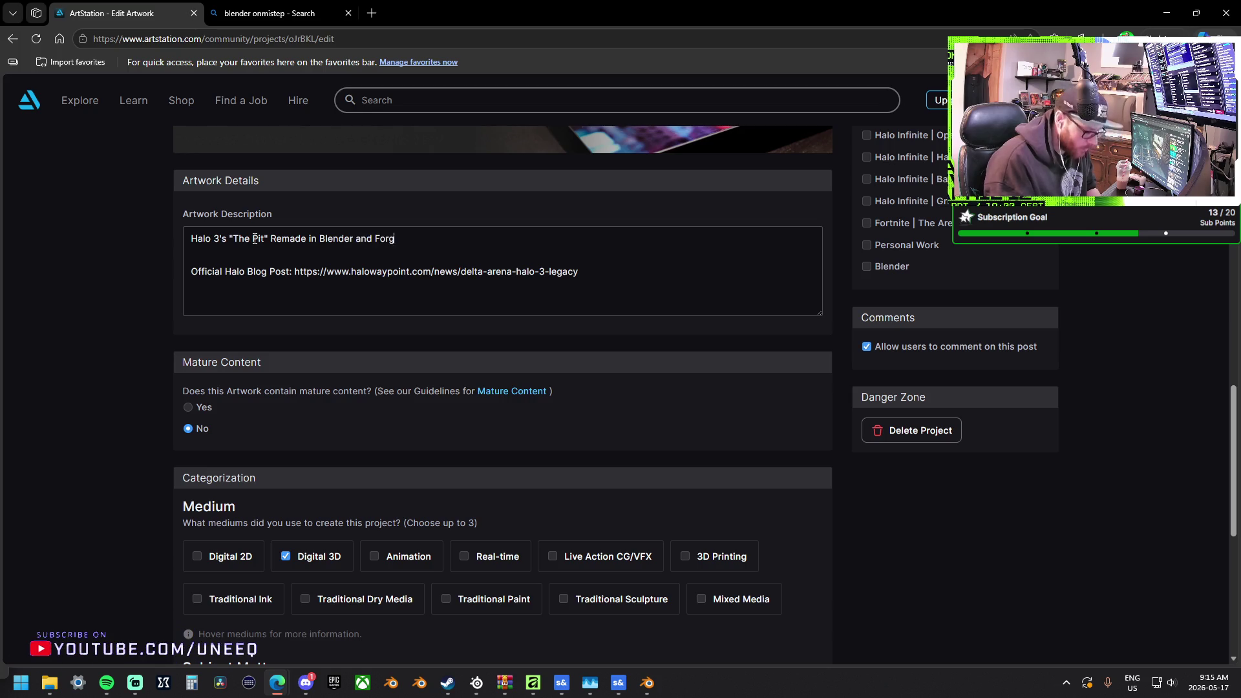
key("BackSpace")
key("BackSpace")
key("BackSpace")
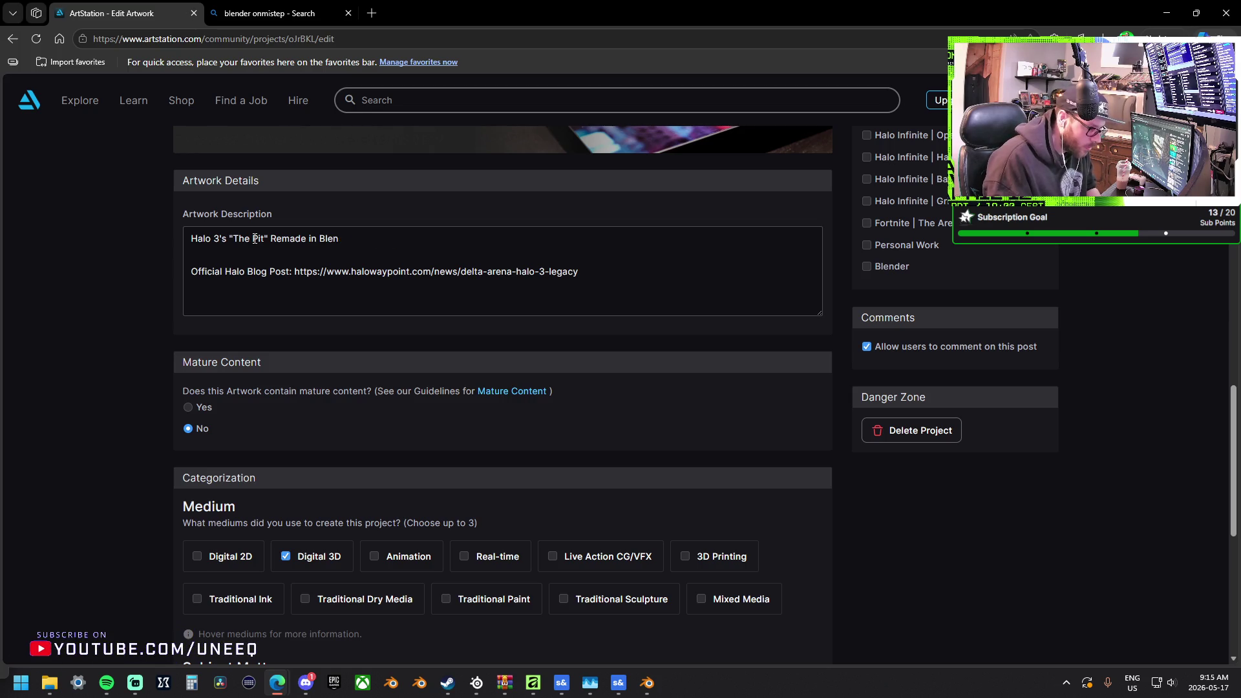
type("With Blender and Halo infinites F")
key("BackSpace")
type("Map Creation Tool")
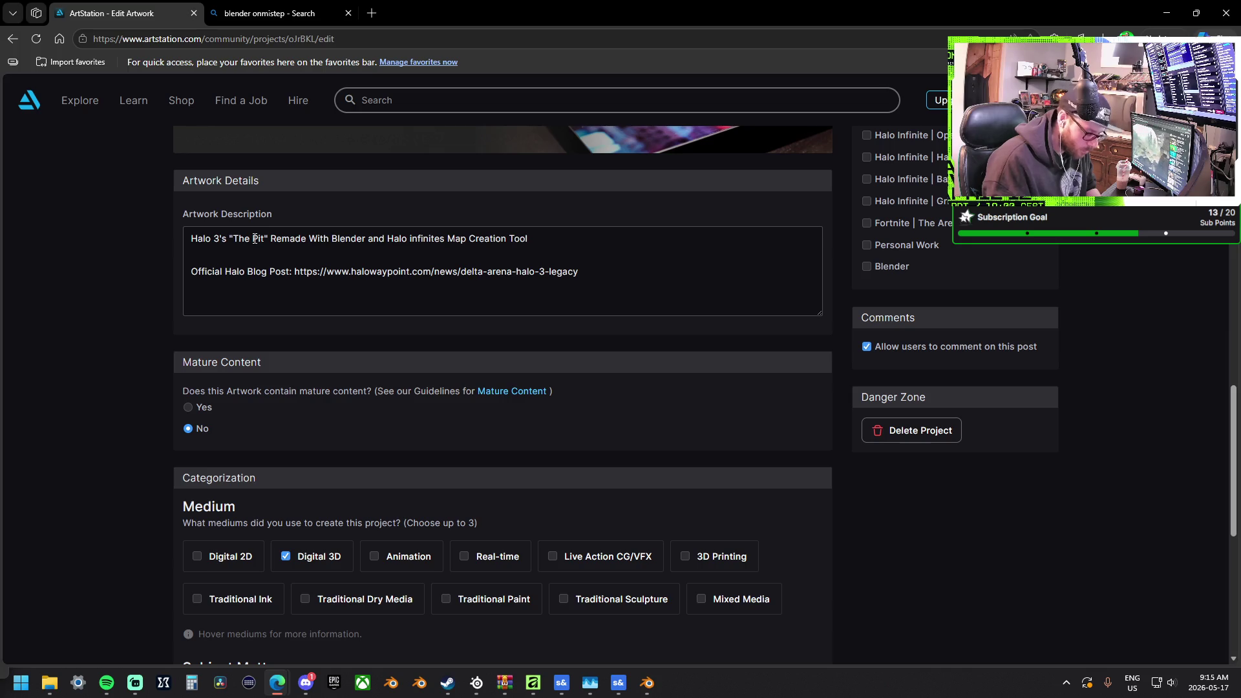
type(" \"Forge\"")
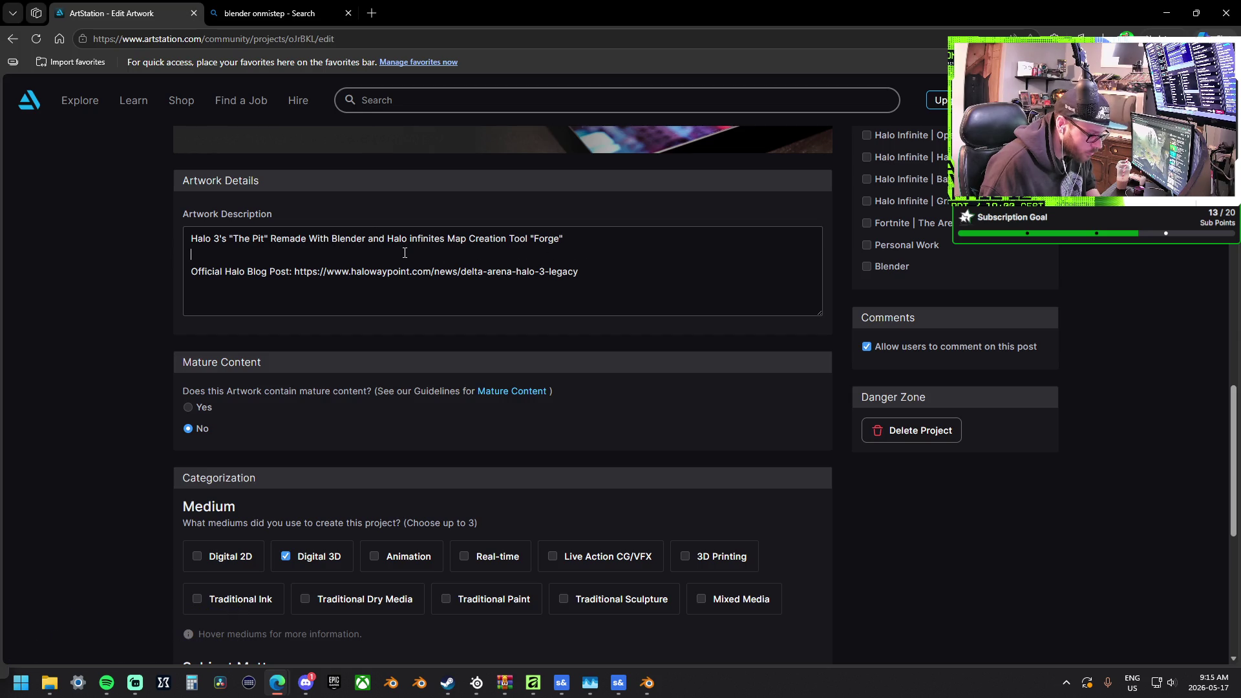
key("Return")
key("Return")
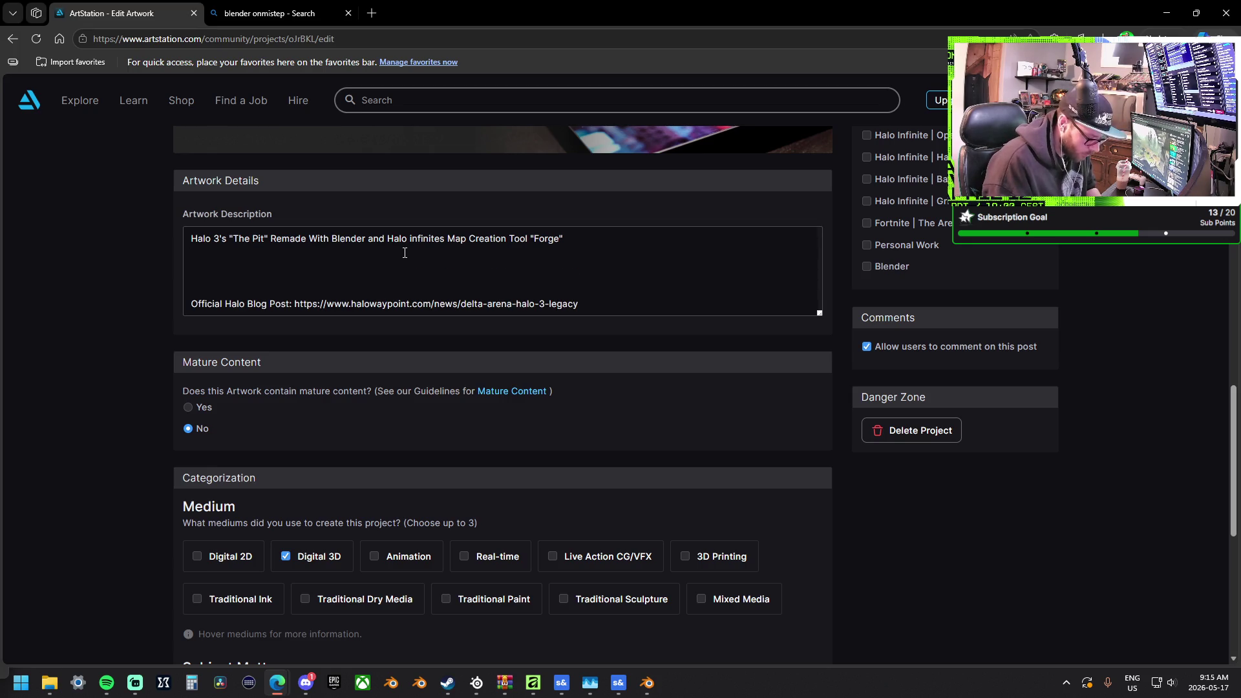
Add the second line 'Map Rescaled For Halo infinites Sandbox' and remove the blank line above it
type("Map Rescaled For Halo infinite")
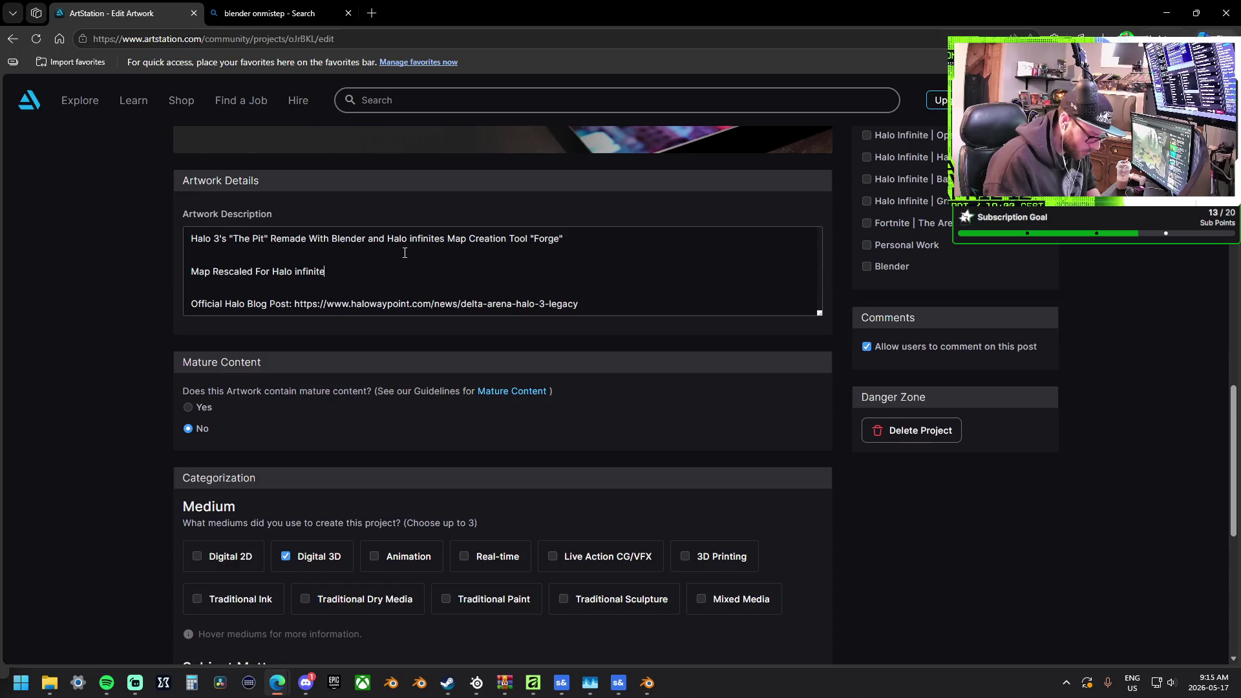
type("s Sandbox")
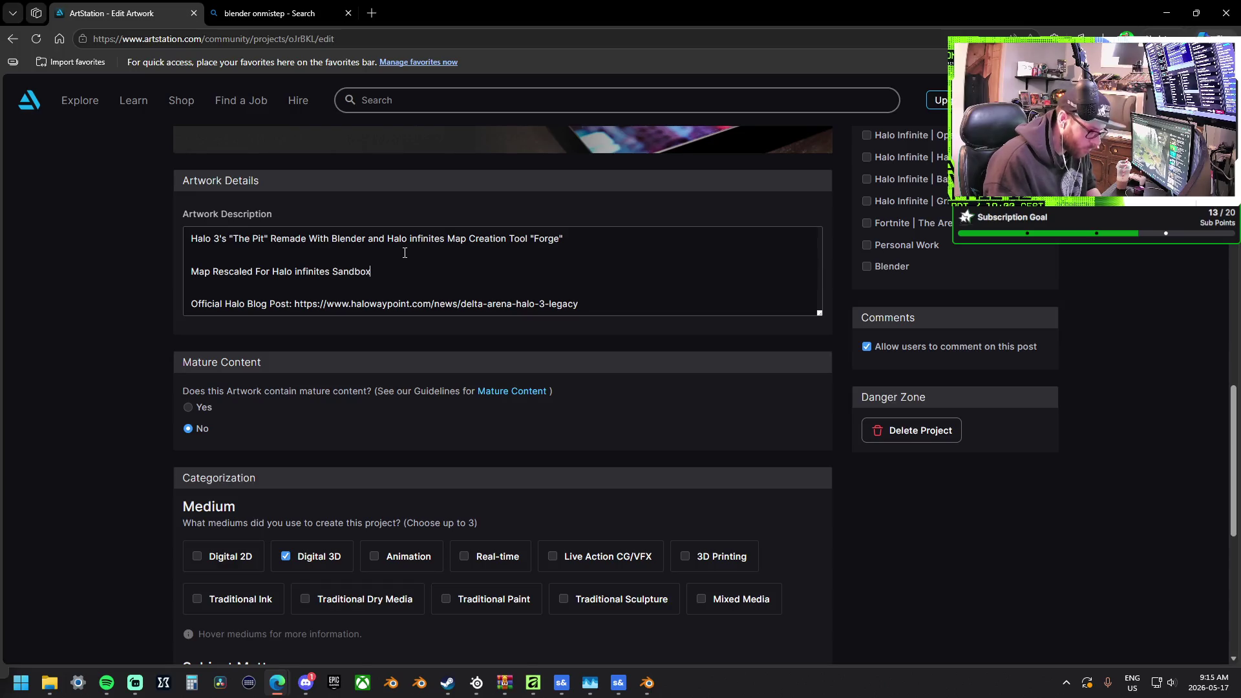
left_click(275, 257)
key("BackSpace")
Cut the Official Halo Blog Post link line out of the description
left_click(264, 270)
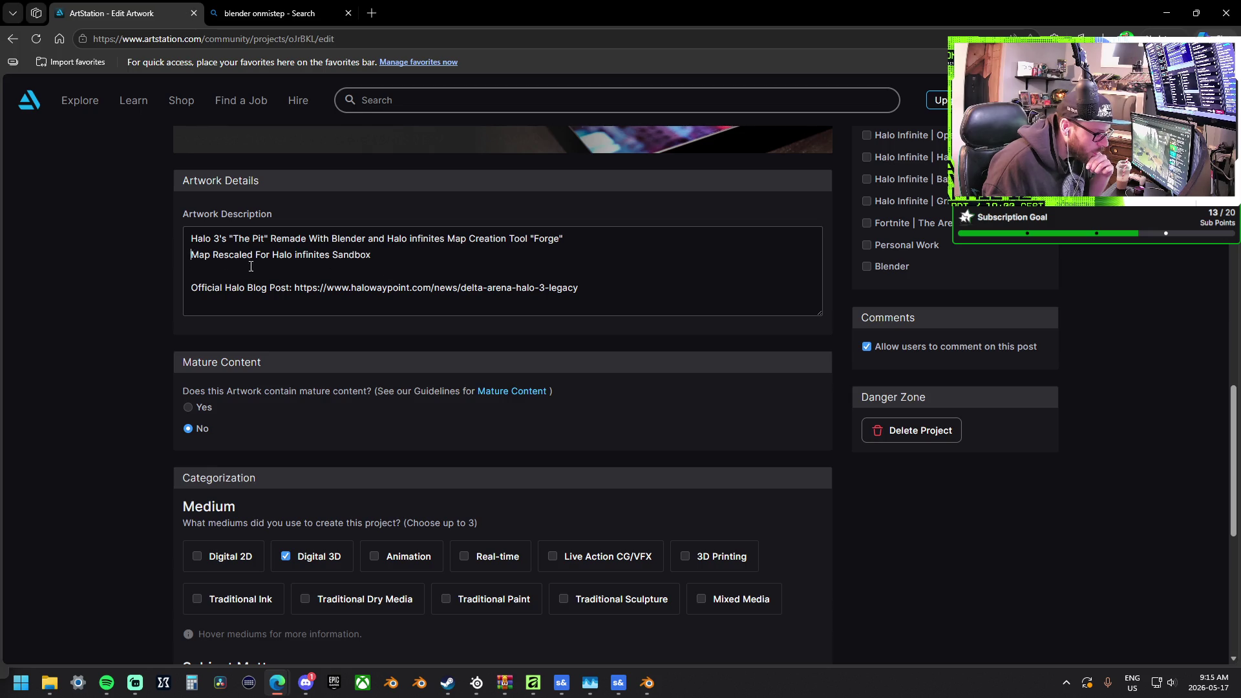
key("Down")
key("Down")
left_click(302, 270)
key("Return")
key("Down")
key("shift+End")
key("ctrl+x")
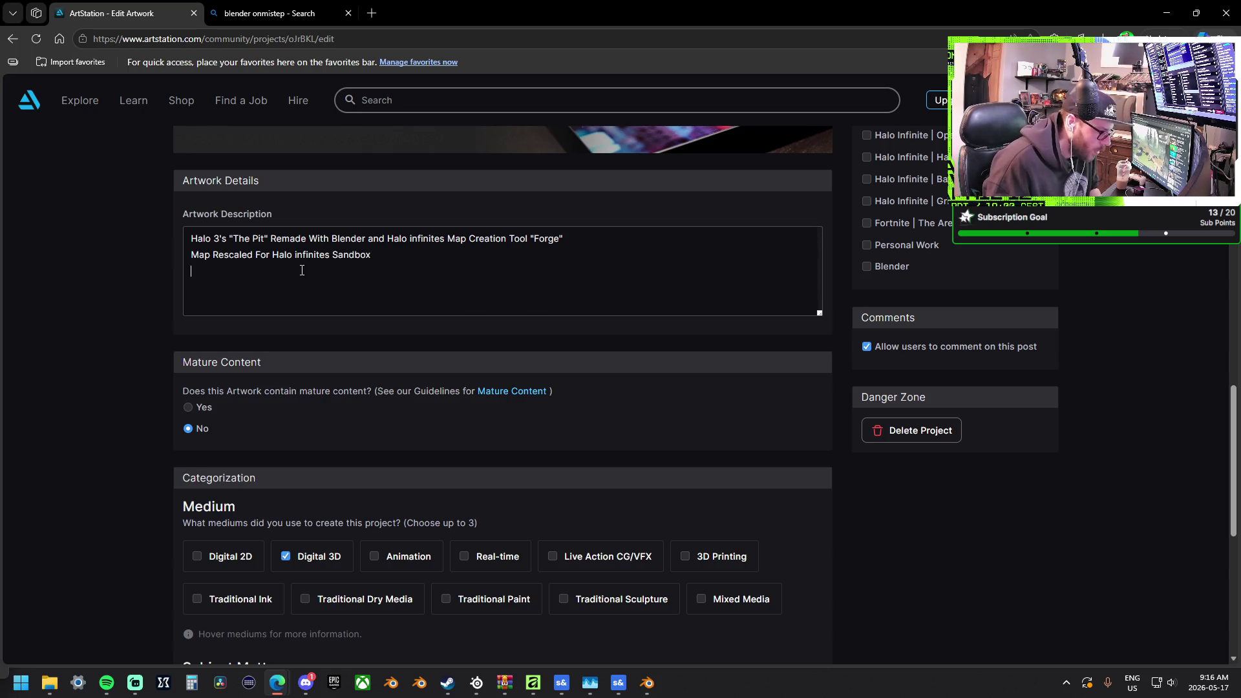
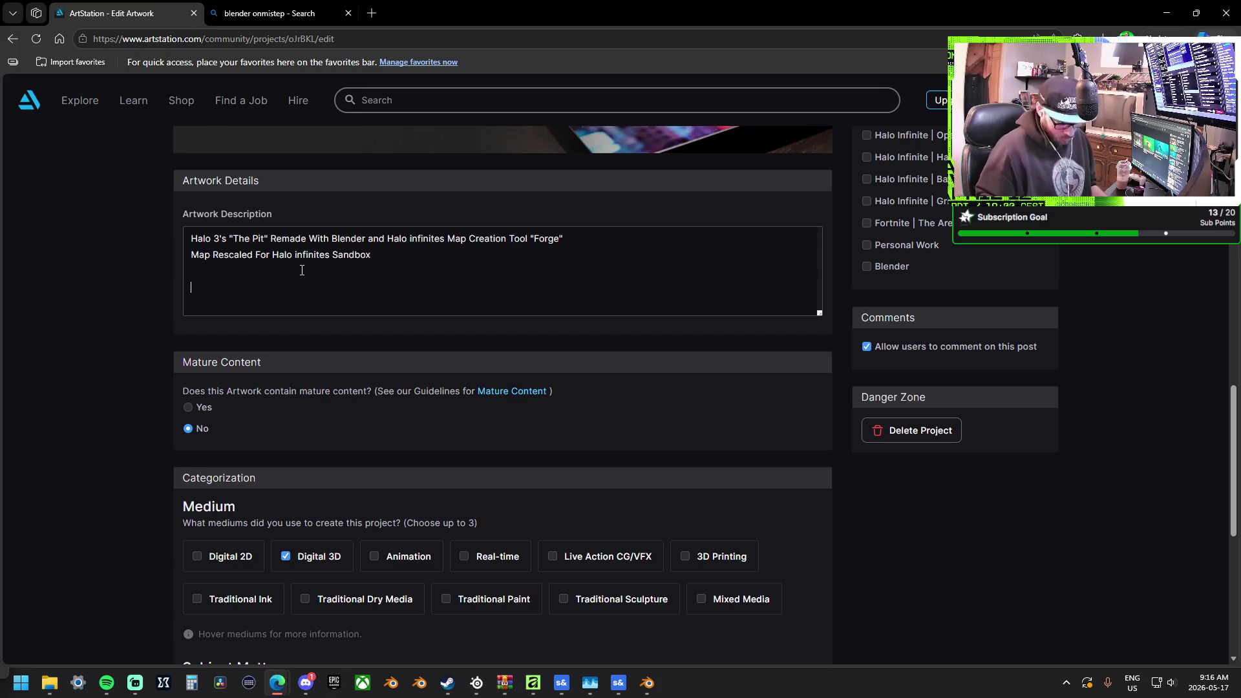
Add a 'My Involvement with Project' heading with Level Design and Lead Artist entries beneath it
type("My ")
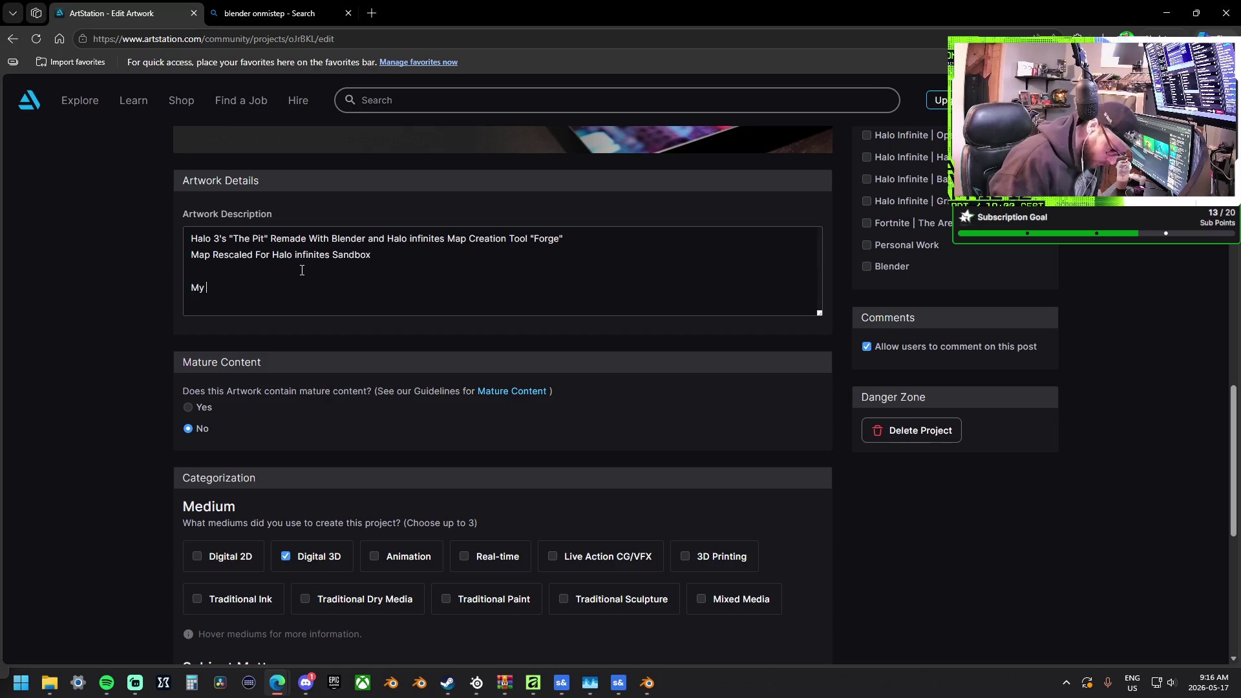
type("Involve")
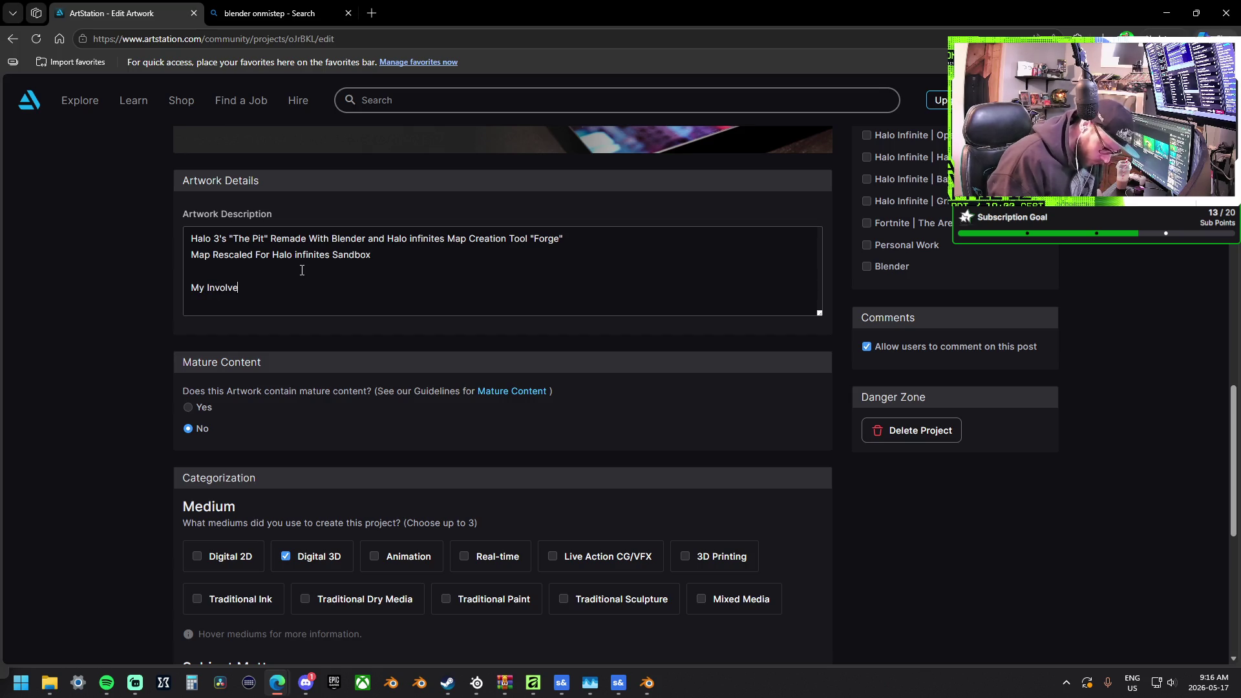
type("ment with Project:")
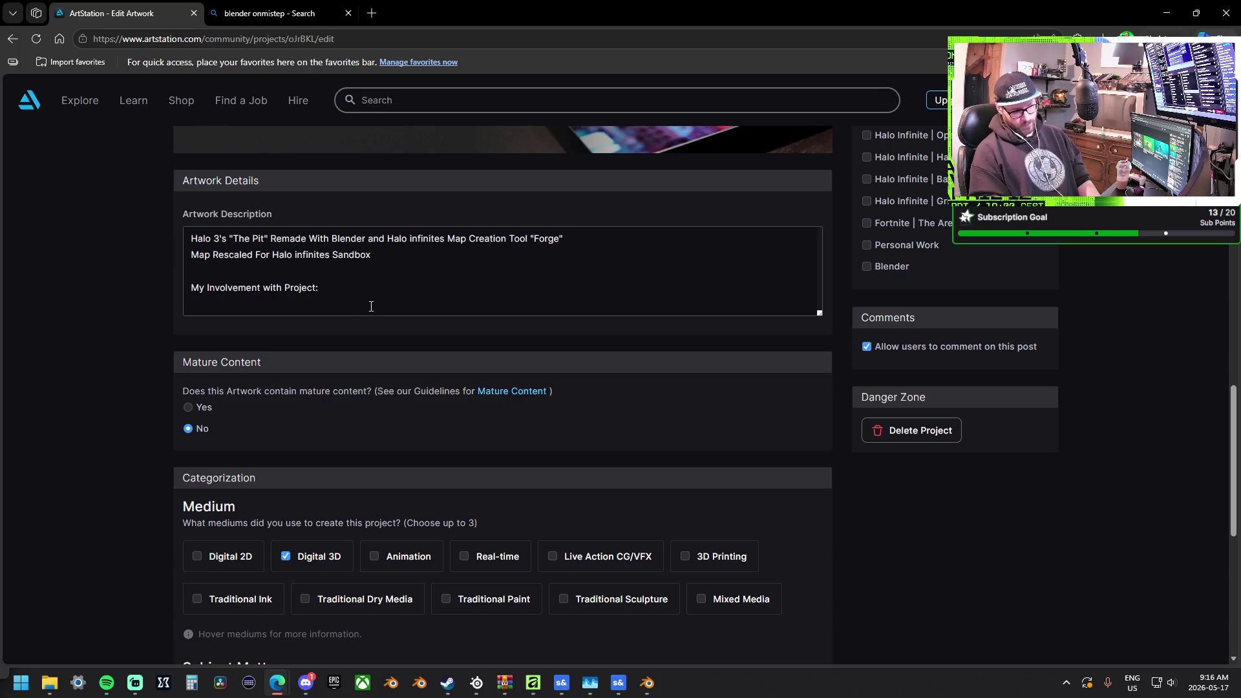
type("Level")
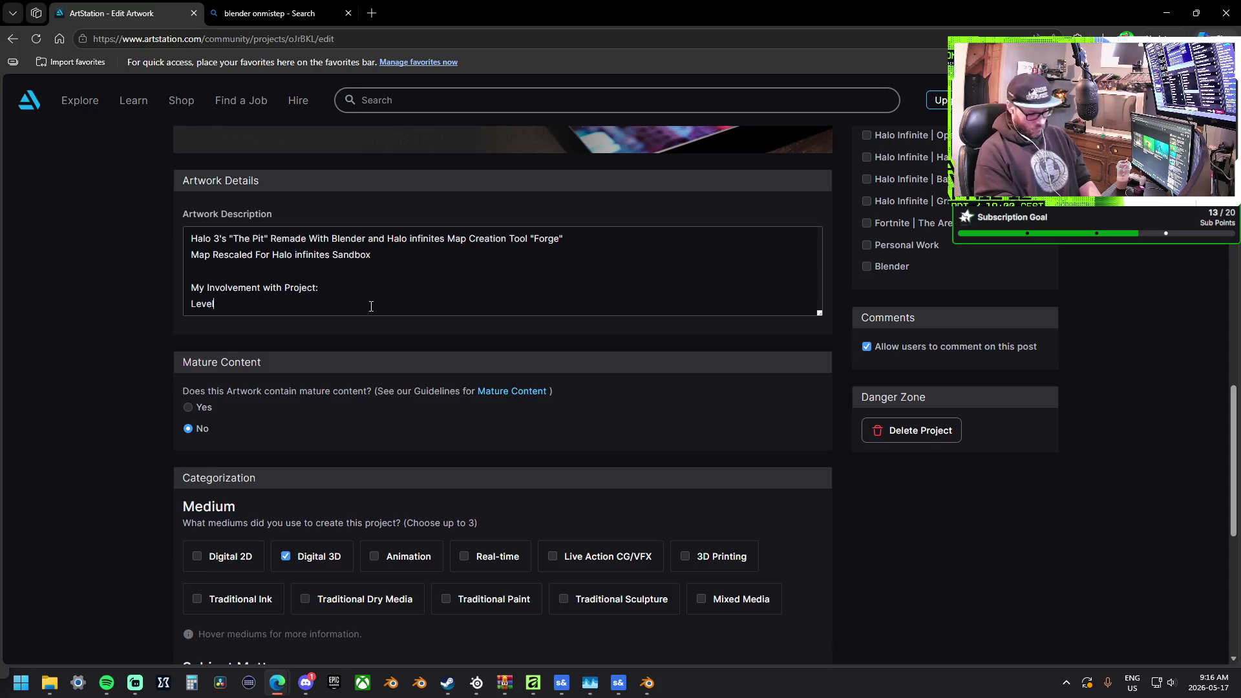
type(" Design")
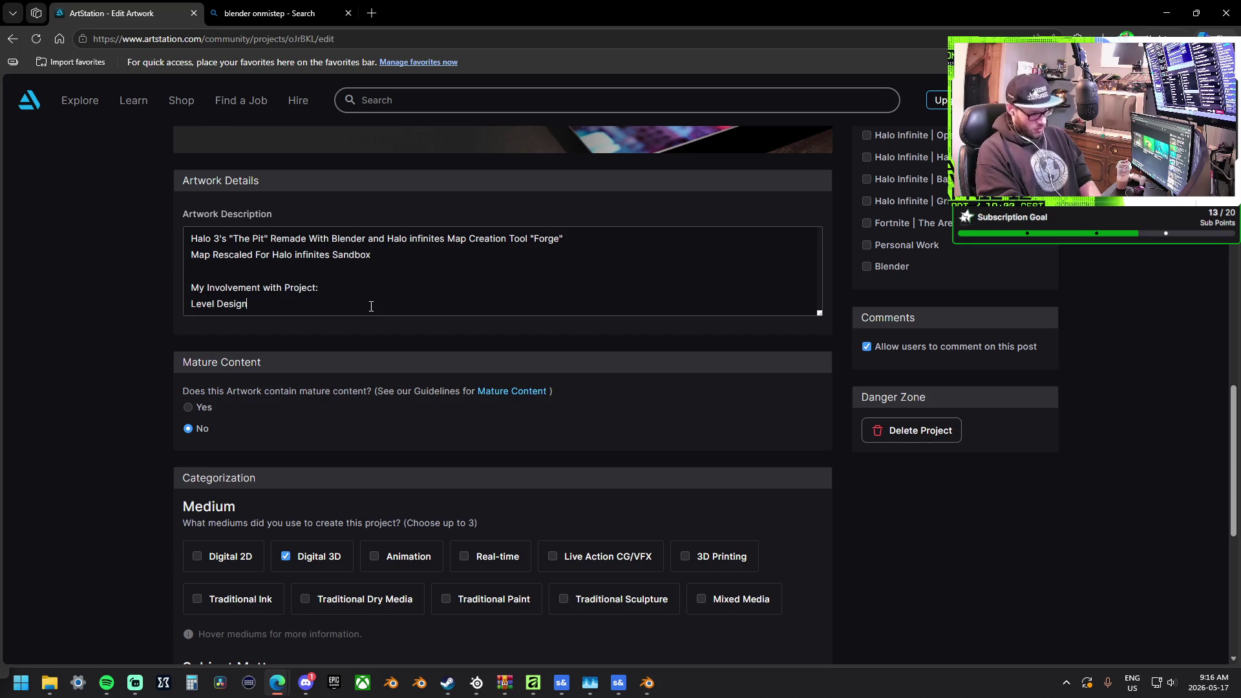
key("Return")
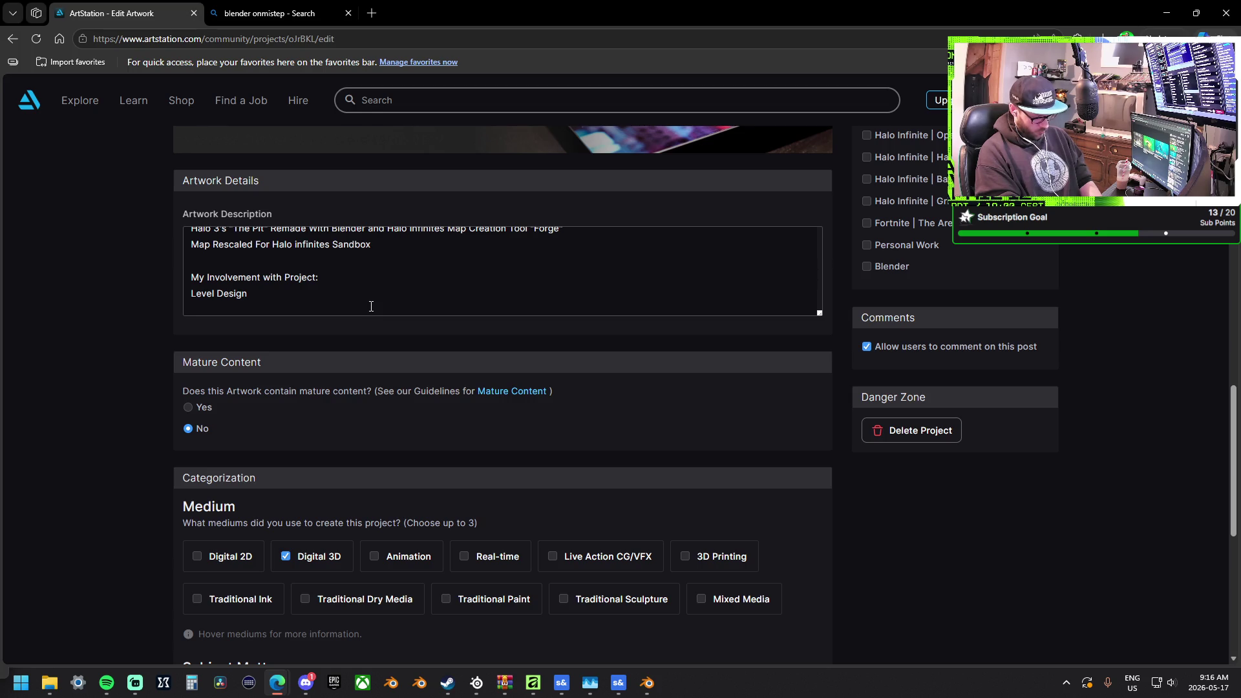
type("Lead Artist")
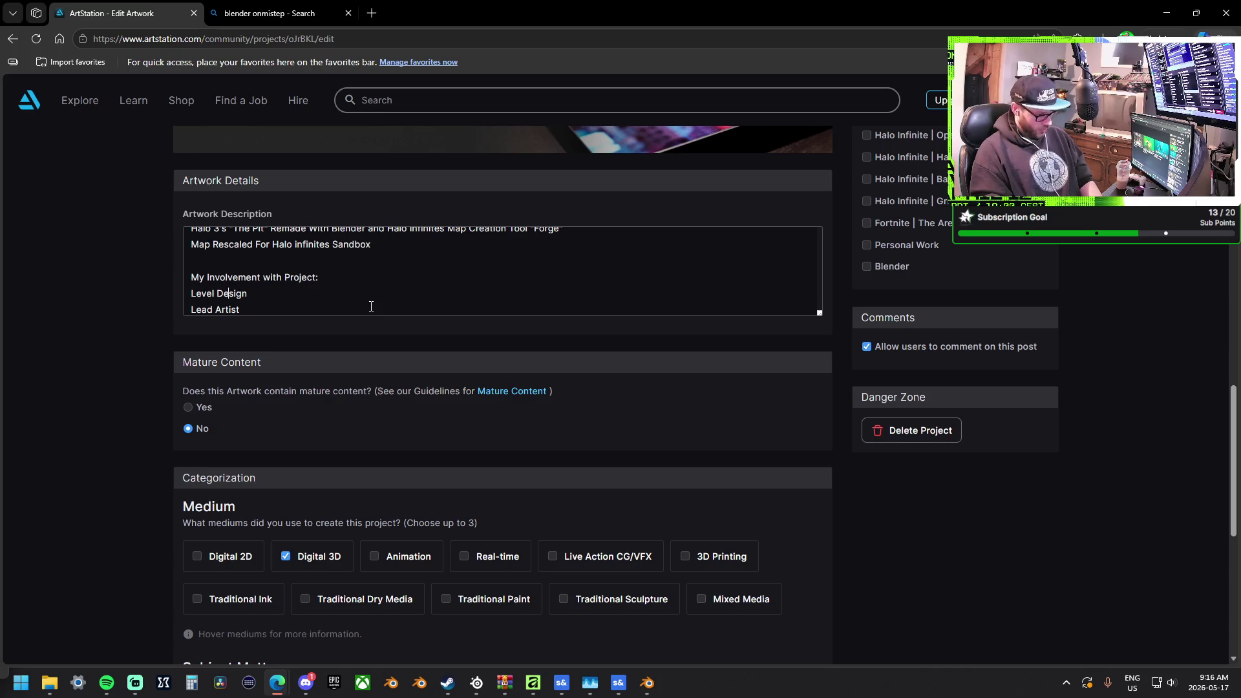
key("Return")
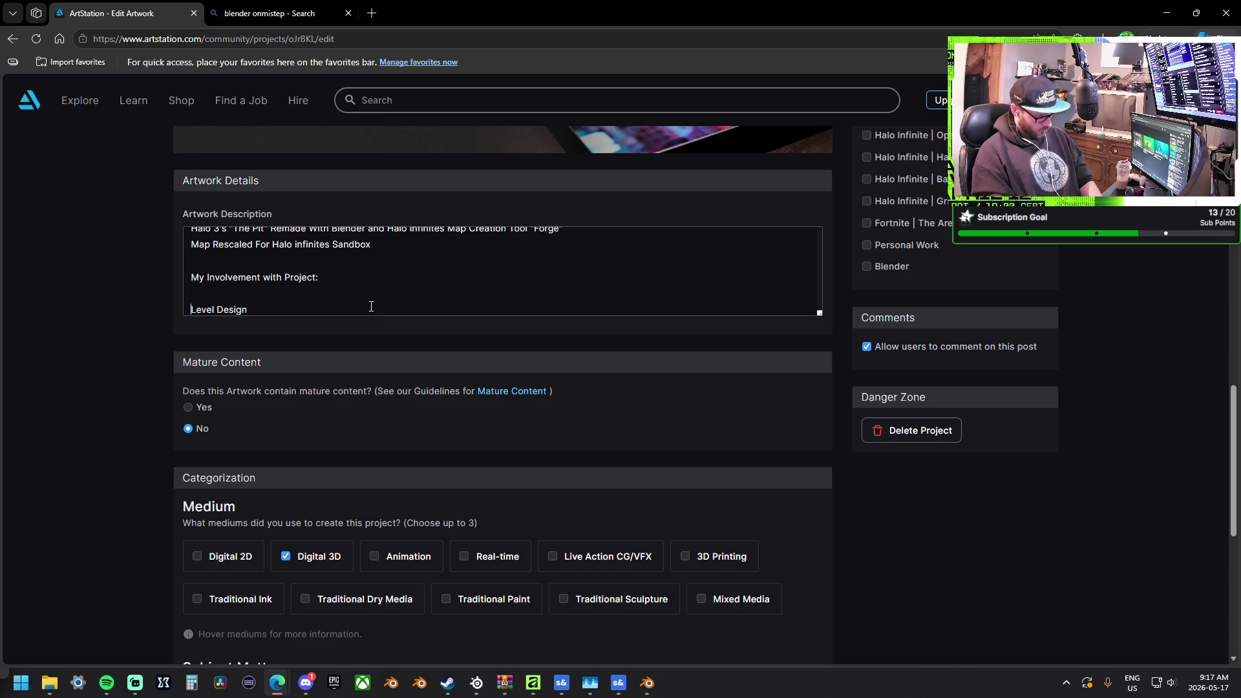
type("P")
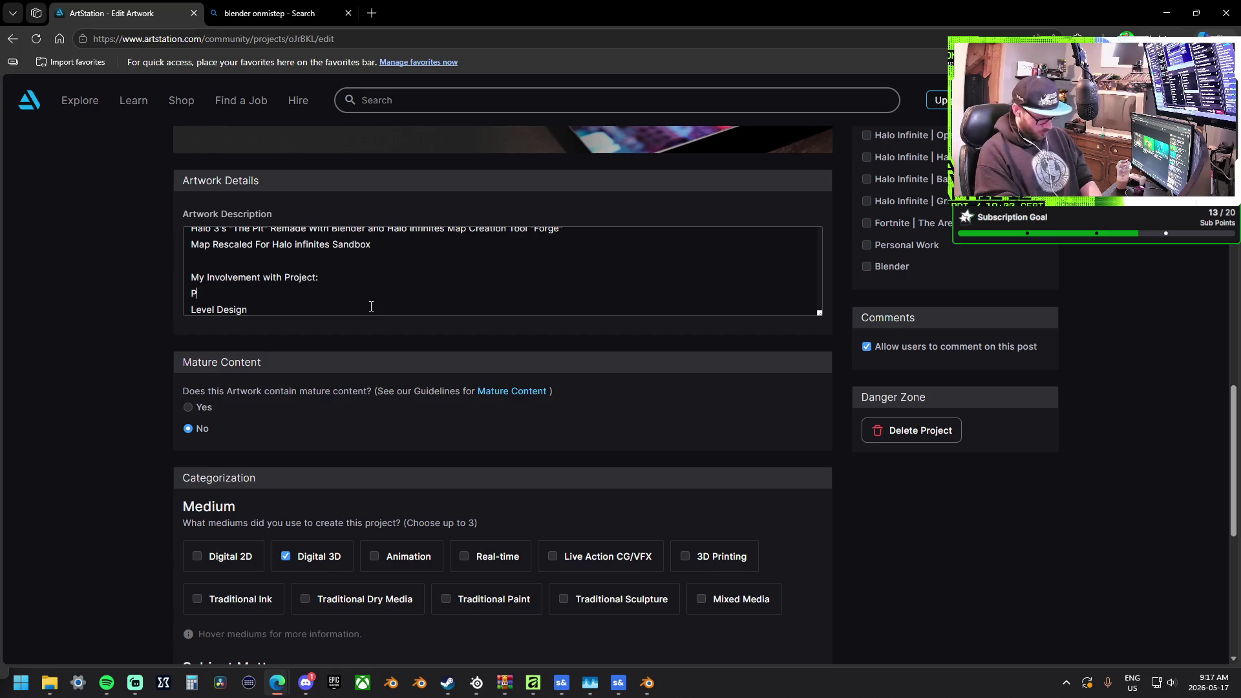
Add the entry 'Team Lead (Lead a team of 3 Designers)', correcting the team size from 4 to 3
key("BackSpace")
type("Team Lead (Lead a team of 4 ")
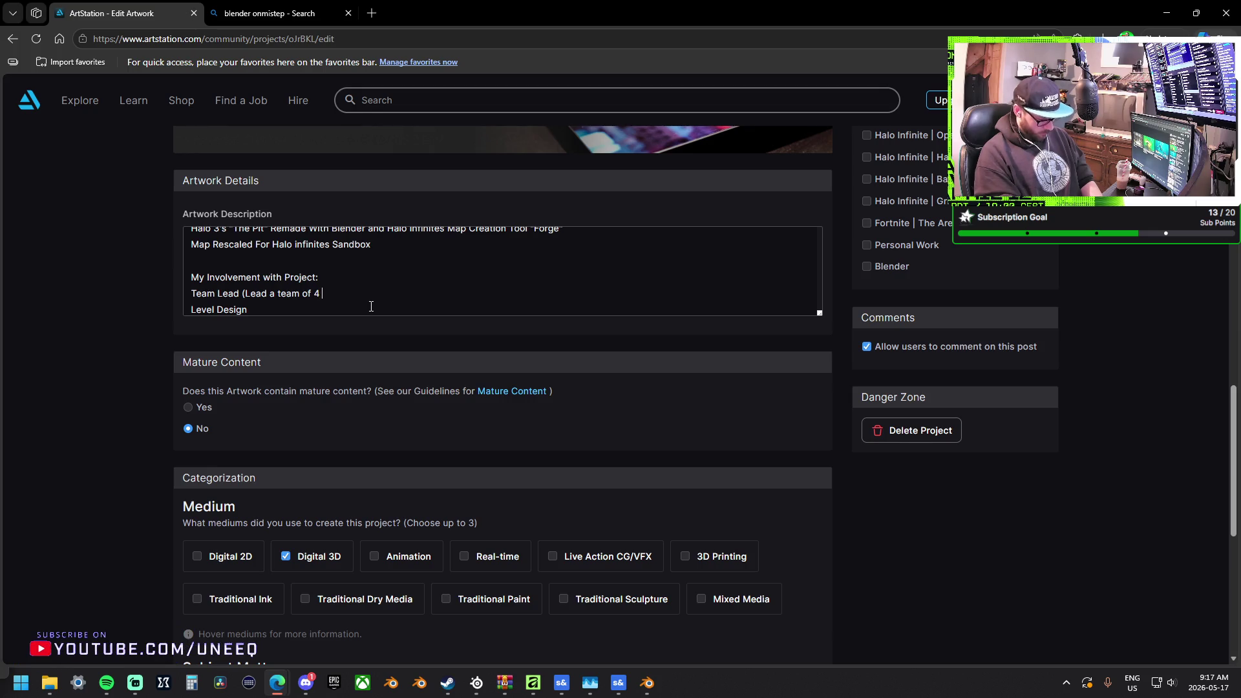
type("D")
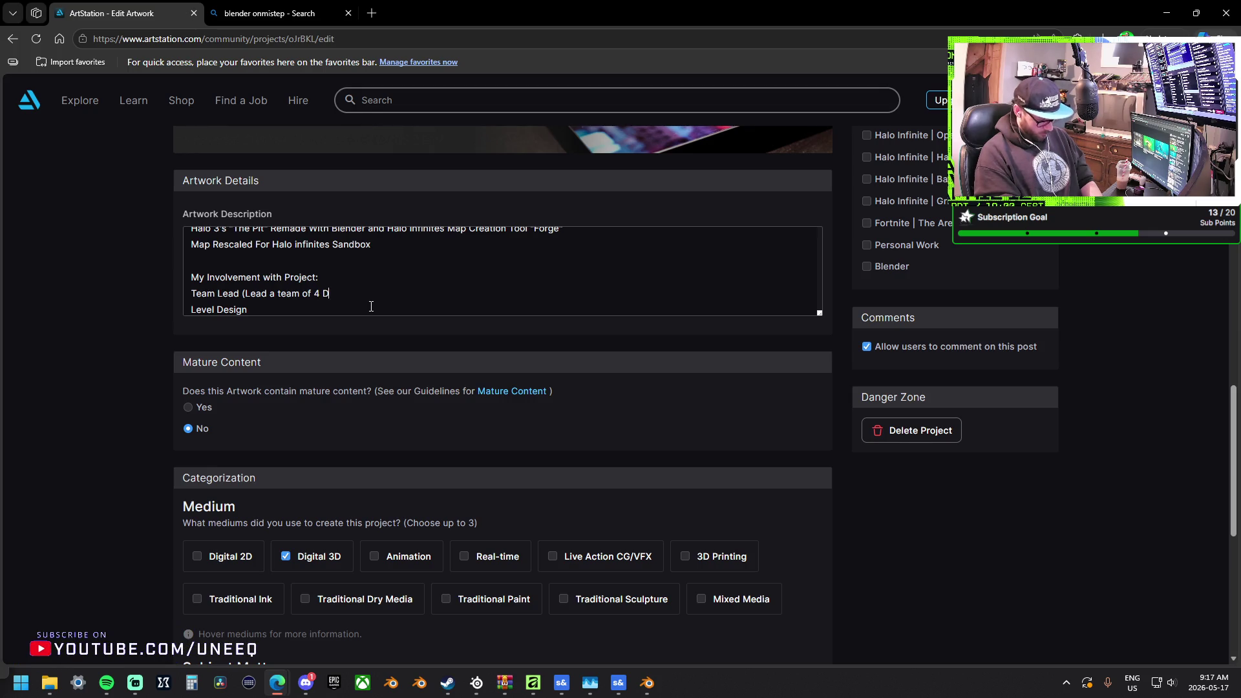
type("esigners)")
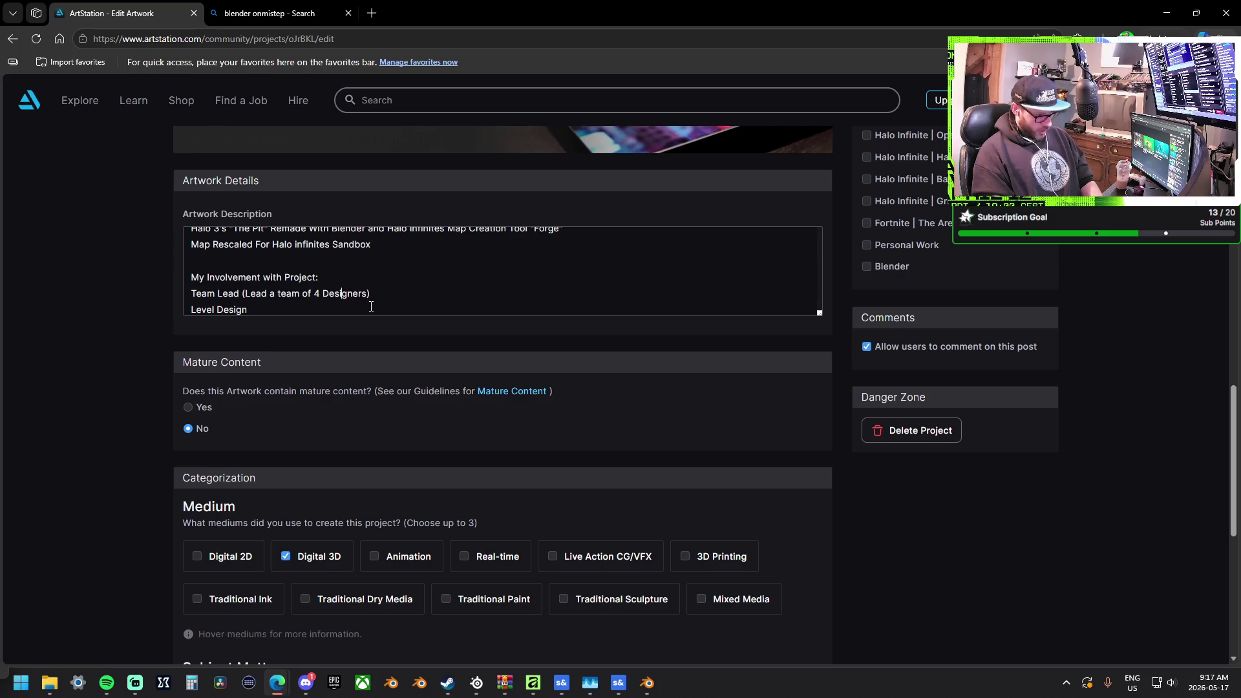
key("BackSpace")
type("3")
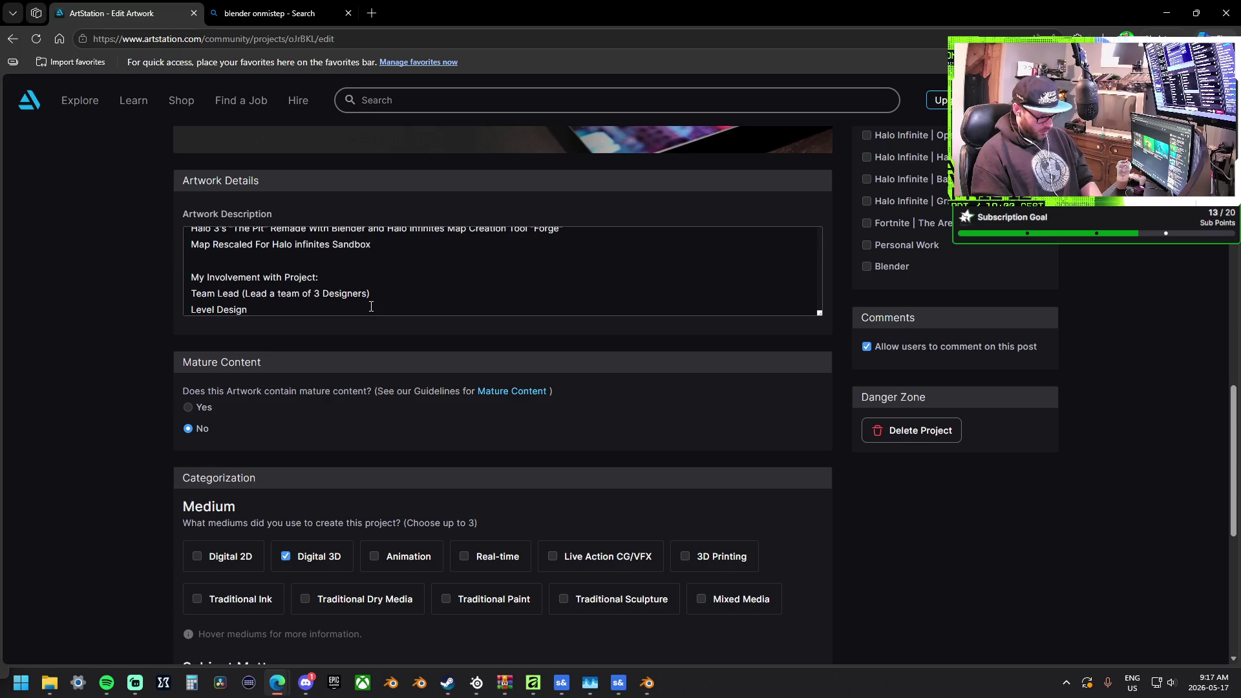
Add Lead Artist and Lighting lines and begin the '(adapting Scaling for New Updated Halo Sandbox' note
left_click(371, 306)
key("Return")
type("Lead Artist")
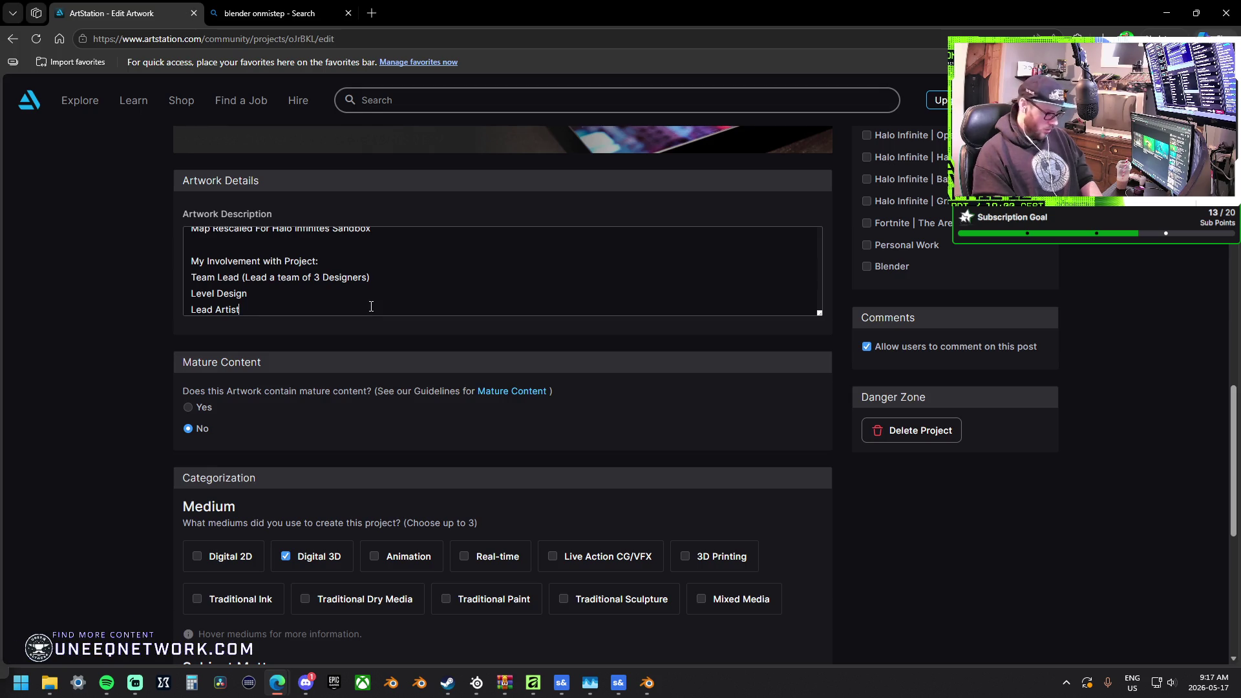
key("Return")
type("Lighting")
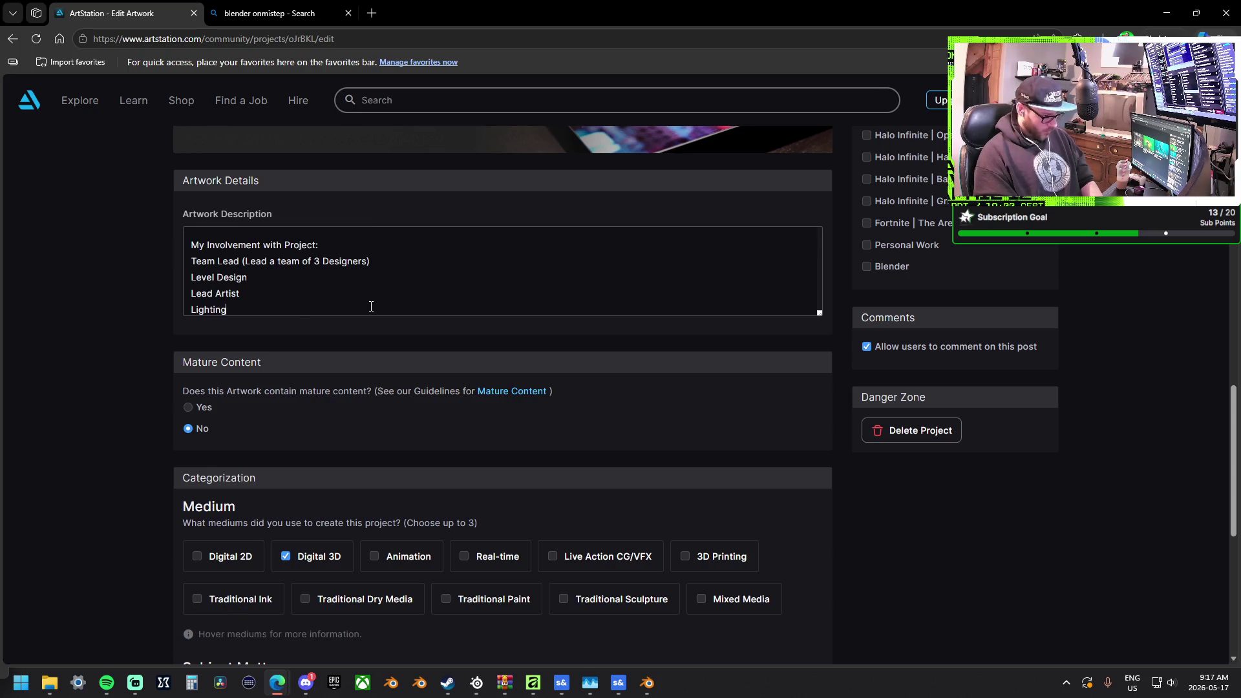
key("Return")
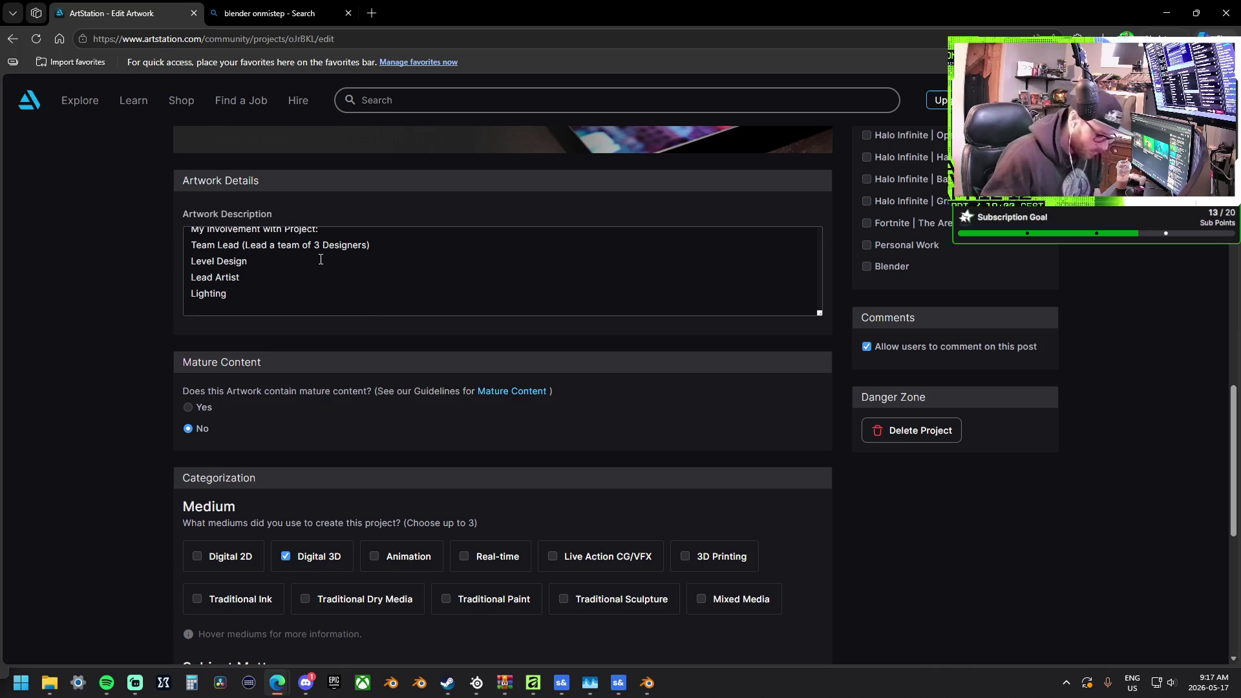
type(" (adap")
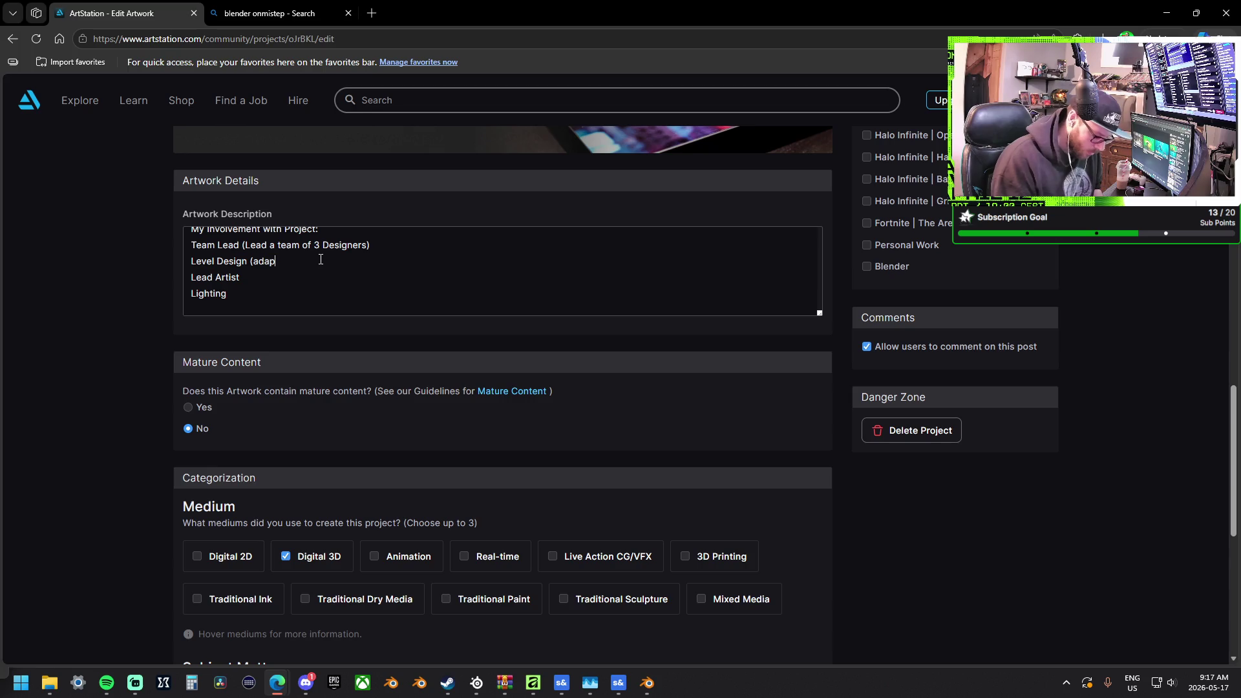
type("ting Scali")
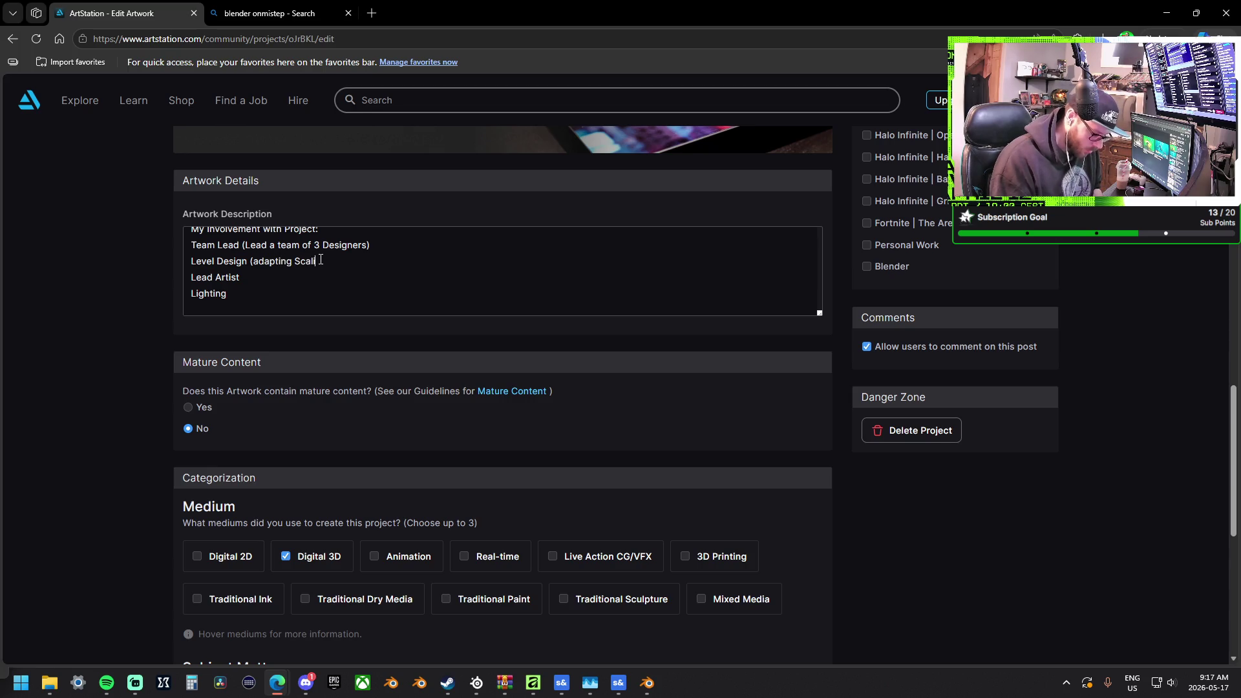
type("ng for New Updated Ha")
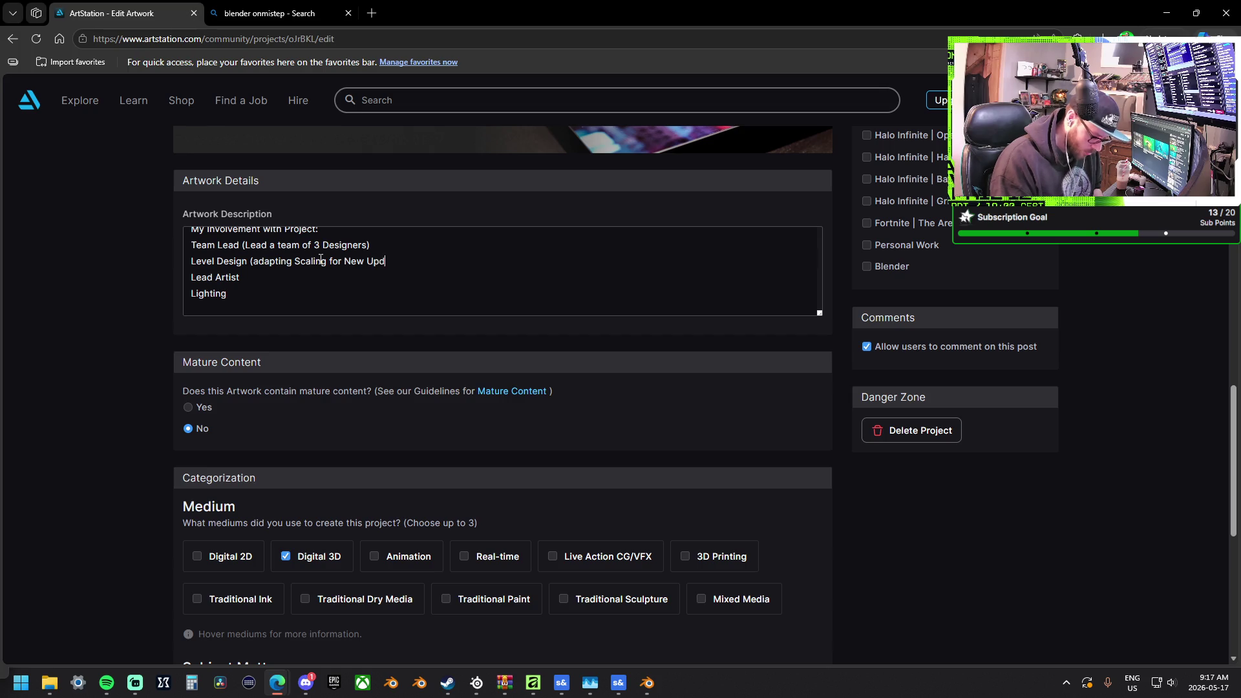
type("lo Sandbox ")
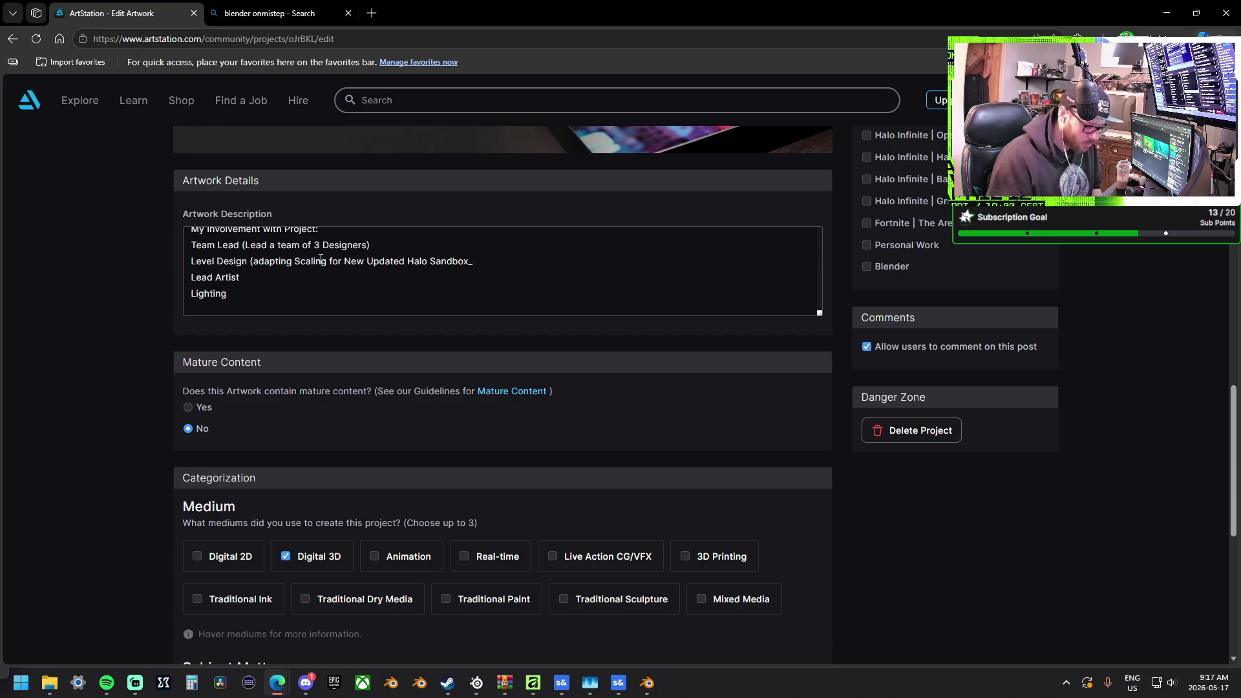
type(")")
Replace the word 'Scaling' with 'Map' in the Halo Sandbox note
left_click(318, 275)
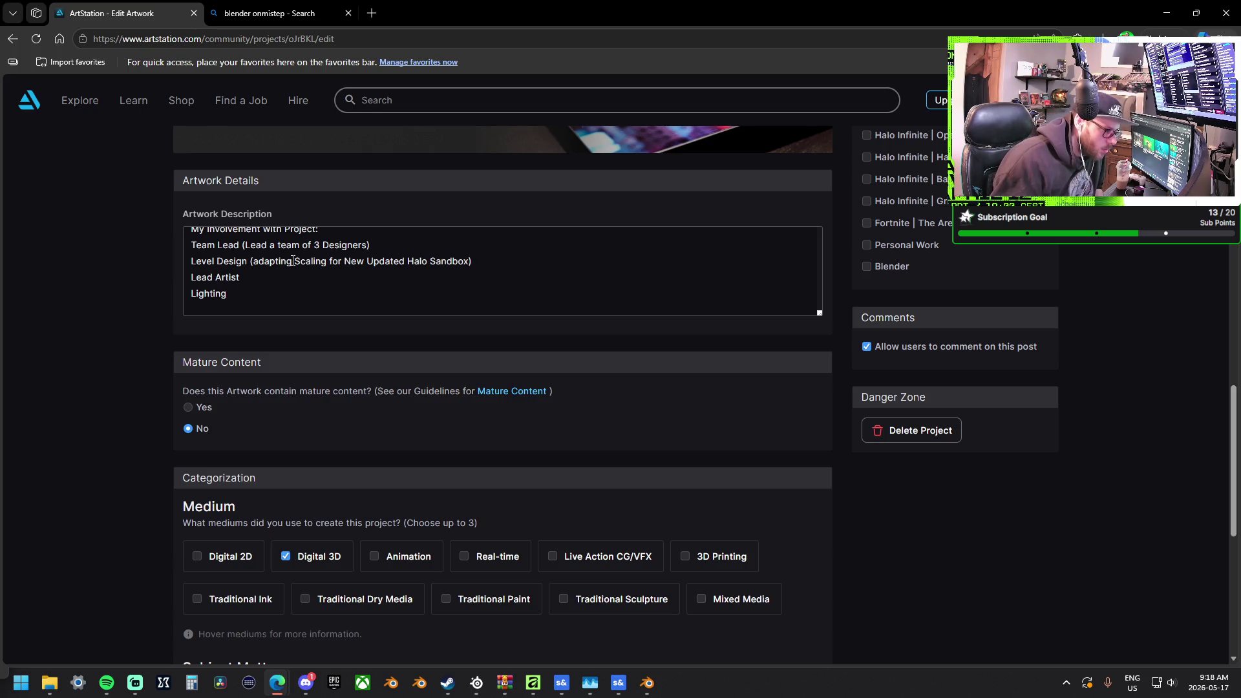
left_click(326, 261)
left_click(302, 260, "shift")
left_click_drag(303, 260, 298, 259)
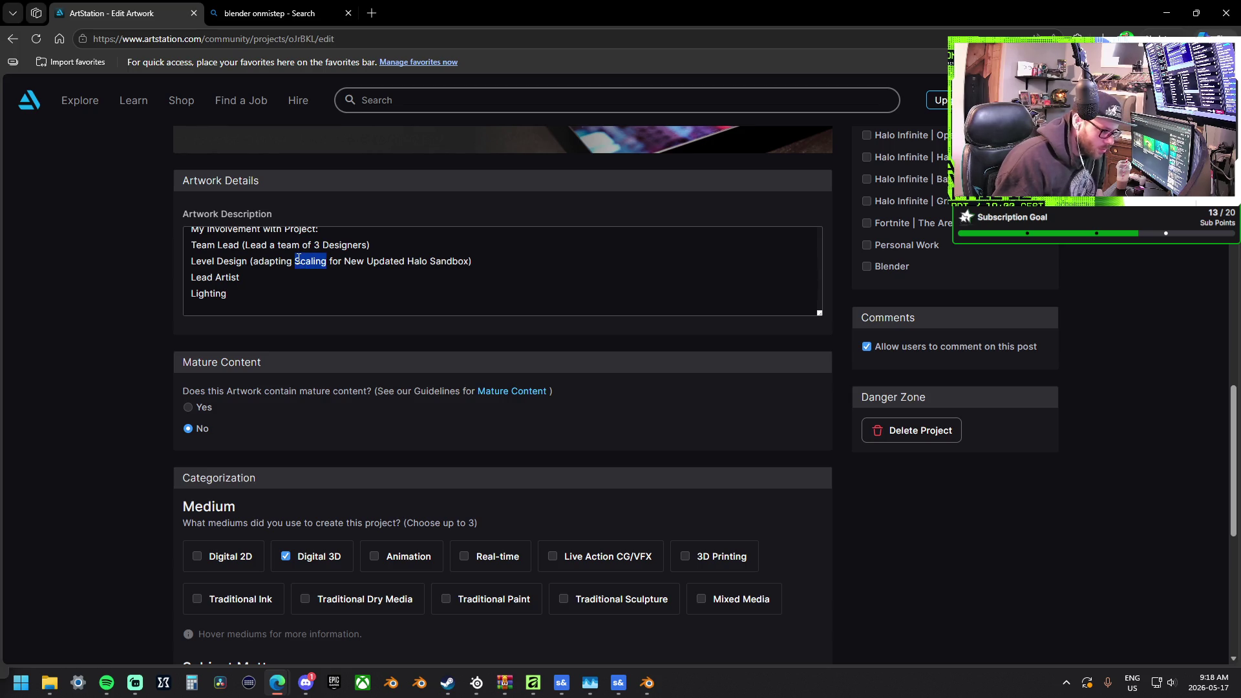
type("Map")
type("(")
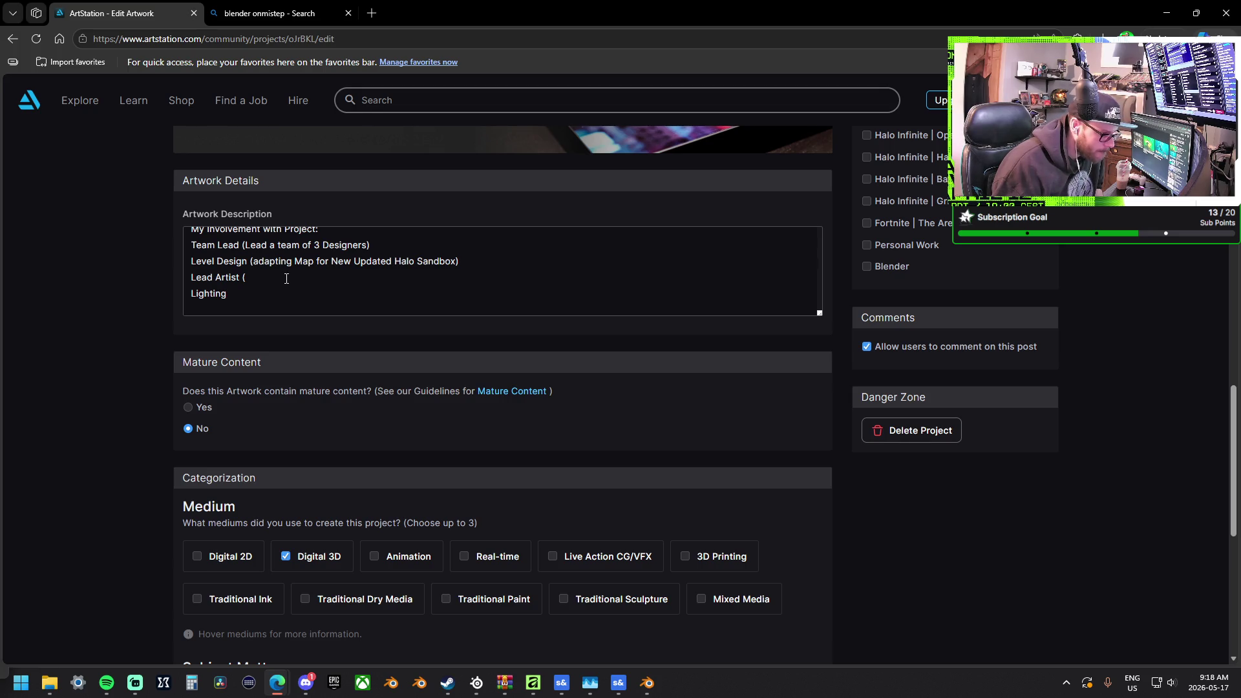
Drop the opening parenthesis, add a colon after 'Level Design', and move the adapting note to its own line
left_click(254, 261)
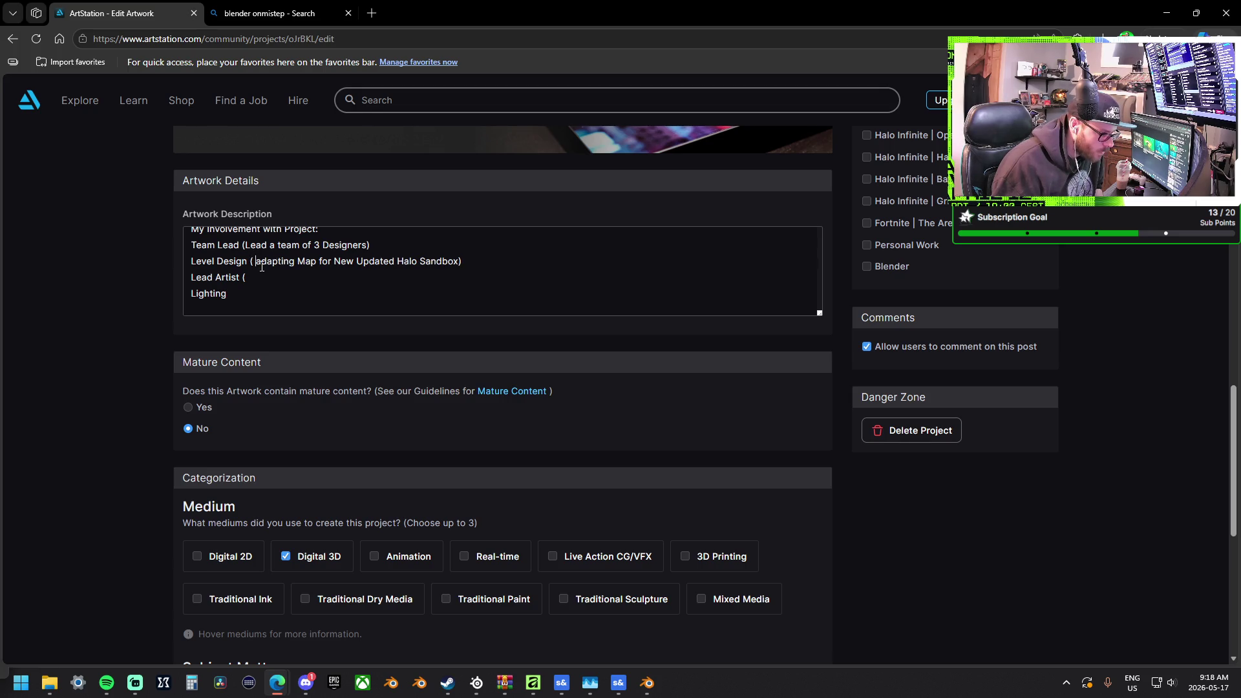
key("BackSpace")
type("a")
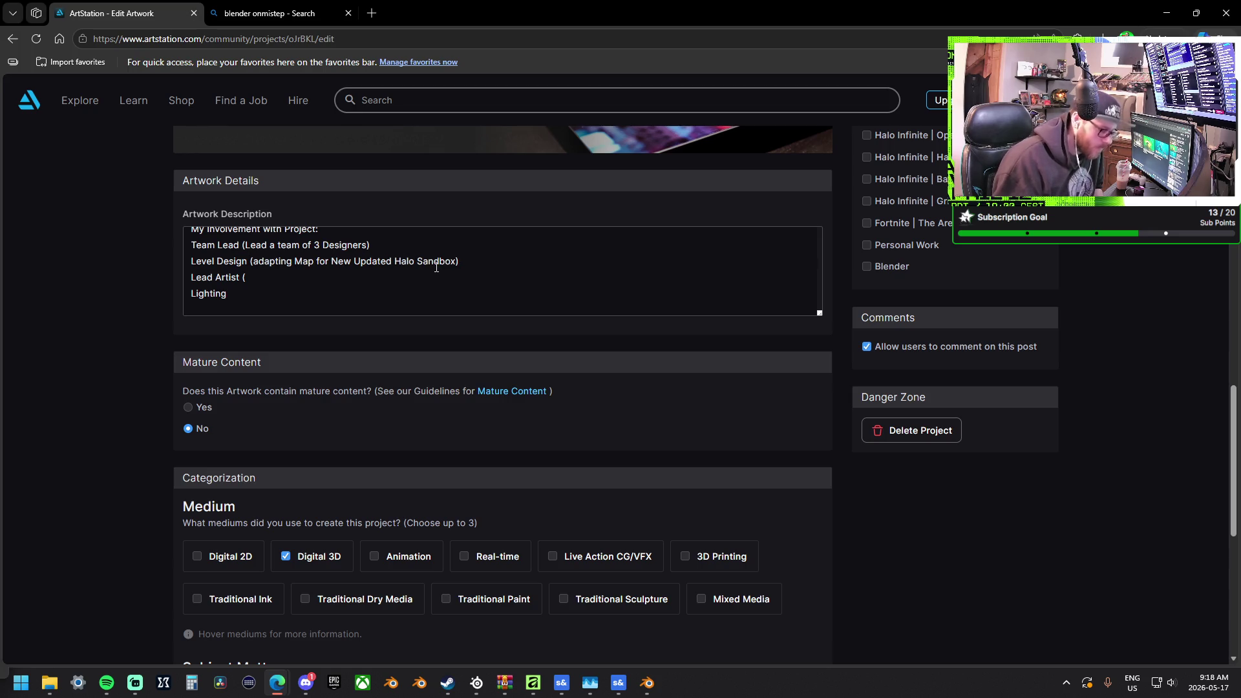
key("BackSpace")
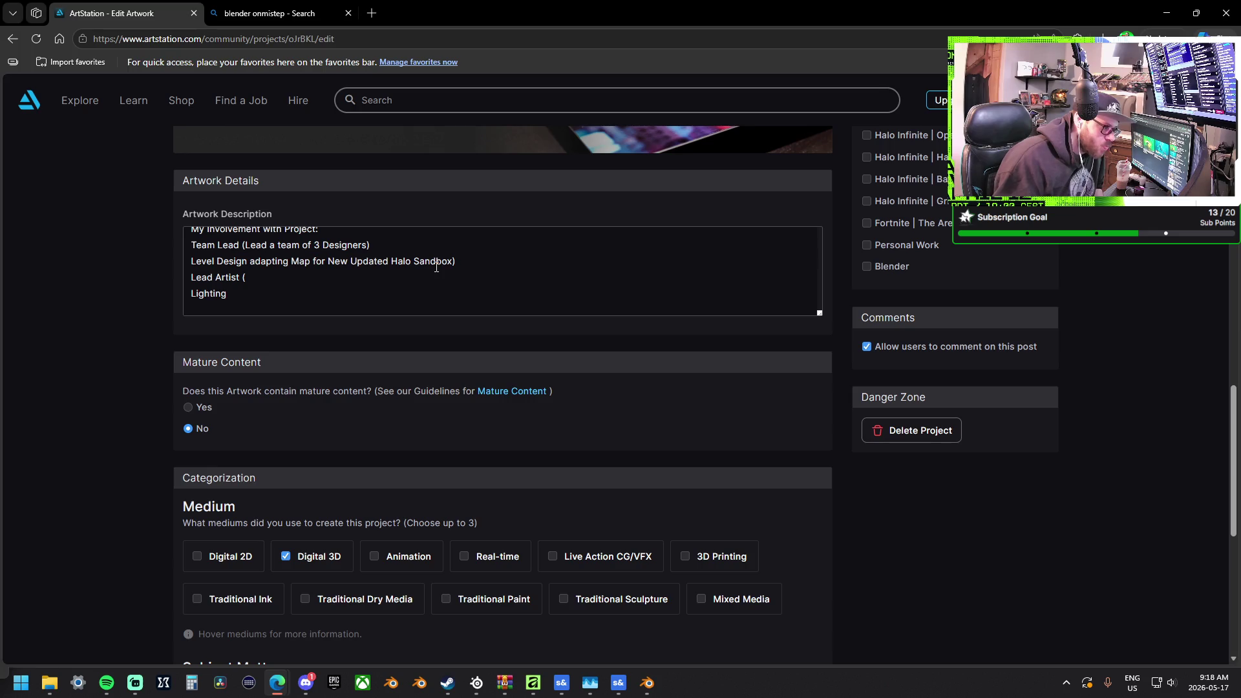
key("BackSpace")
type(":")
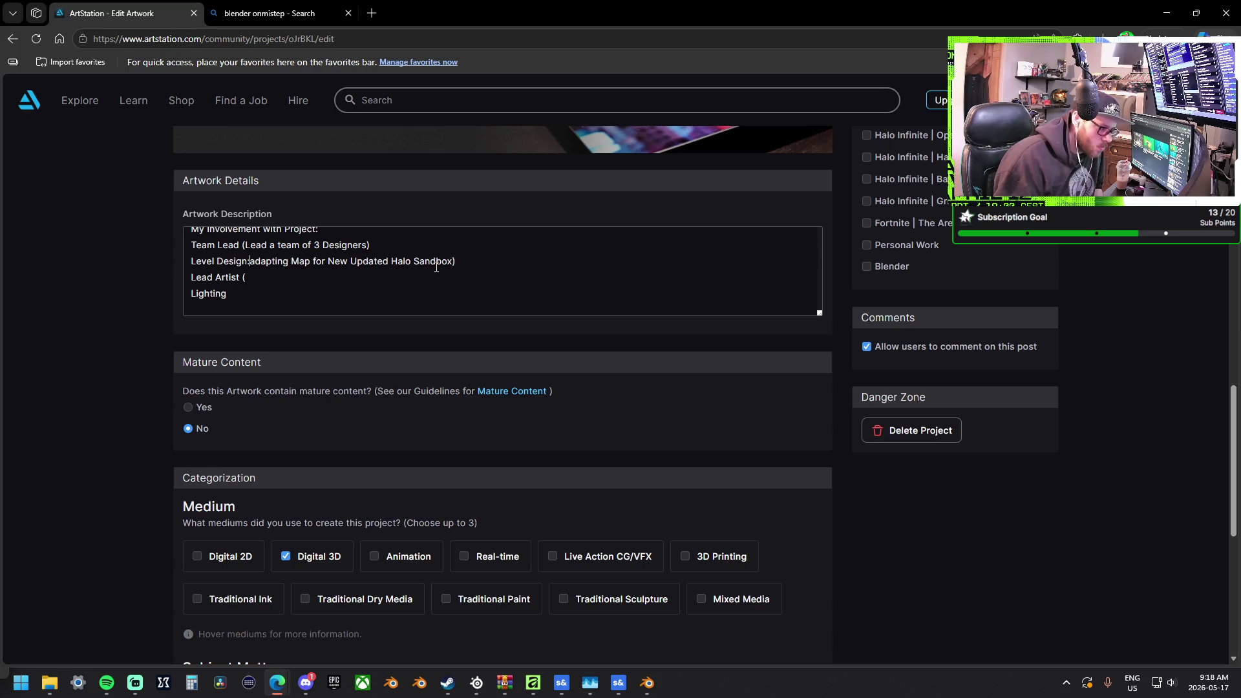
key("Return")
key("Tab")
key("Tab")
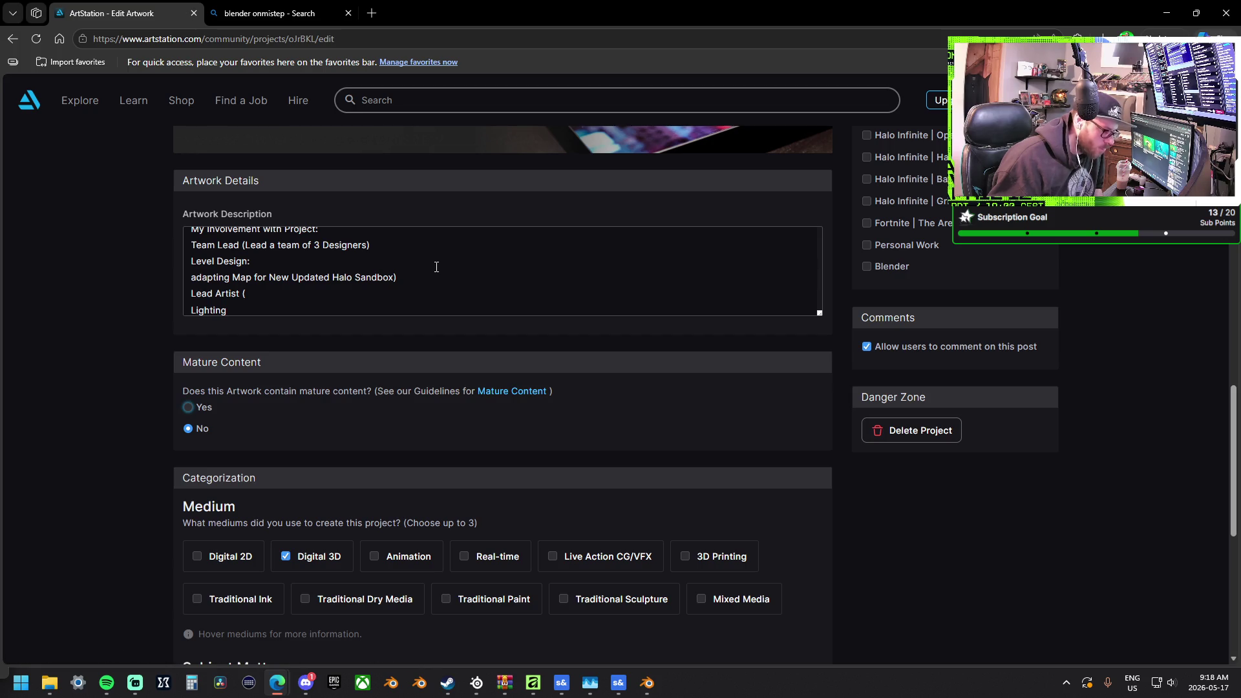
left_click(192, 276)
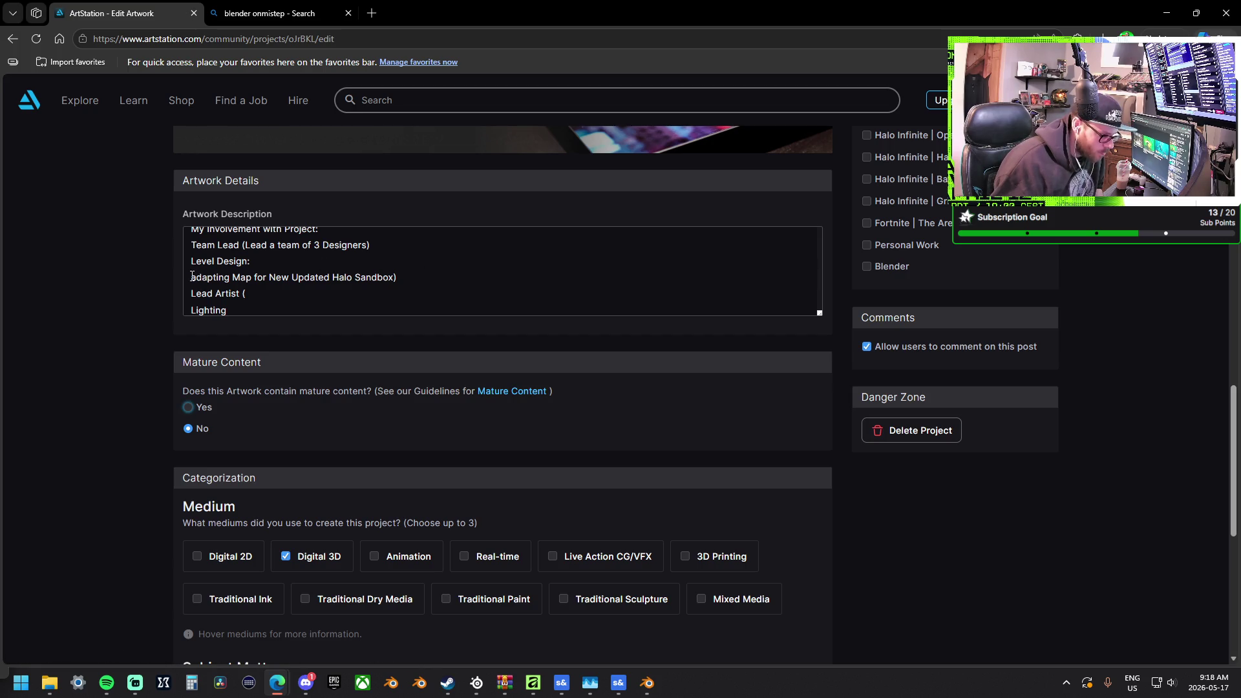
Dash the adapting note and split 'Team Lead:' from '-Lead a team of 3 Designers'
type("-")
left_click(263, 295)
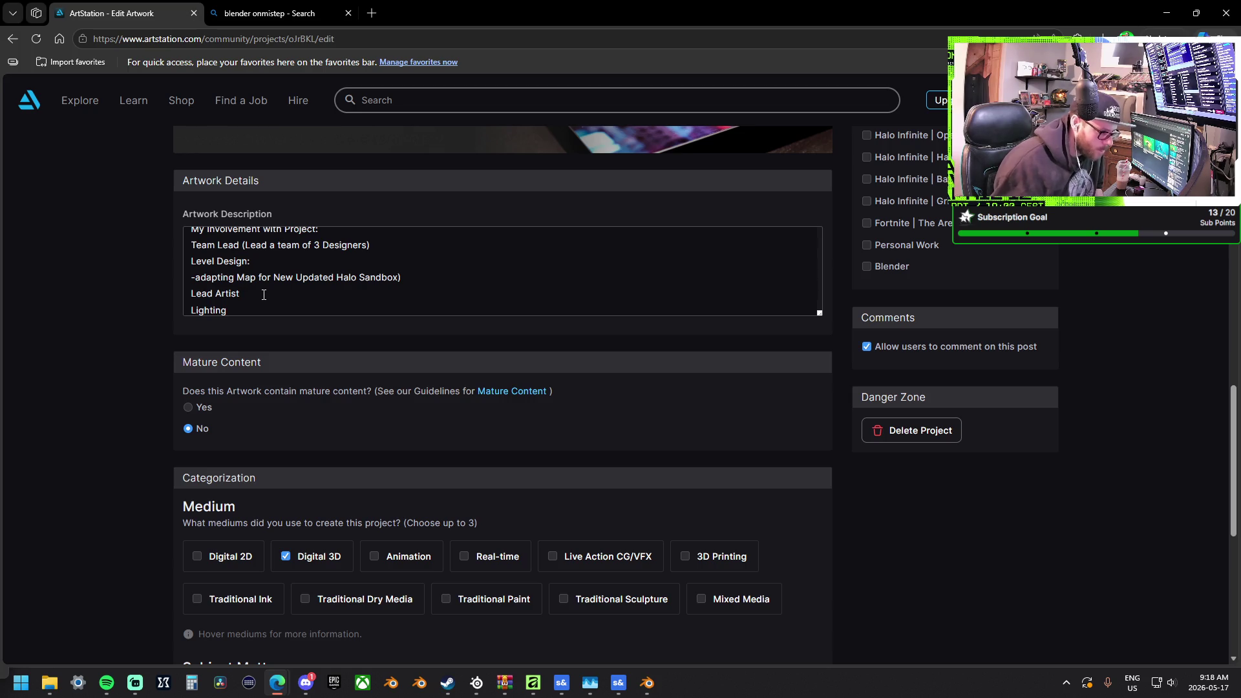
left_click(240, 244)
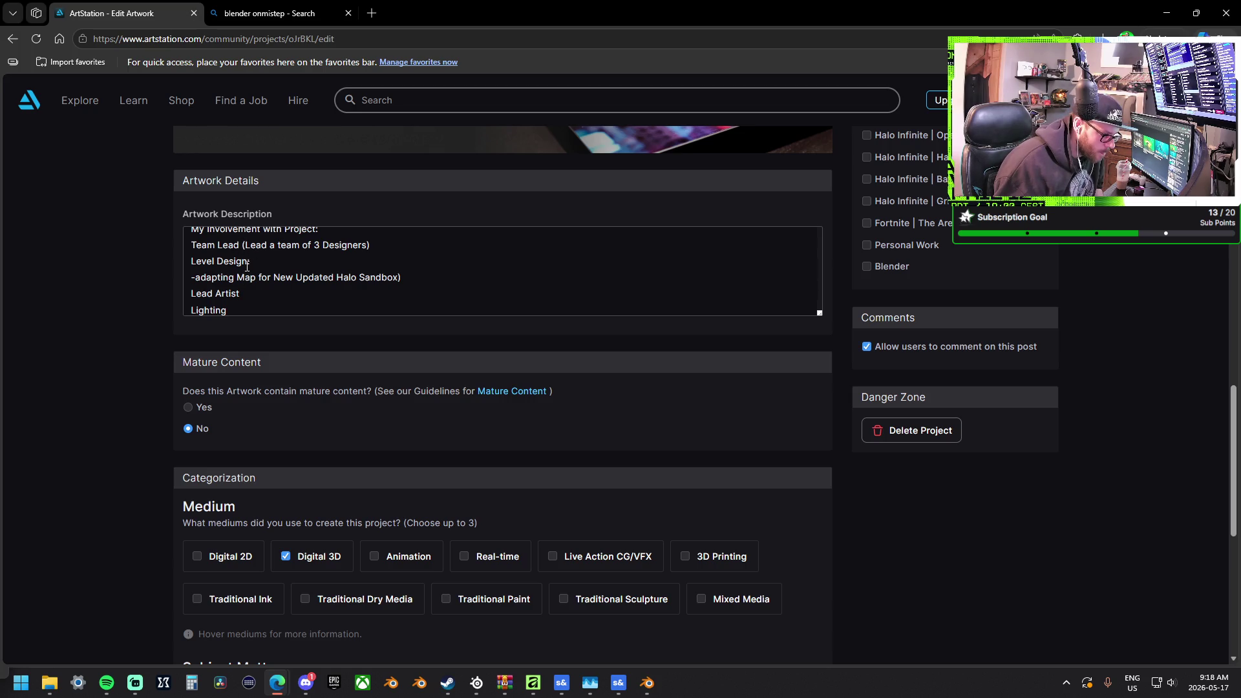
type(":")
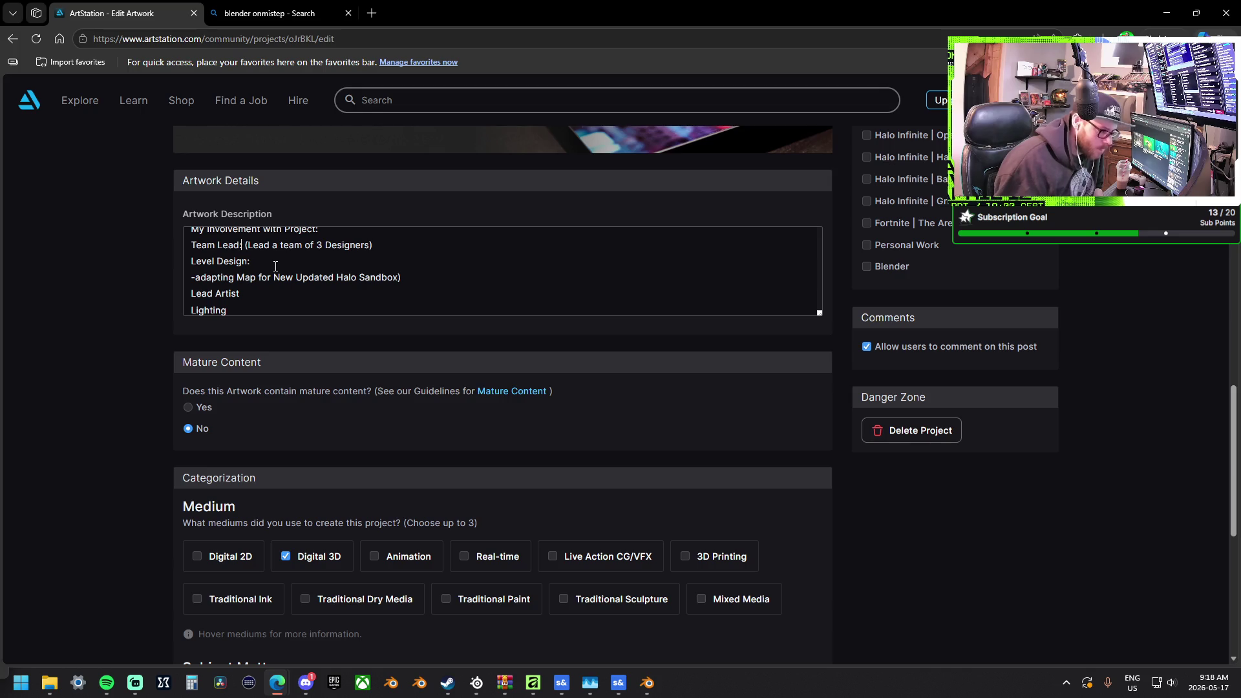
key("Return")
key("Delete")
key("Delete")
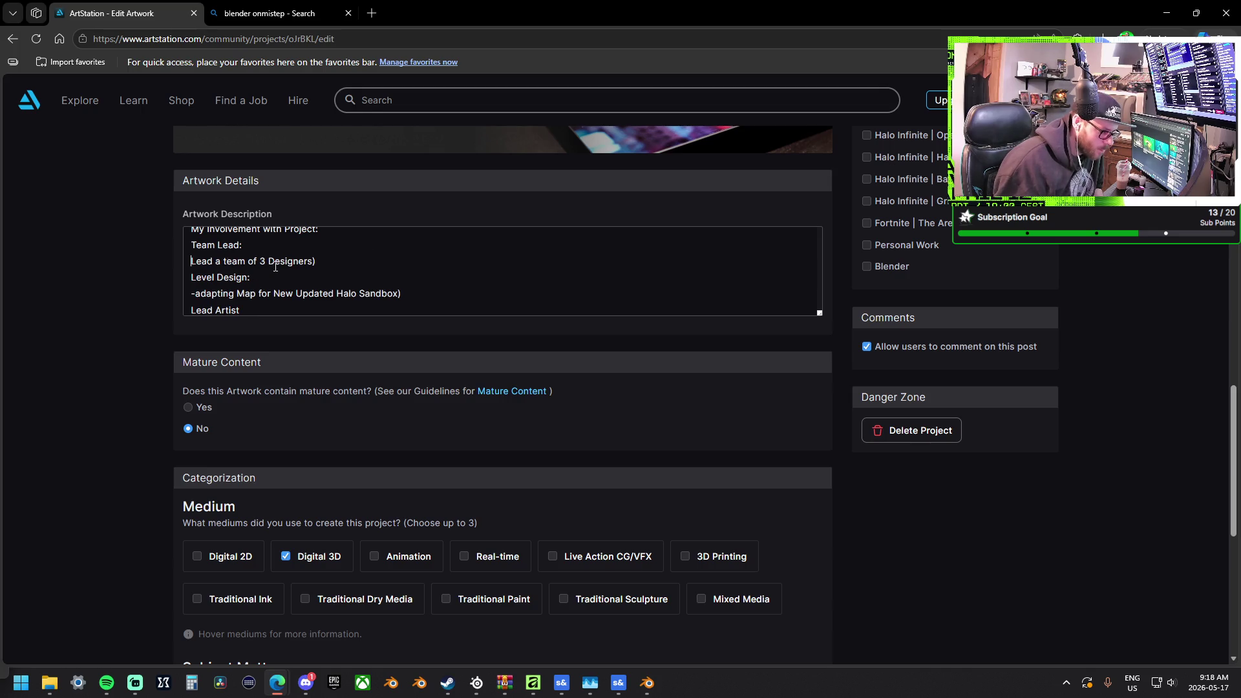
left_click(327, 260)
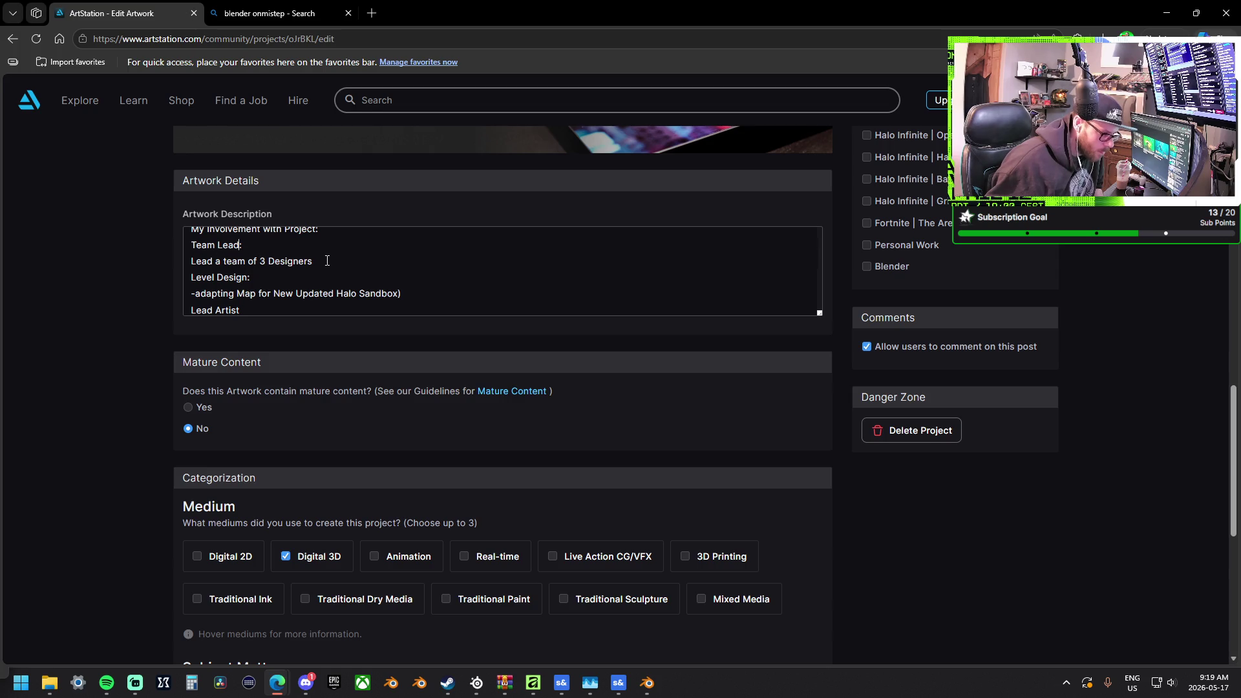
type("-")
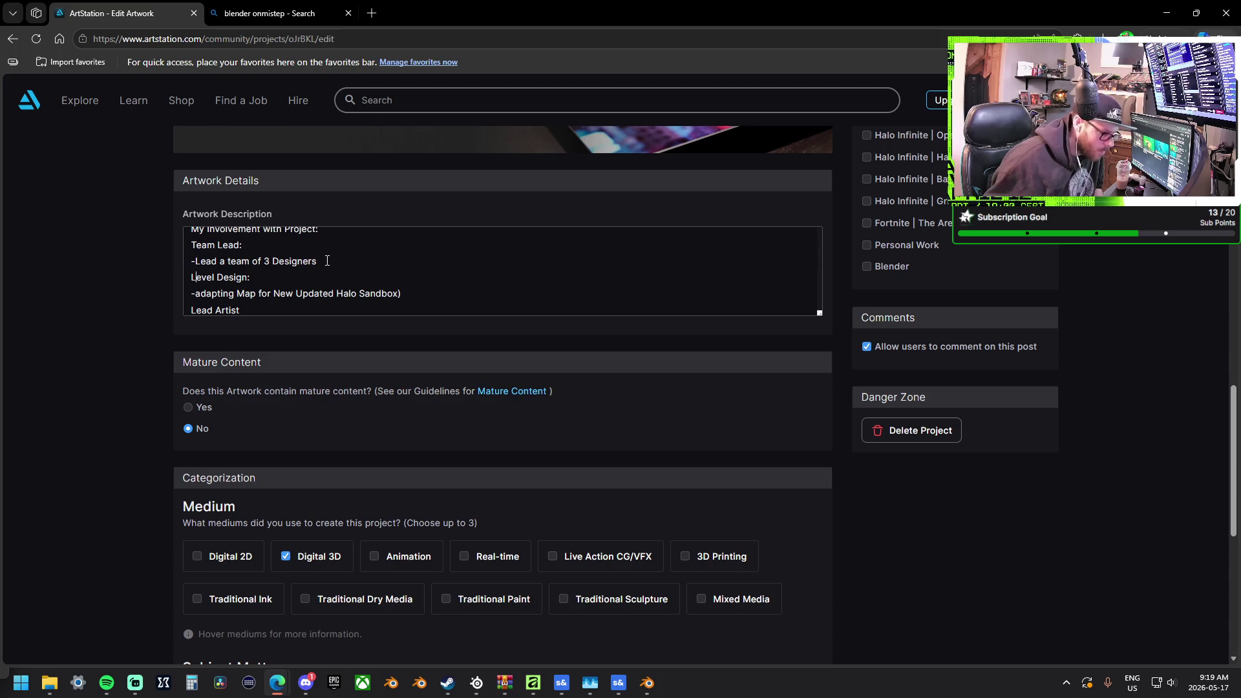
Add colons after the Lead Artist and Lighting headings
key("Down")
key("Down")
key("Down")
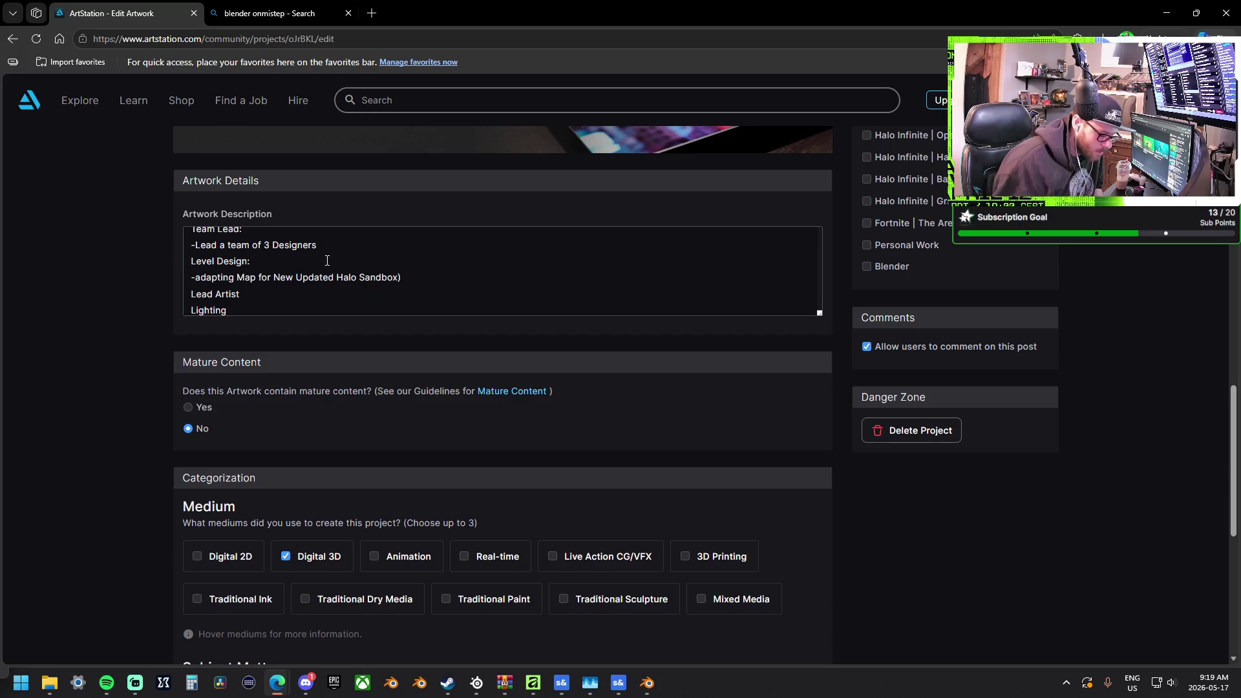
key("Up")
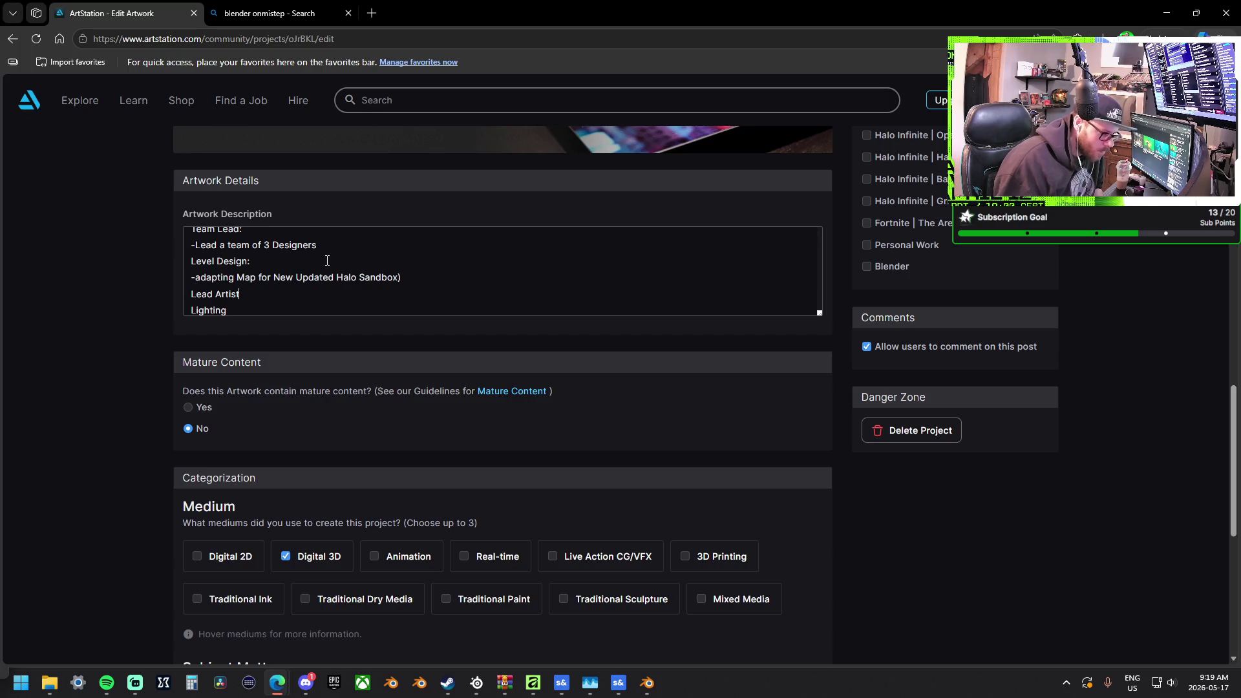
type(":")
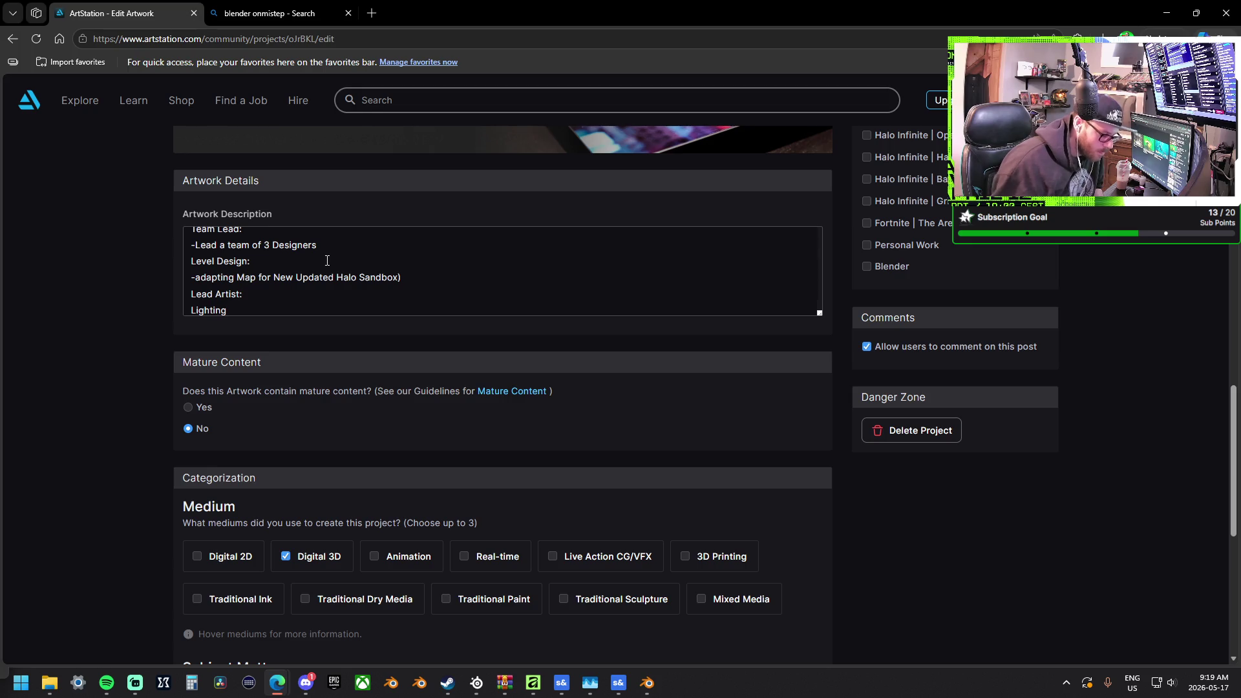
key("Down")
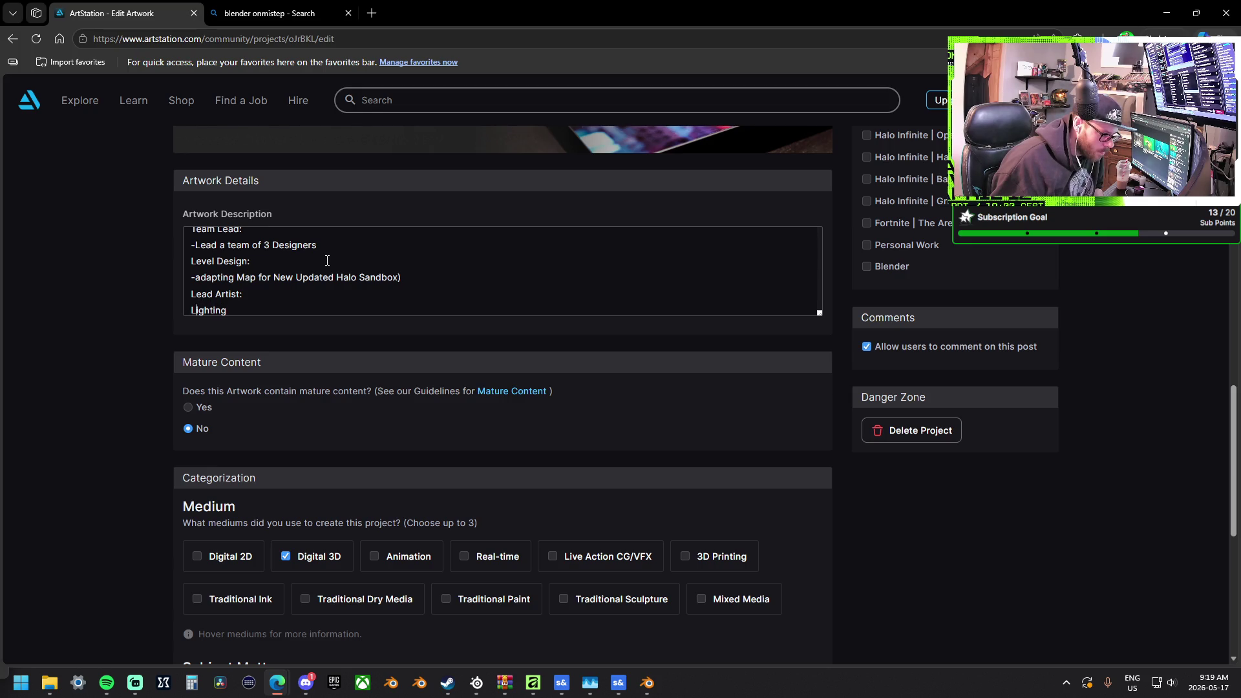
type(":")
key("Up")
key("End")
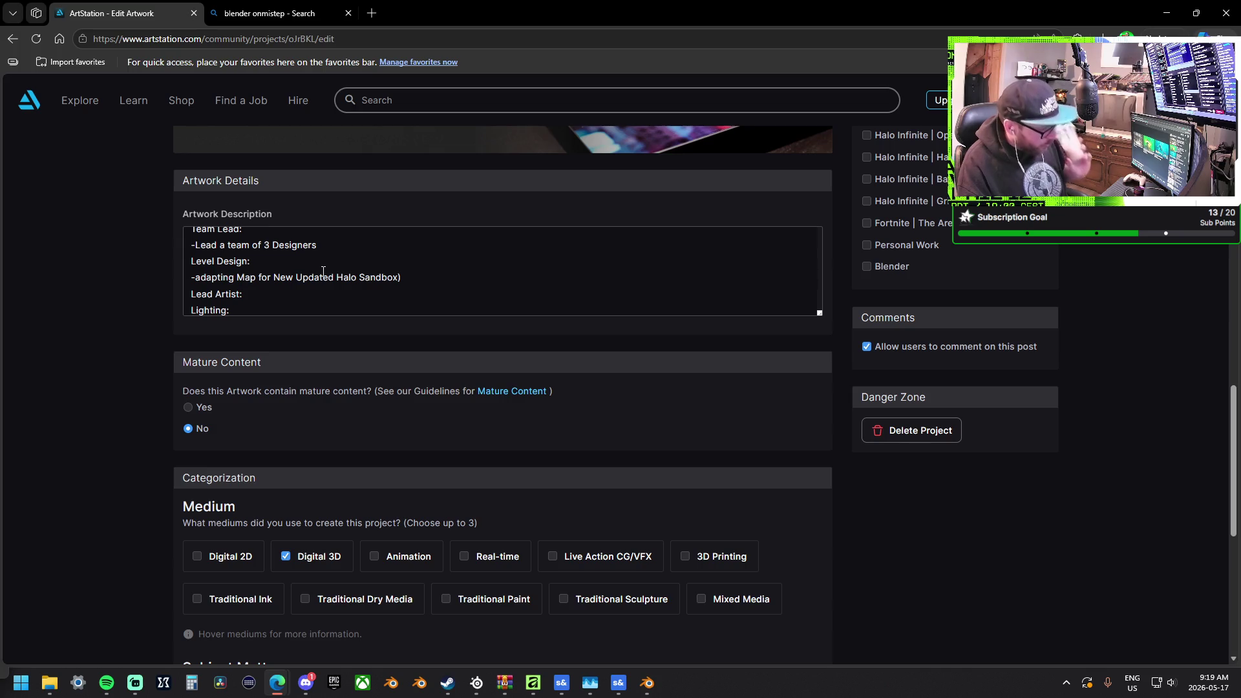
left_click(310, 289)
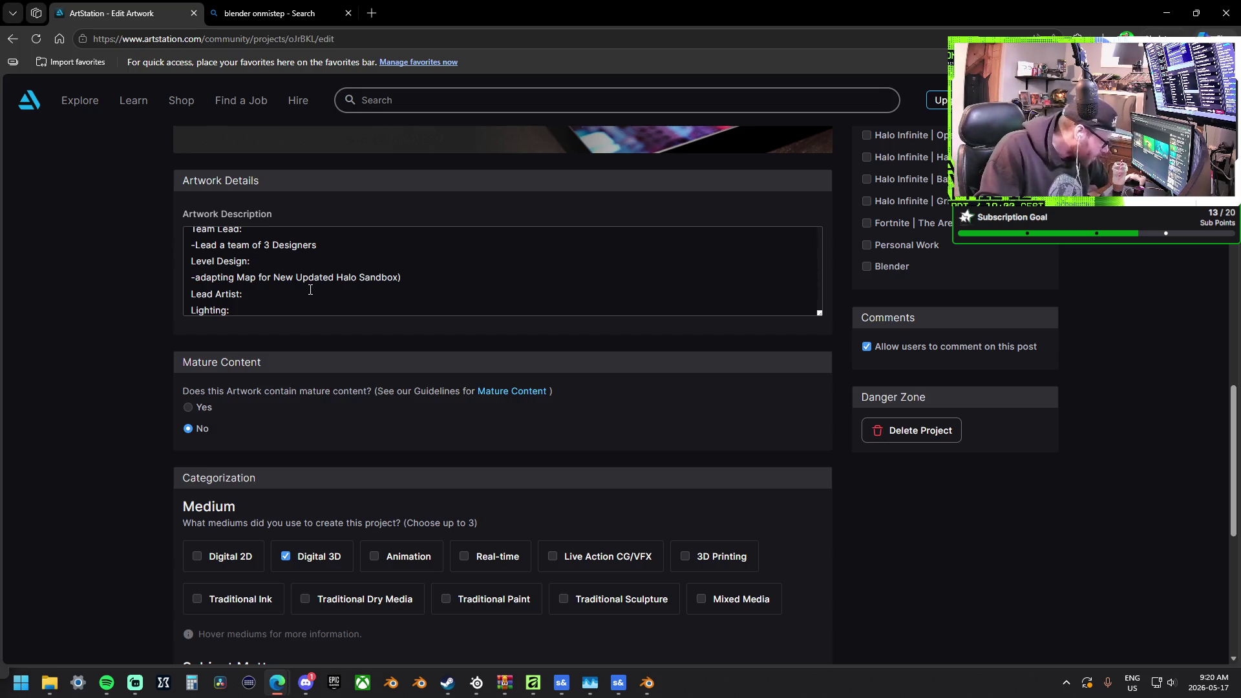
Change the opening line to 'Level Design Tool "Forge"' and delete the Map Rescaled line
scroll(294, 285, "up", 5)
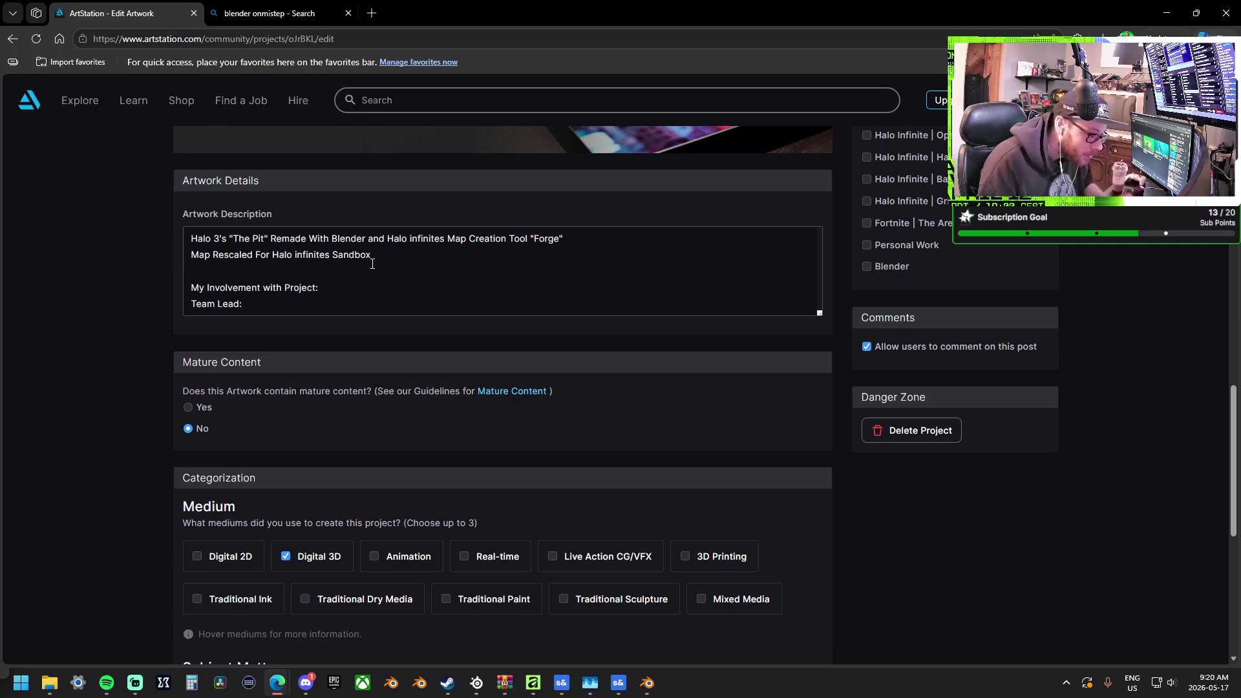
left_click_drag(468, 238, 450, 239)
type("Leve")
type("l Design")
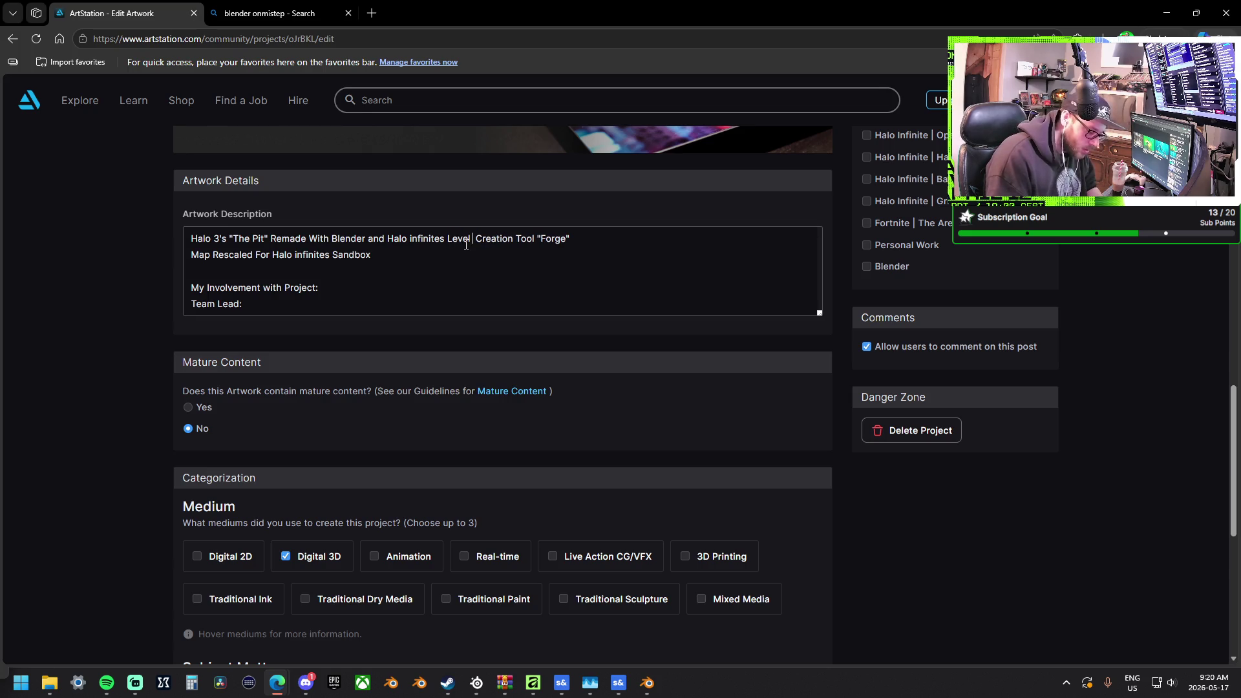
key("Delete")
key("Delete")
key("Delete")
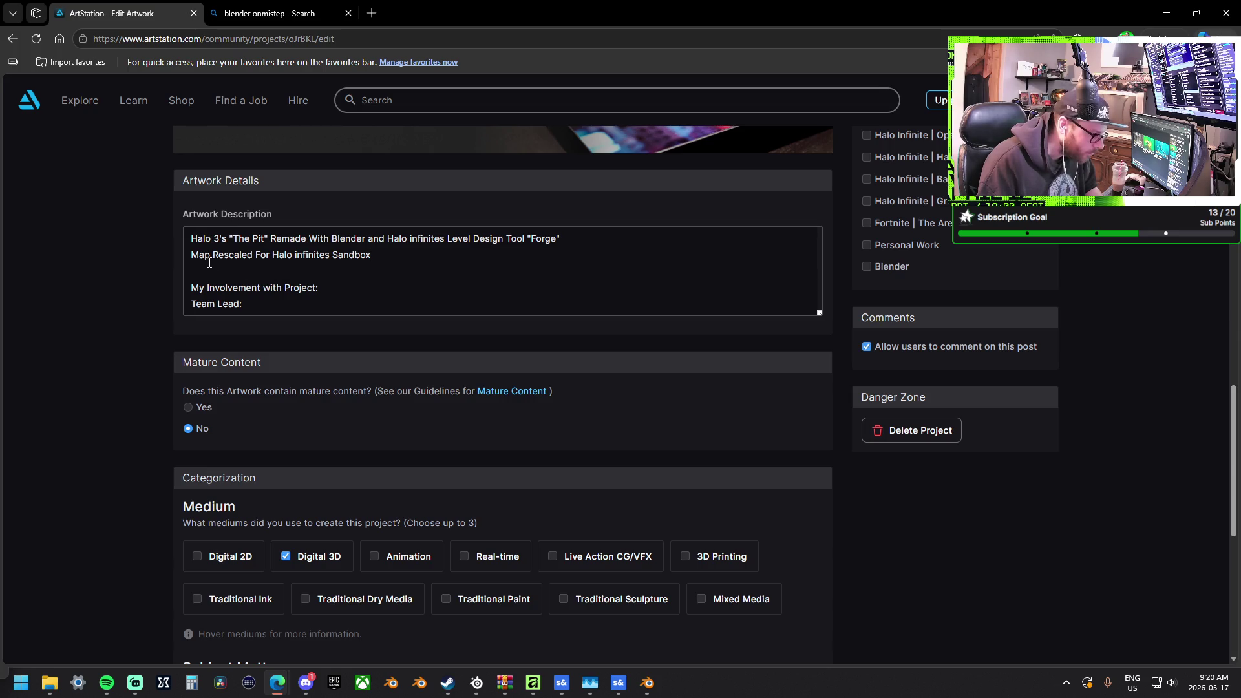
left_click_drag(444, 262, 169, 260)
key("BackSpace")
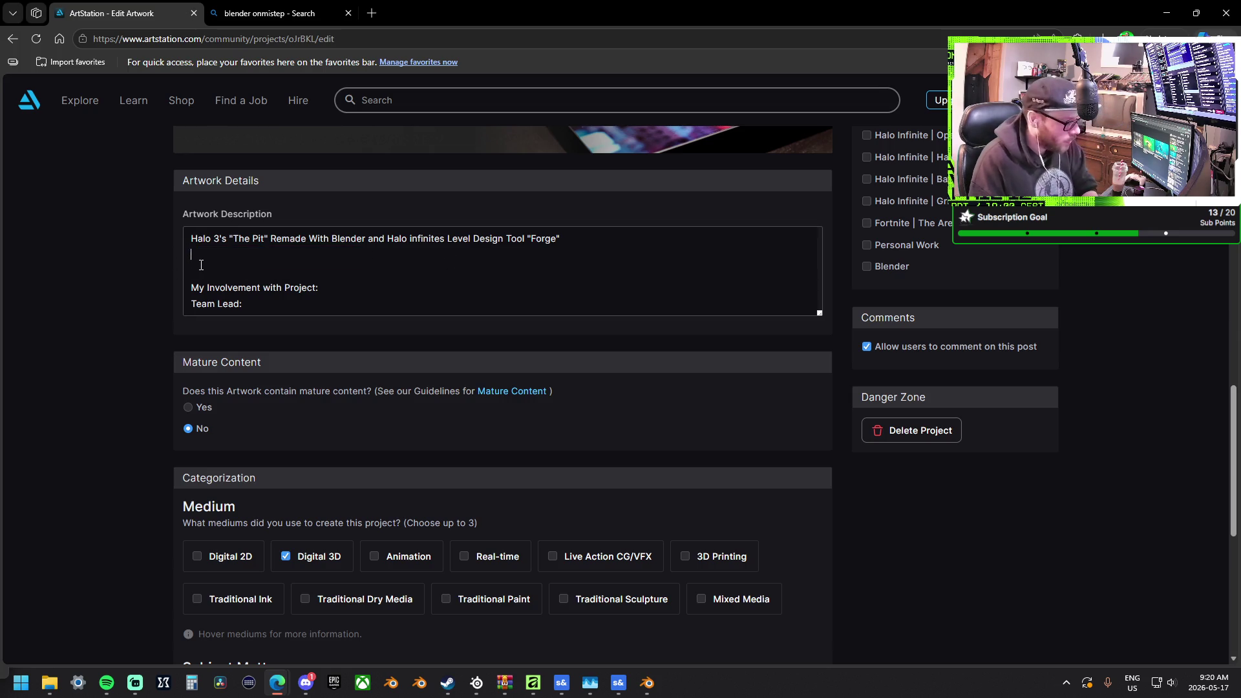
Remove the empty line and add '-Gameplay and Sandbox Items' under Lead a team of 3 Designers
key("Delete")
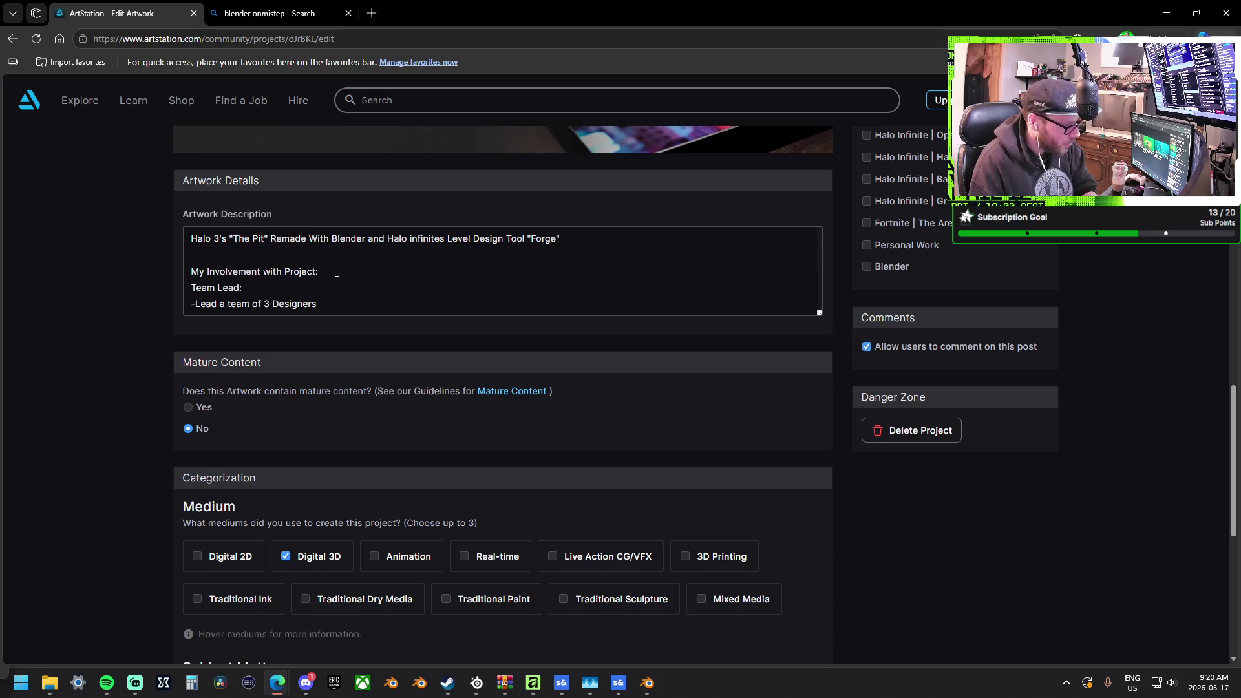
scroll(333, 279, "down", 2)
scroll(326, 278, "up", 2)
scroll(289, 278, "down", 1)
scroll(289, 278, "down", 2)
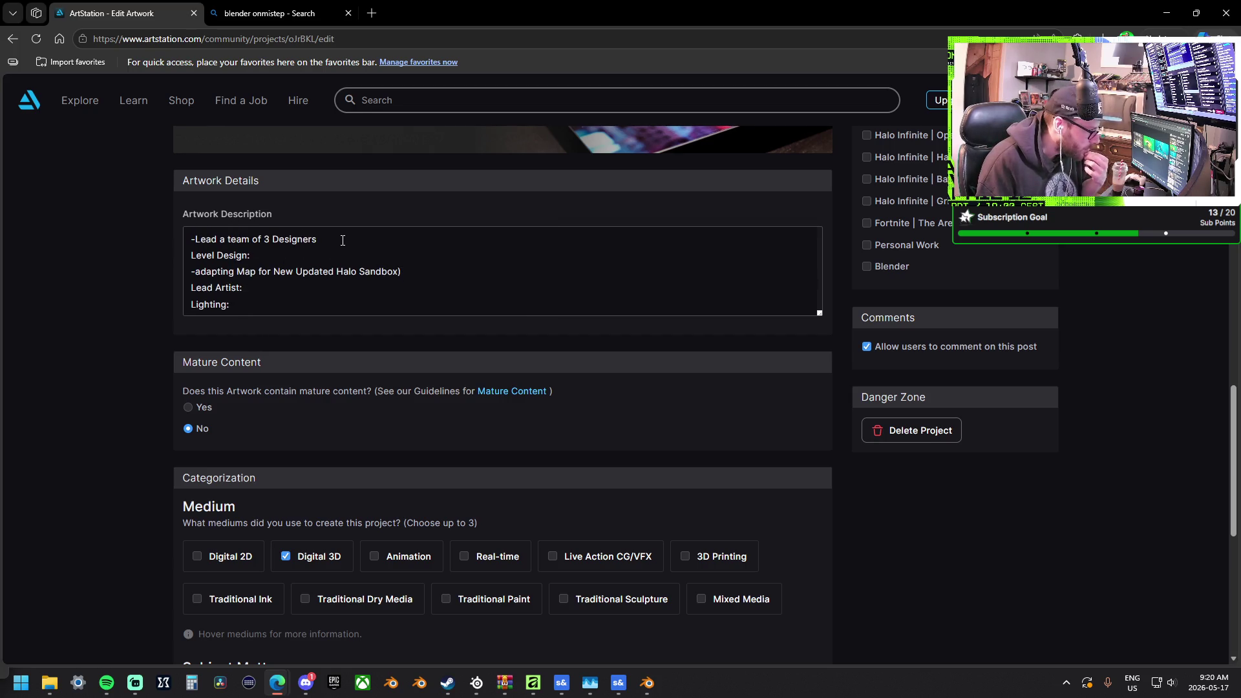
key("Return")
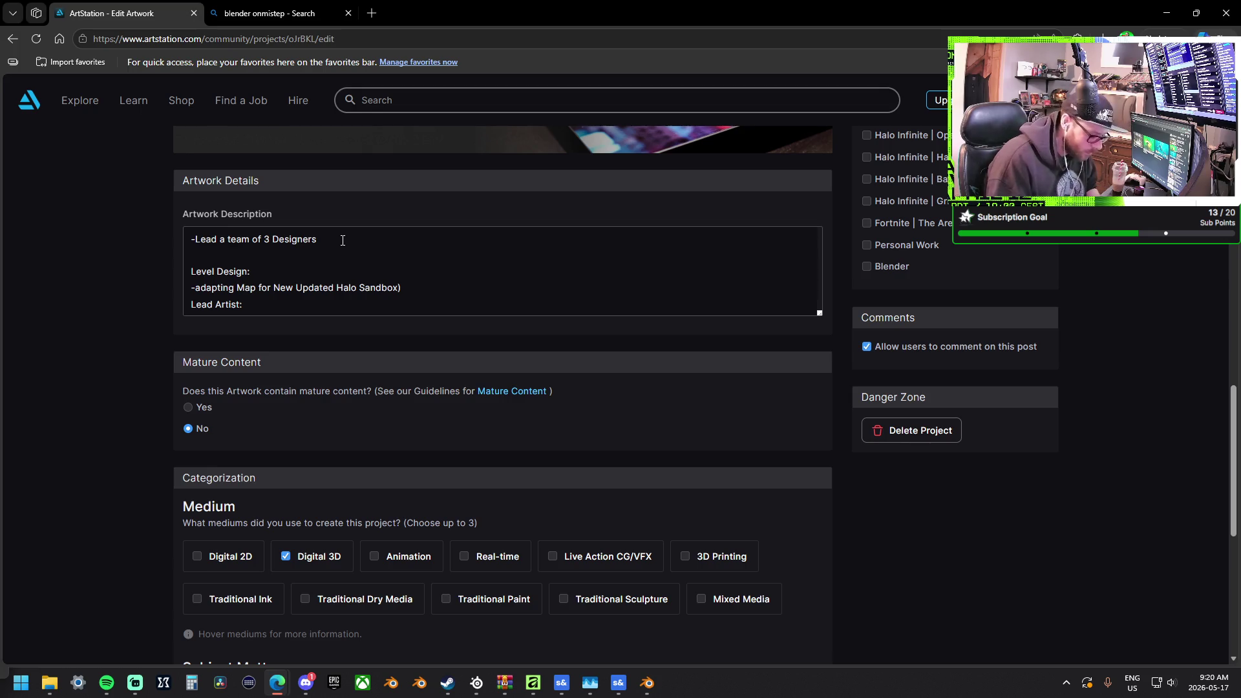
type("-Game")
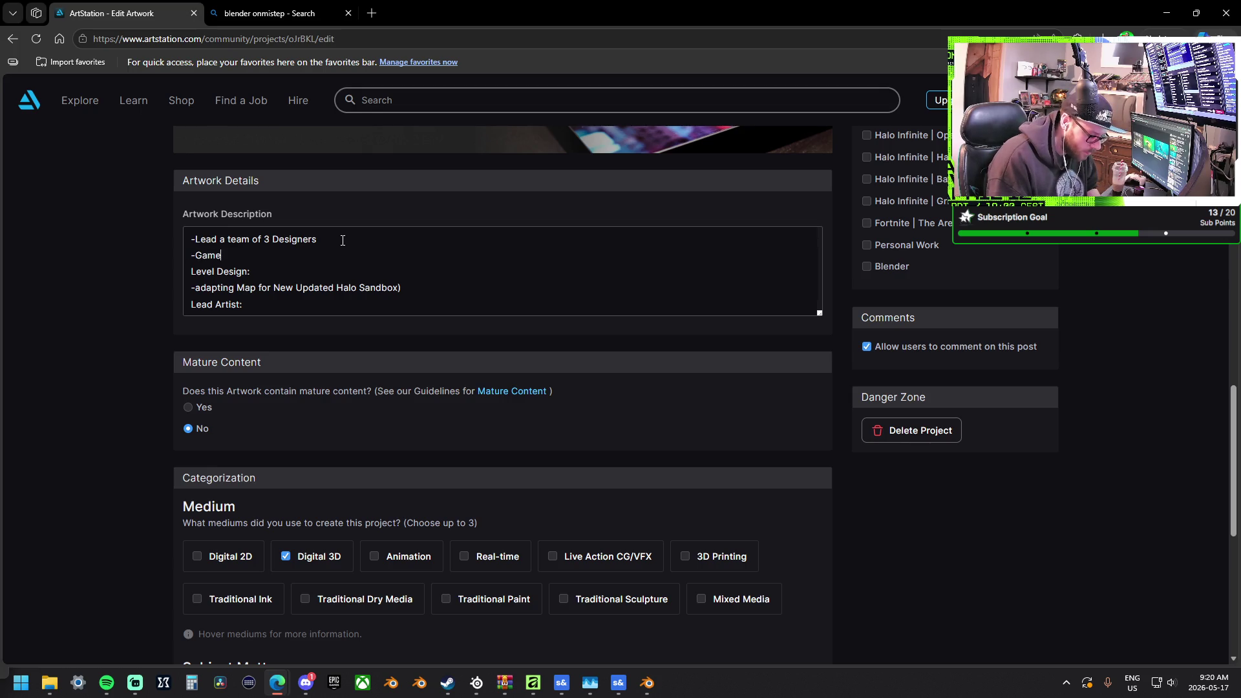
type("play ")
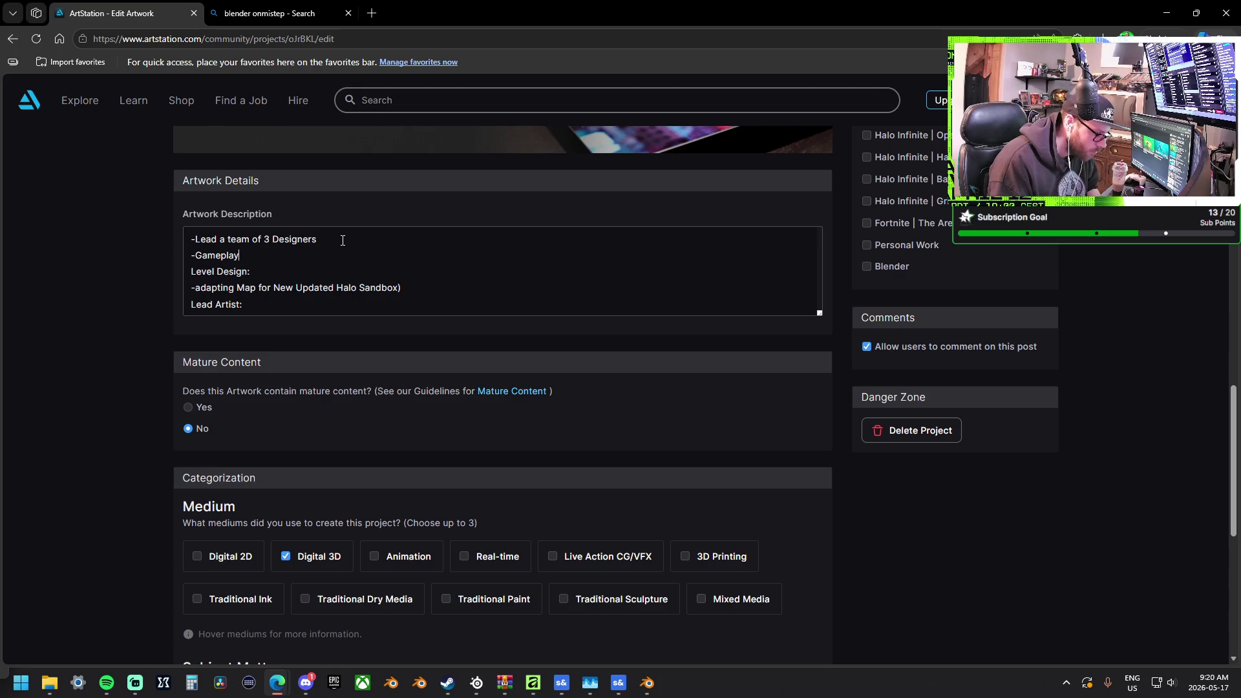
type("and Sandbox ")
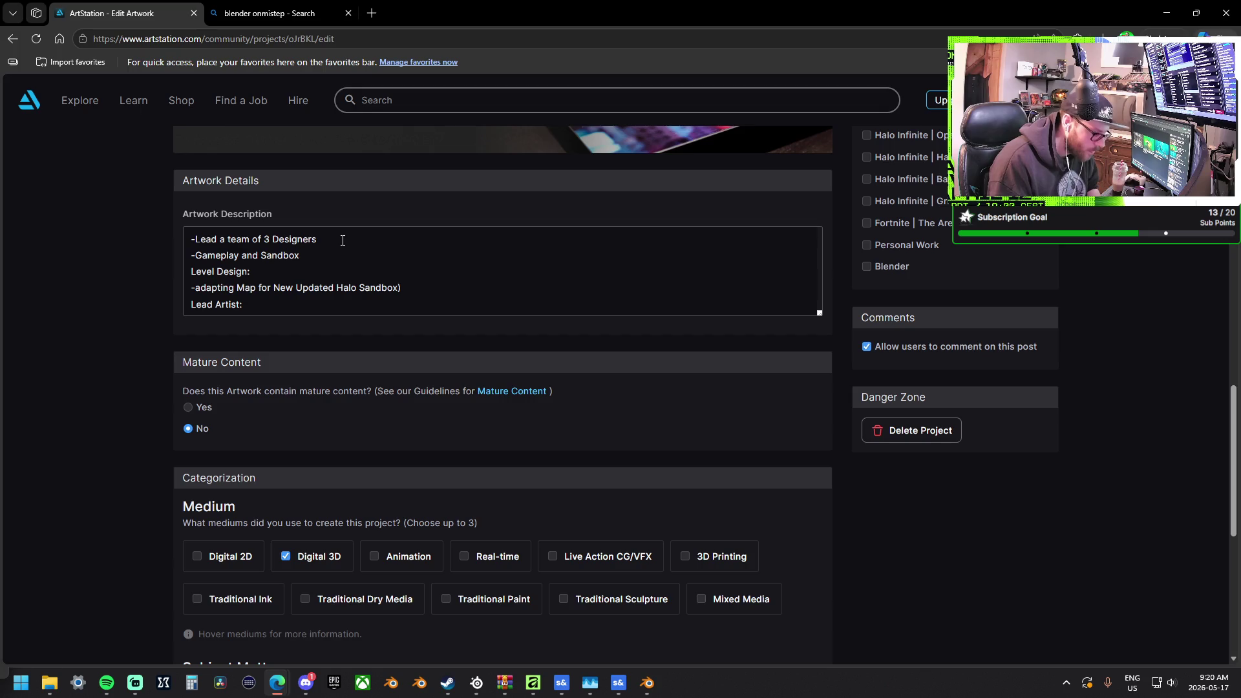
type("Items")
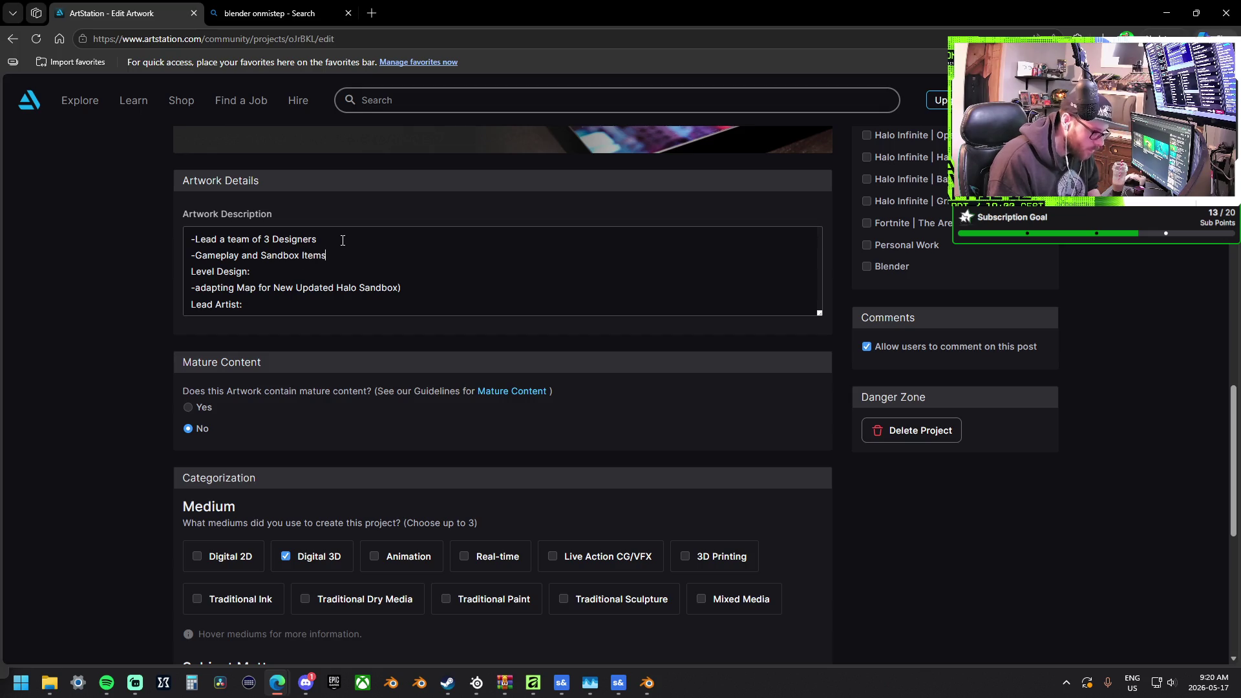
Delete the '-Gameplay and Sandbox Items' line and start retyping '-Gameplay'
scroll(325, 274, "up", 2)
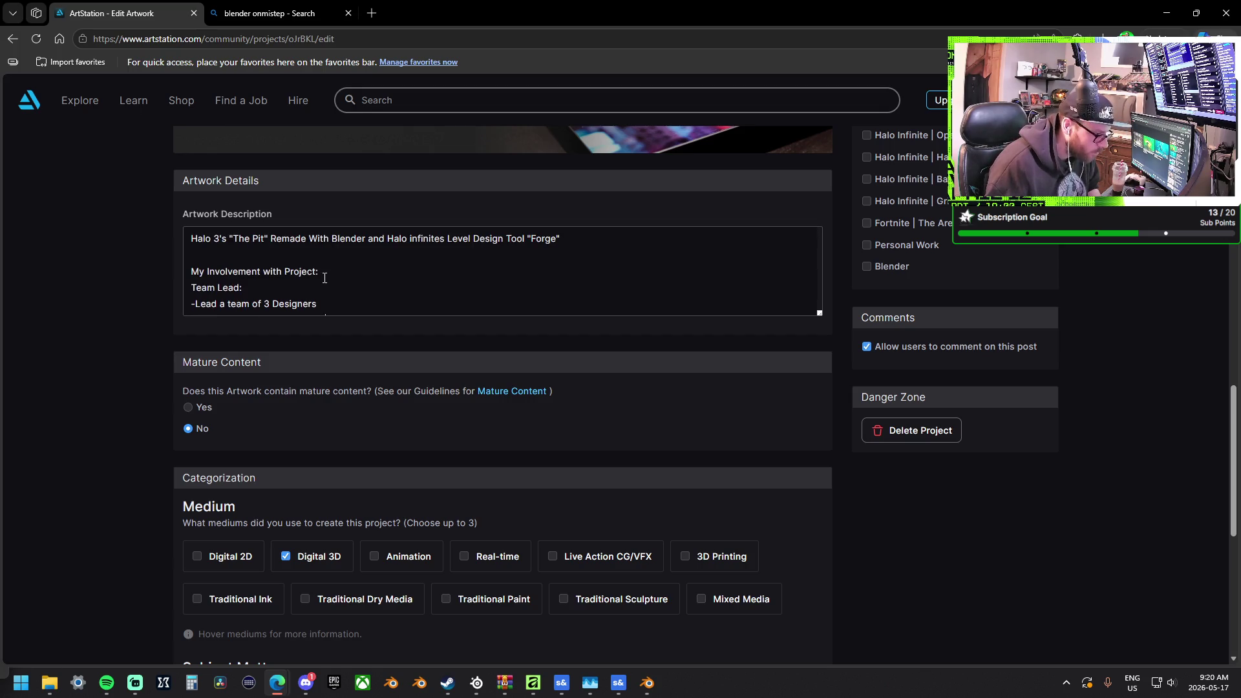
scroll(313, 281, "down", 2)
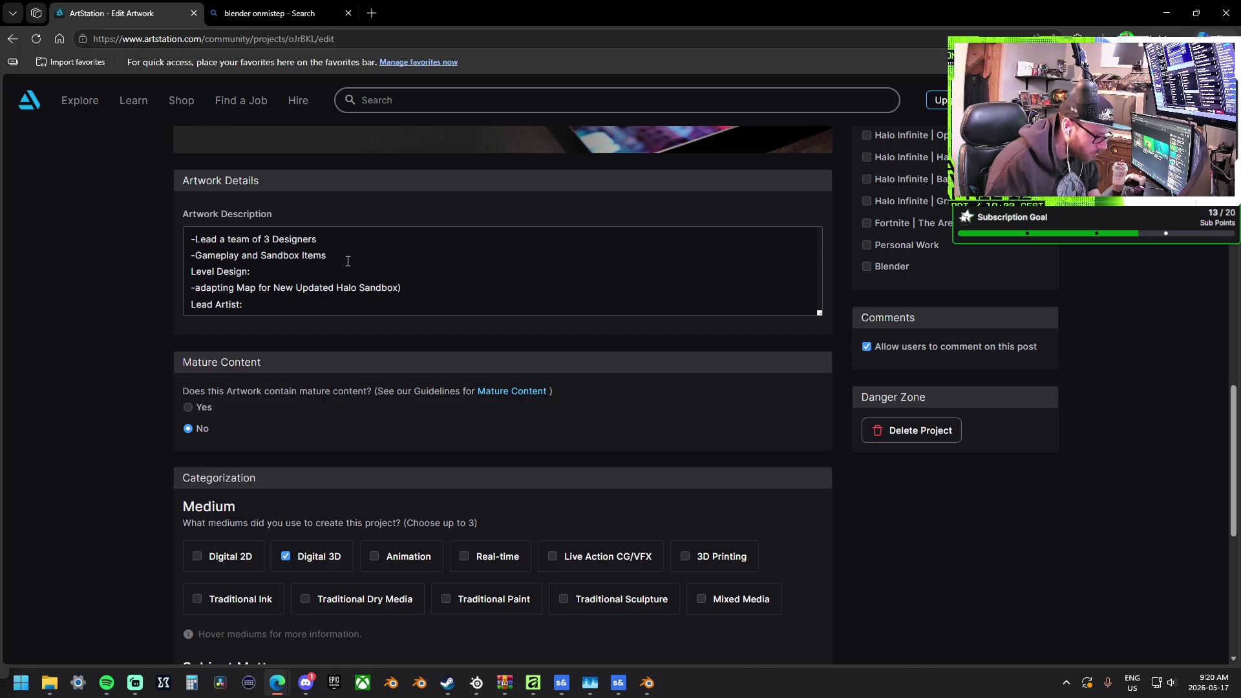
scroll(347, 261, "up", 2)
scroll(345, 260, "down", 2)
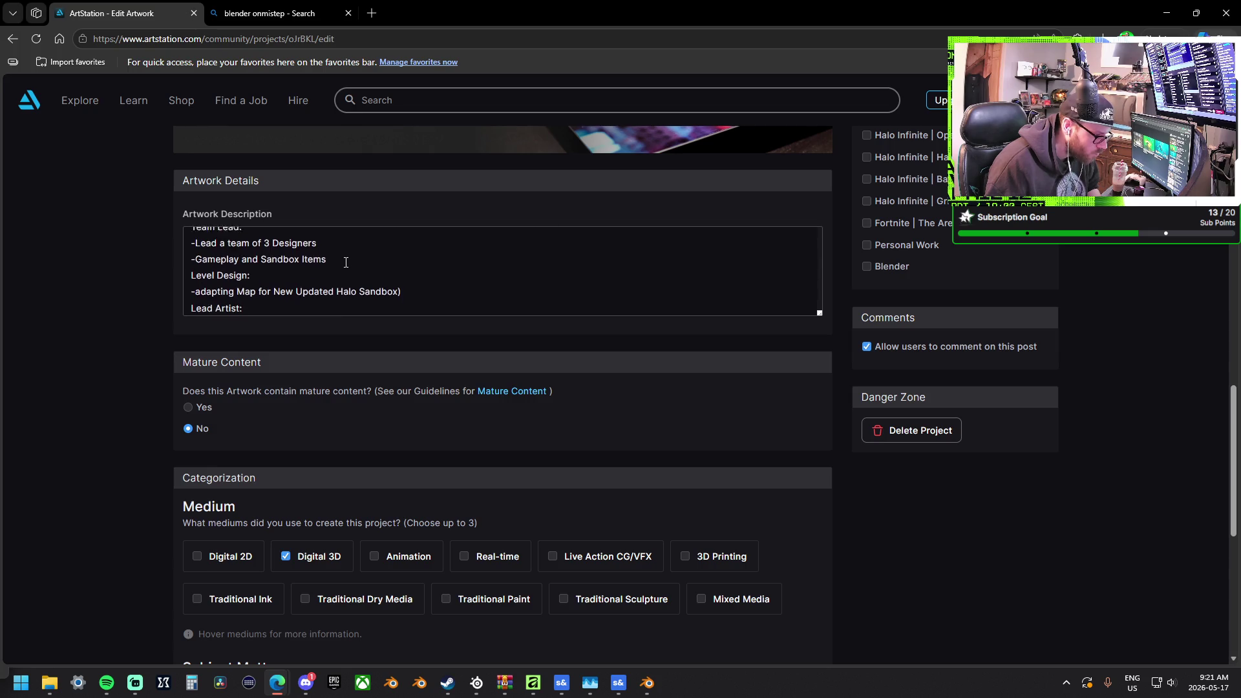
left_click_drag(345, 259, 177, 264)
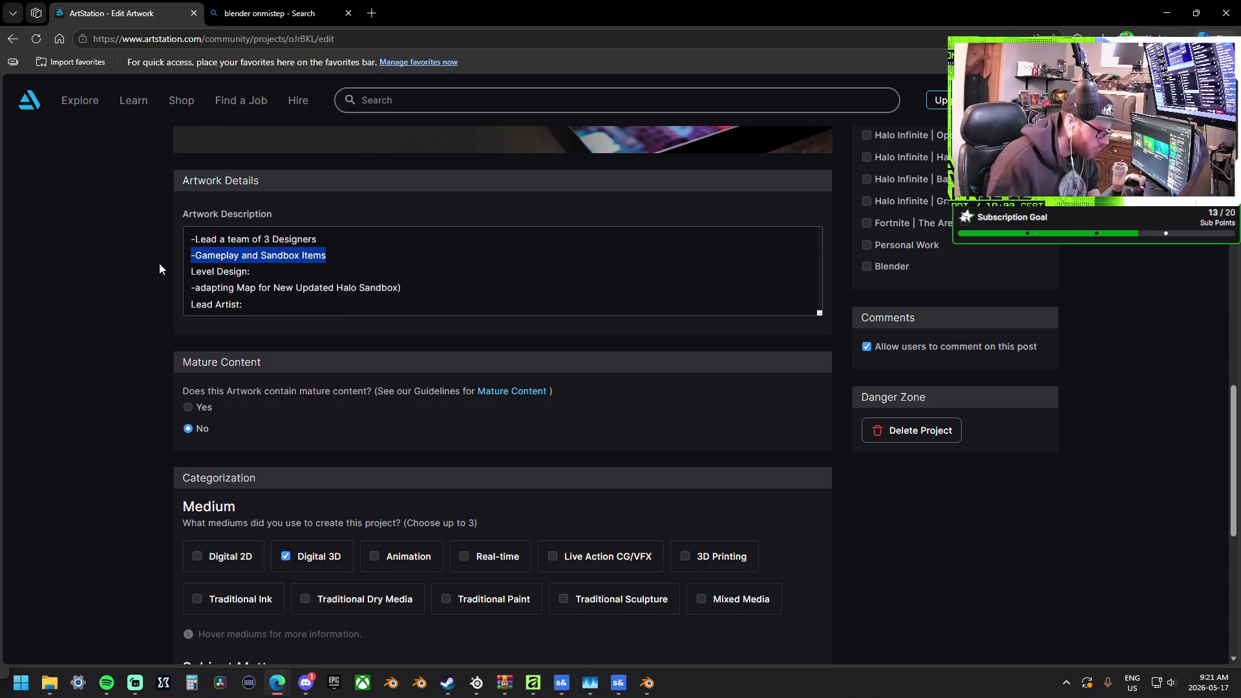
key("BackSpace")
type("-Gameplay")
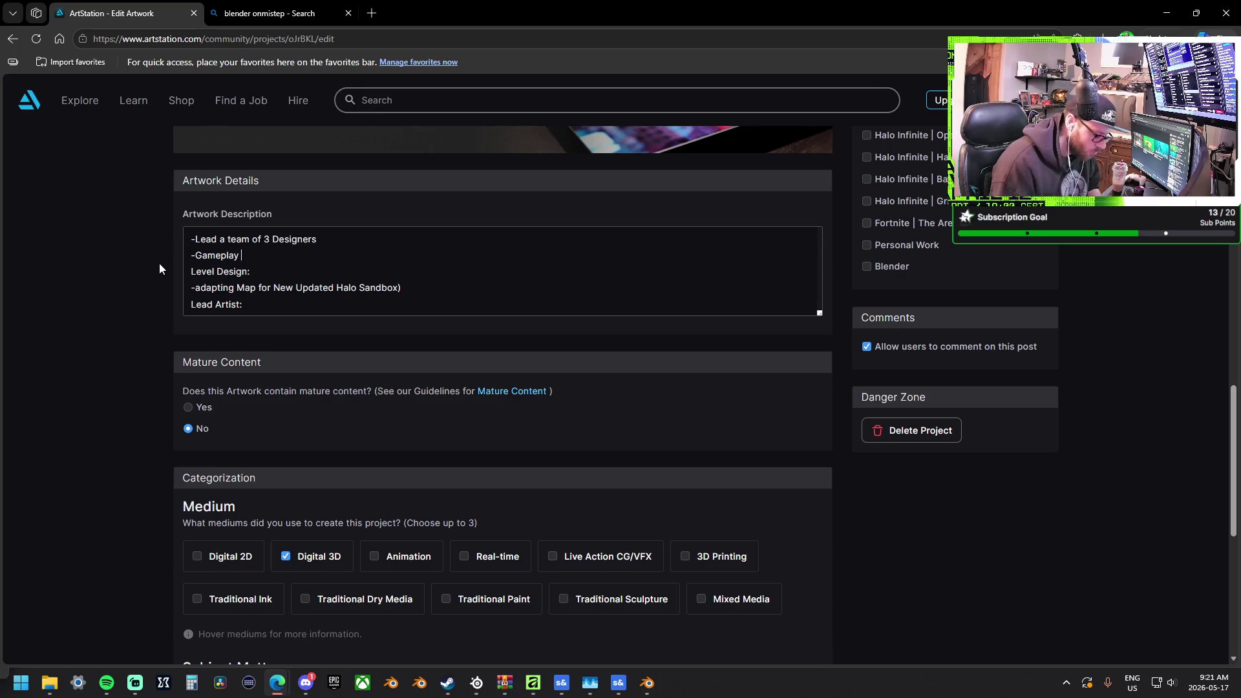
key("BackSpace")
key("BackSpace")
key("BackSpace")
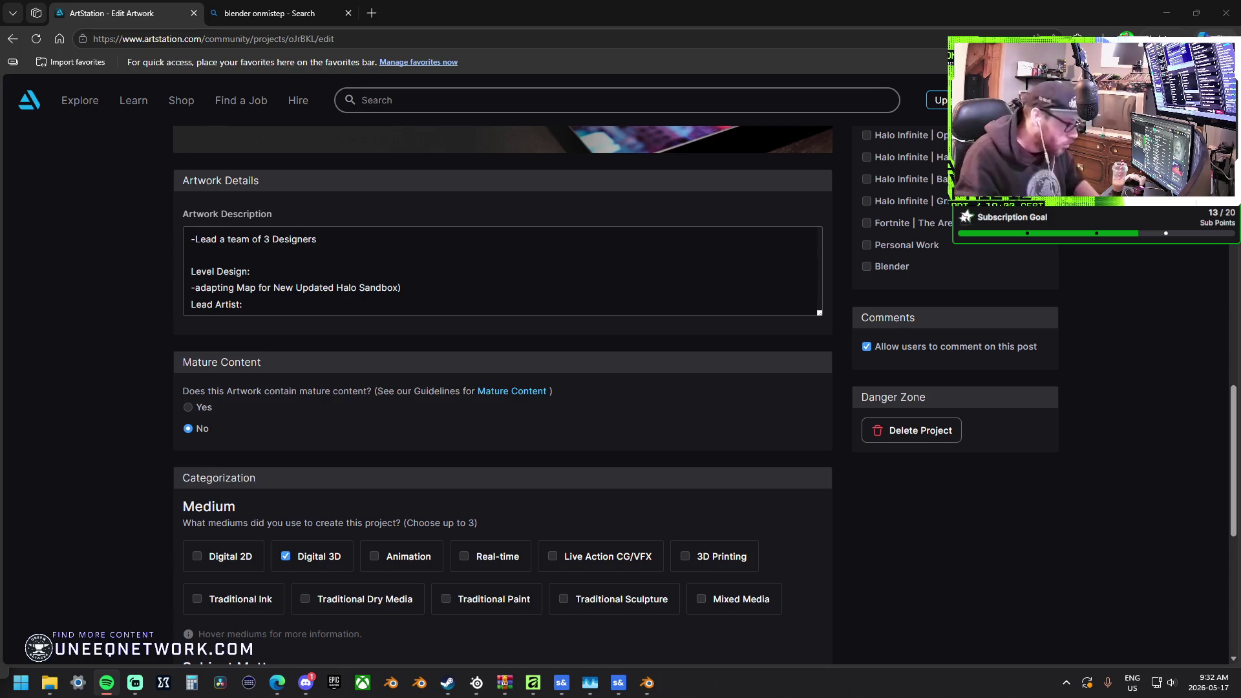
scroll(336, 259, "up", 5)
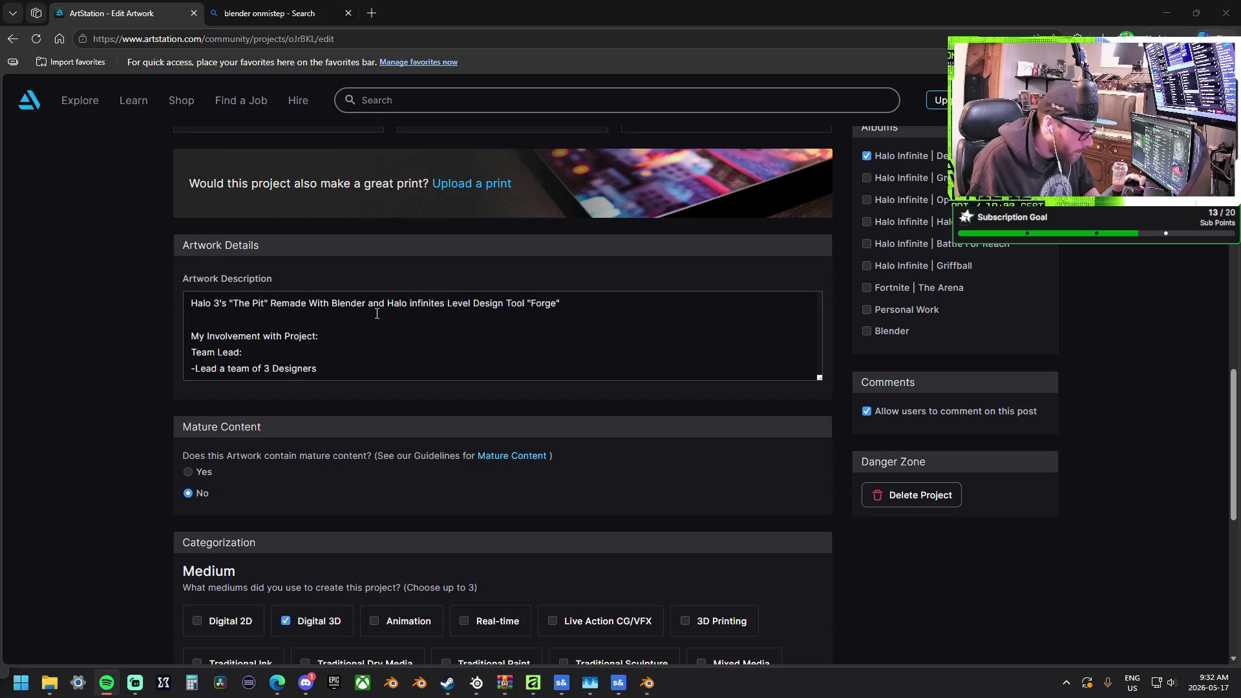
scroll(377, 316, "down", 5)
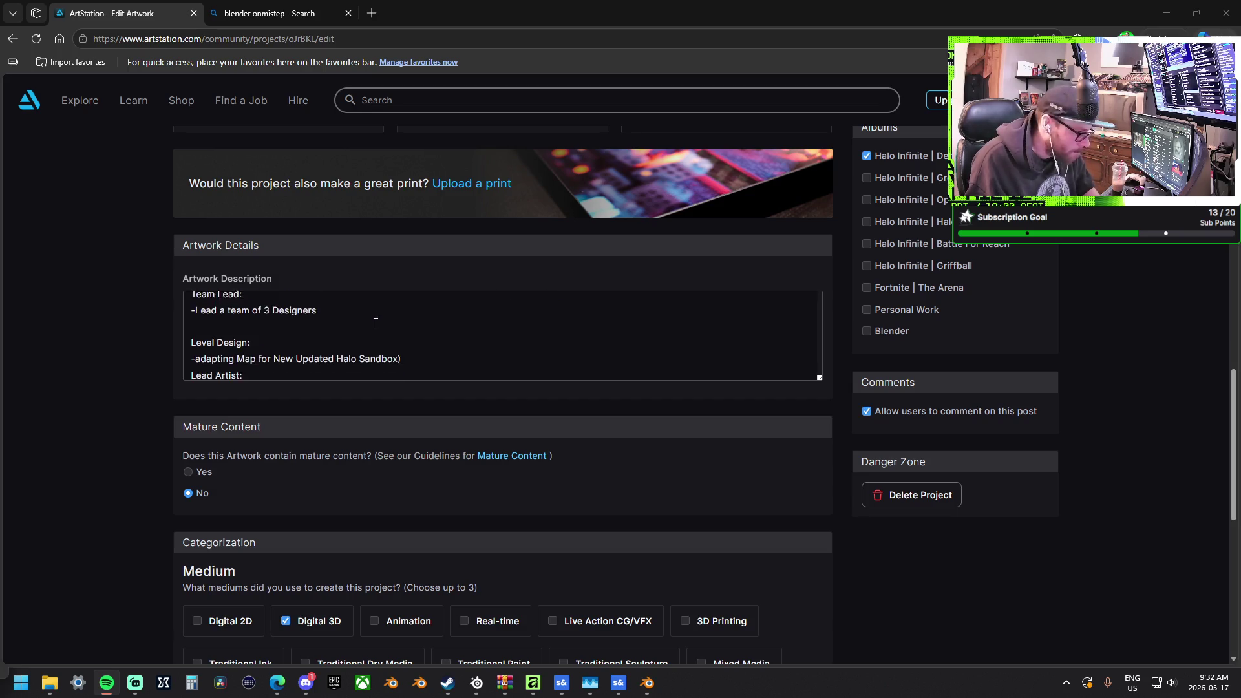
scroll(376, 322, "down", 1)
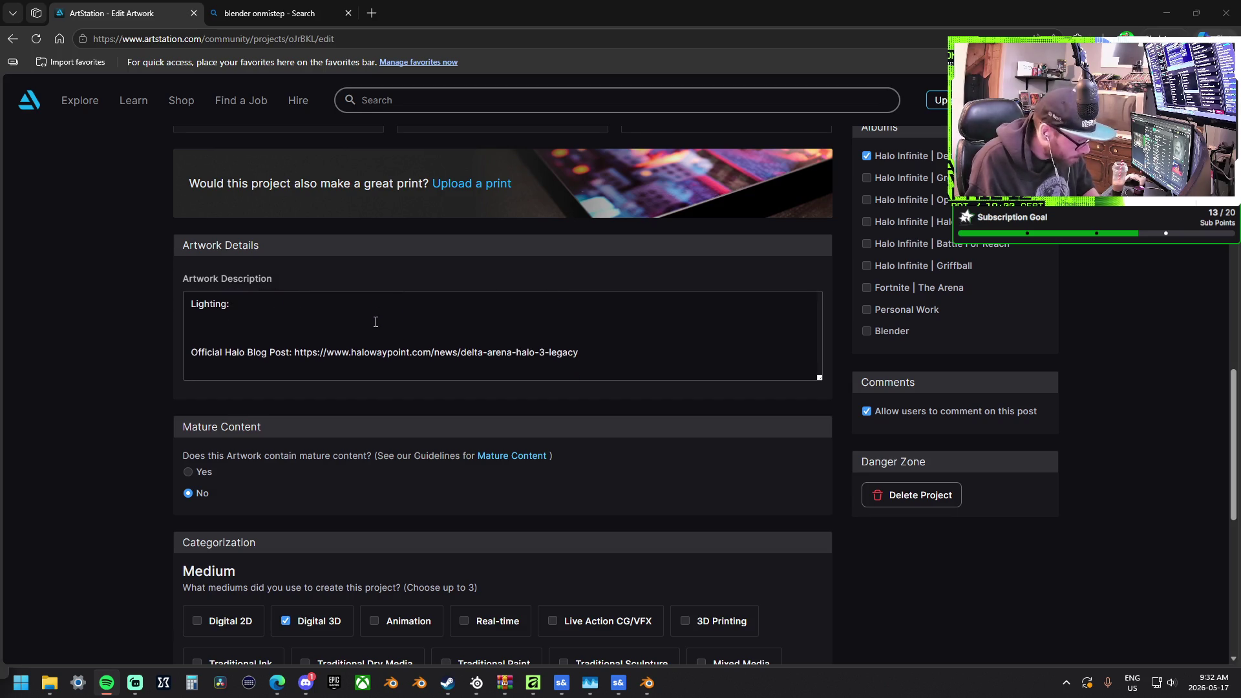
scroll(375, 322, "down", 2)
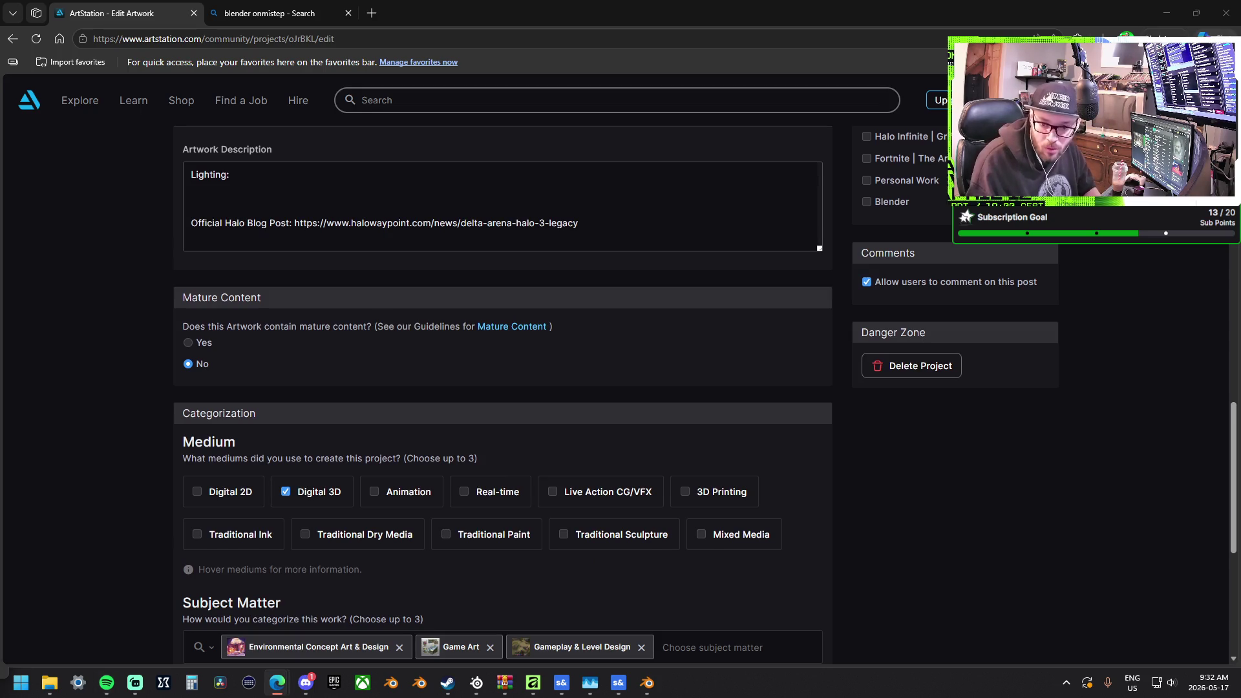
scroll(415, 352, "up", 6)
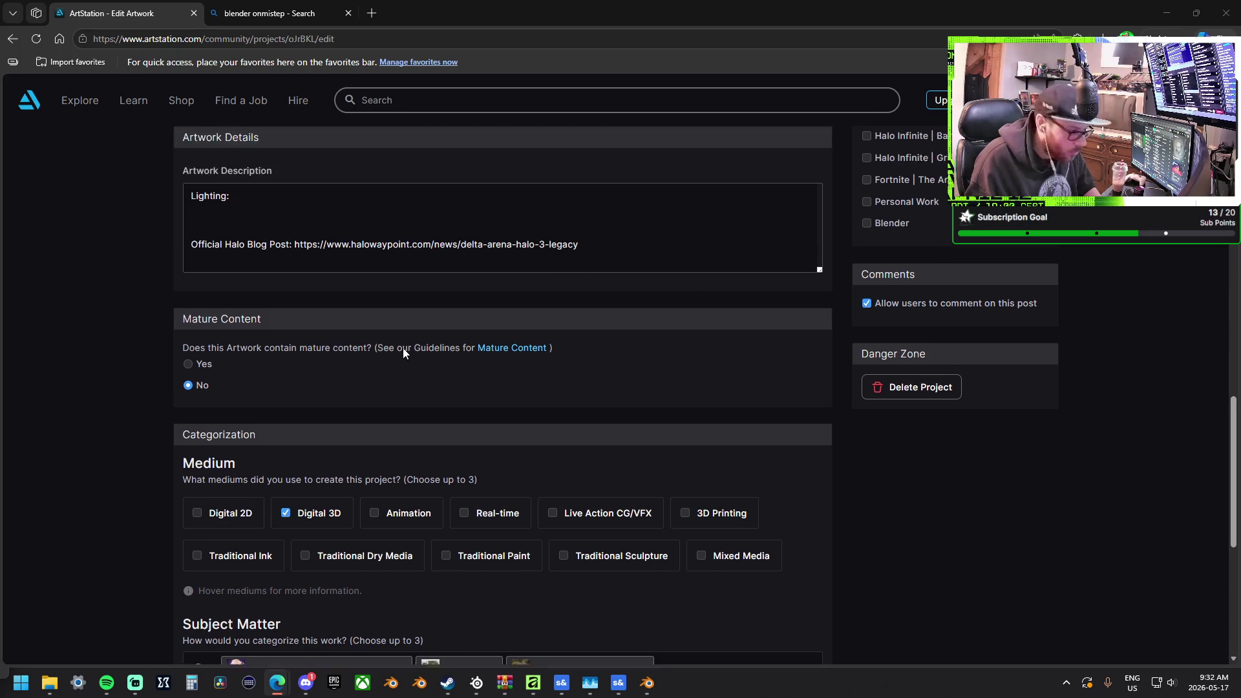
scroll(415, 349, "up", 10)
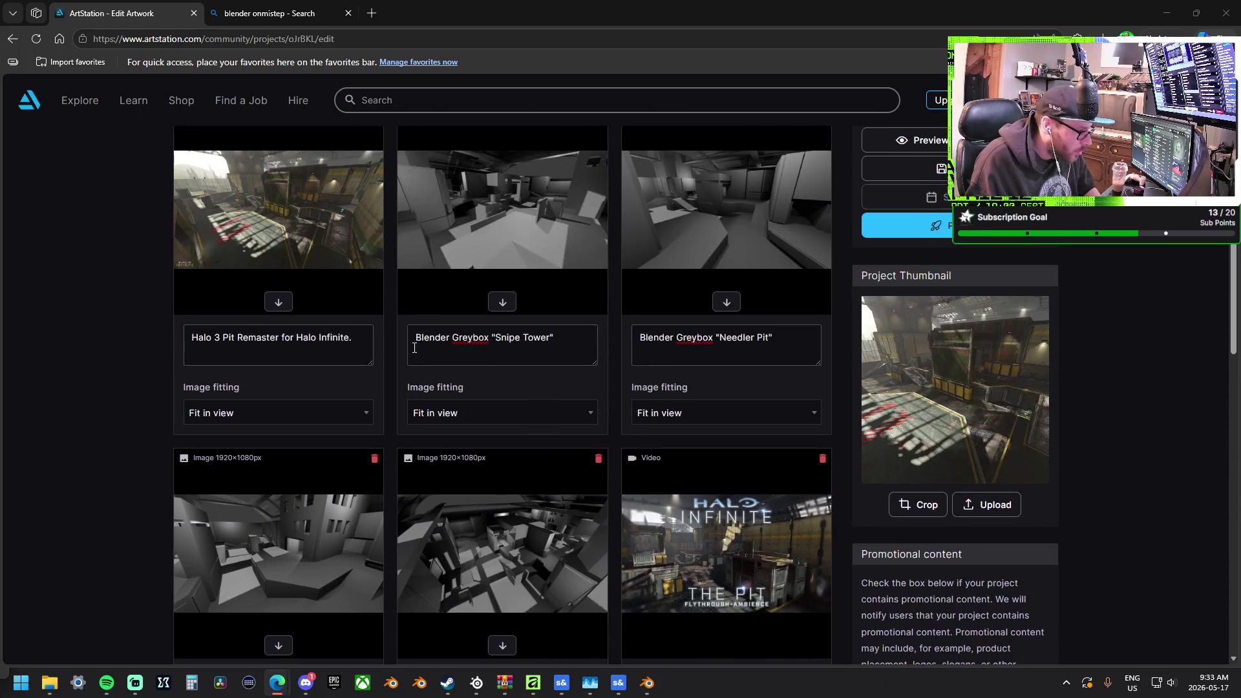
scroll(413, 348, "up", 4)
scroll(411, 347, "down", 15)
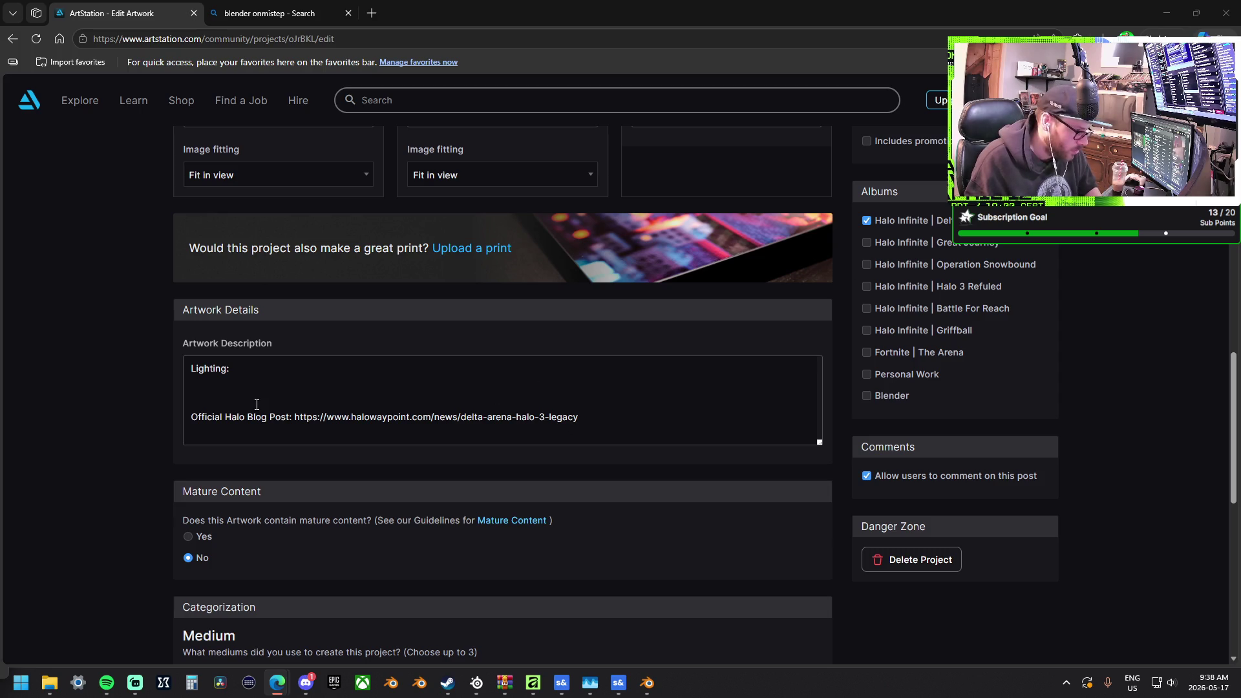
Replace the description with the copied write-up and change 'blockout' to 'greybox'
key("ctrl+a")
key("ctrl+v")
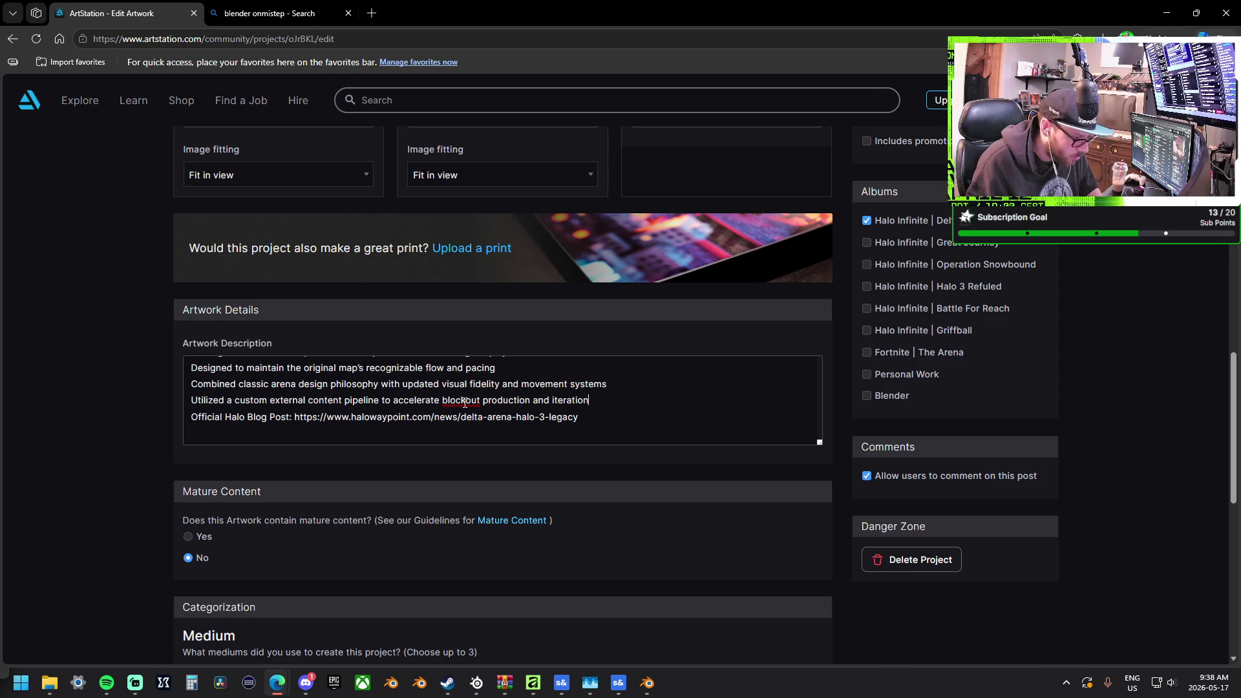
left_click_drag(482, 402, 443, 400)
type("greybox")
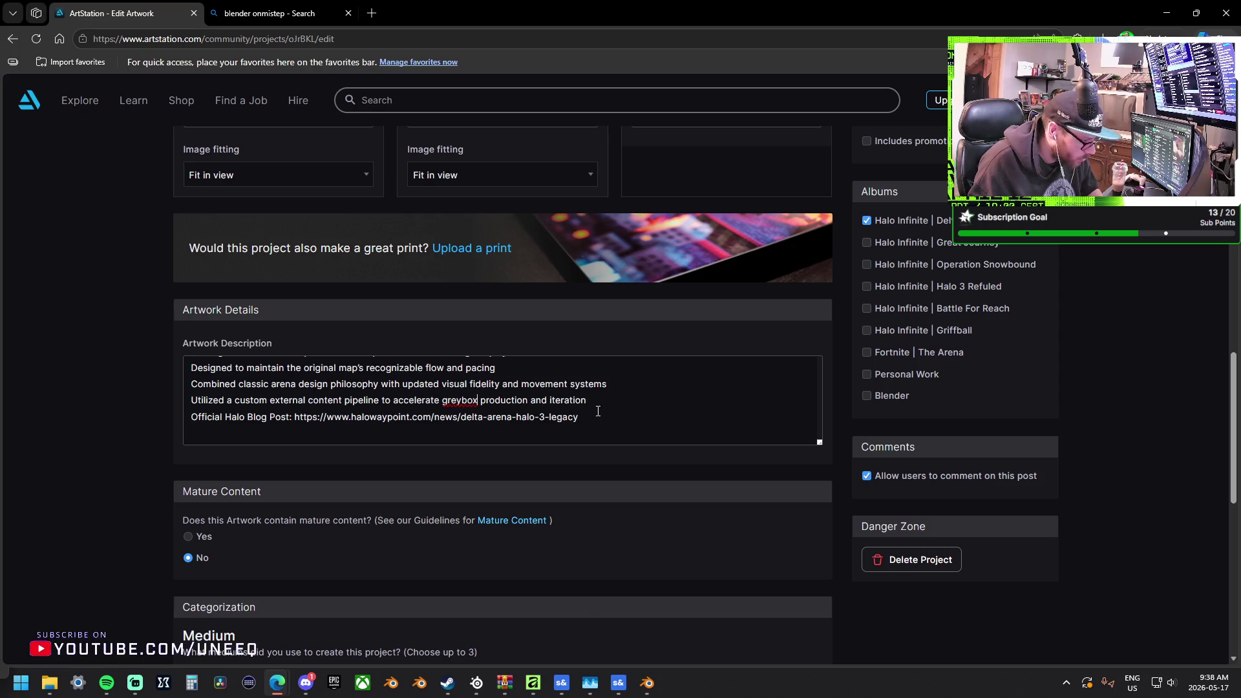
Insert a blank line before the Official Halo Blog Post line
scroll(596, 411, "down", 1)
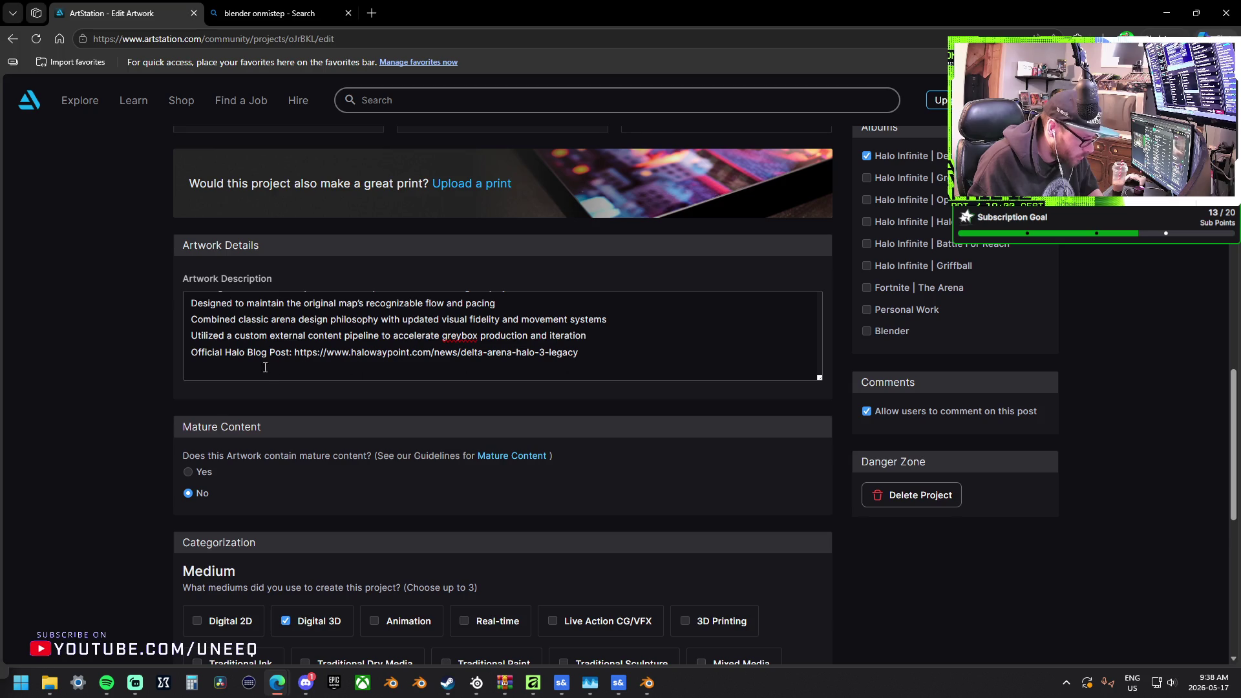
left_click(194, 352)
key("Return")
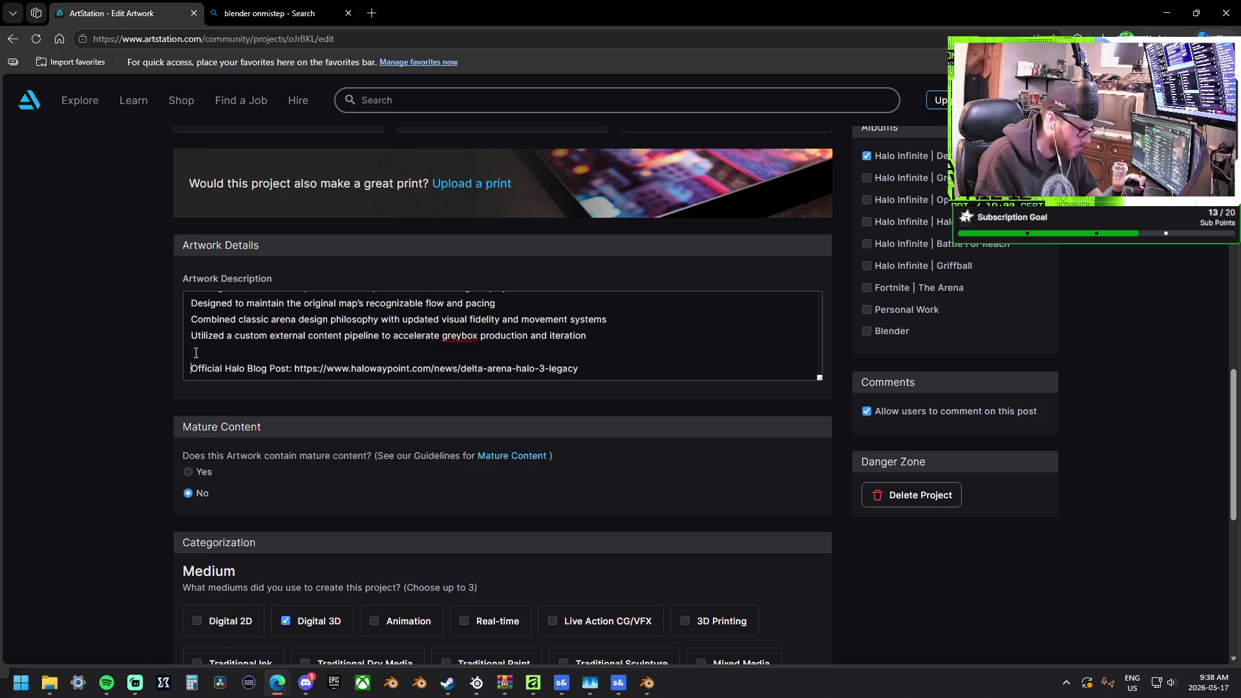
scroll(267, 343, "up", 2)
scroll(284, 349, "down", 4)
scroll(301, 352, "up", 1)
scroll(300, 352, "up", 6)
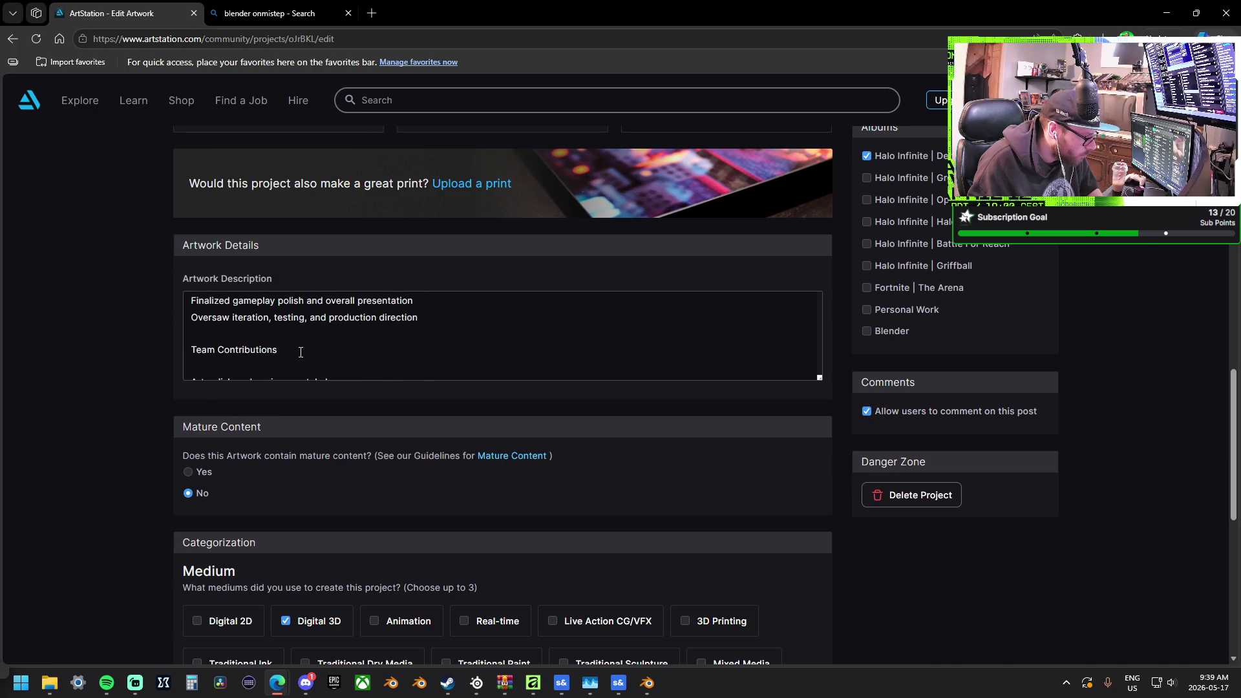
scroll(300, 352, "up", 5)
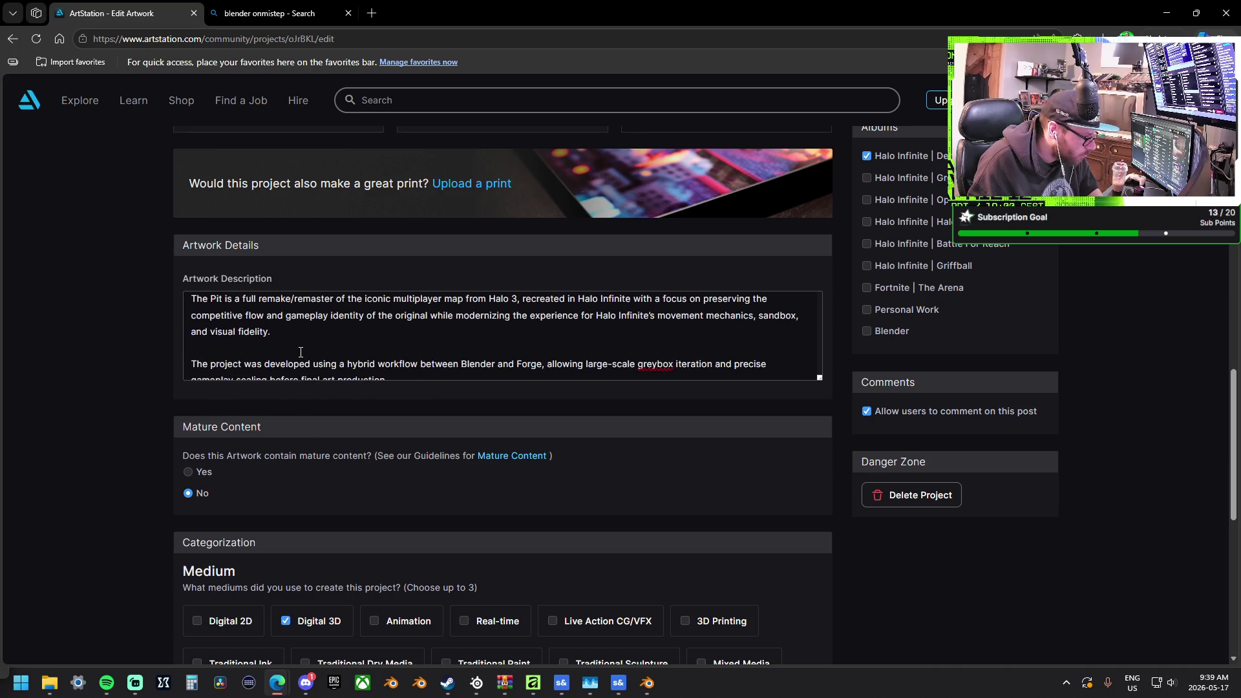
scroll(294, 351, "down", 1)
scroll(294, 351, "down", 4)
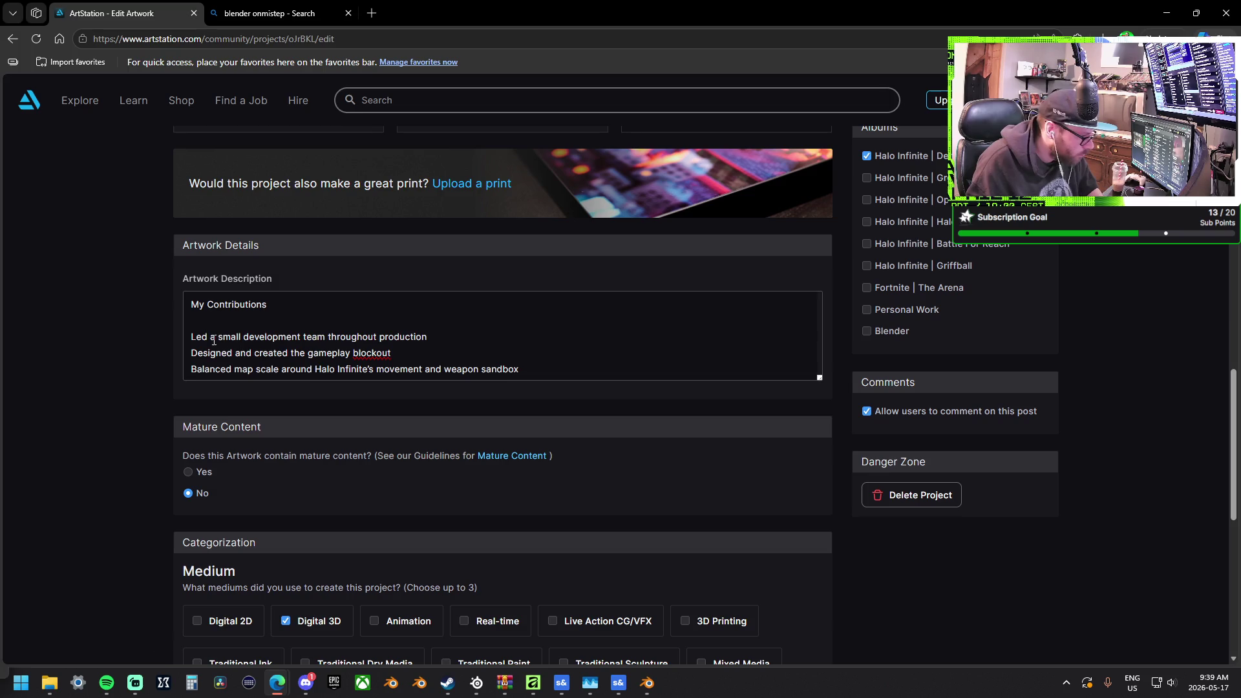
Remove the blank line under My Contributions and start each contribution line, through Oversaw, with a hyphen
left_click(198, 327)
key("Delete")
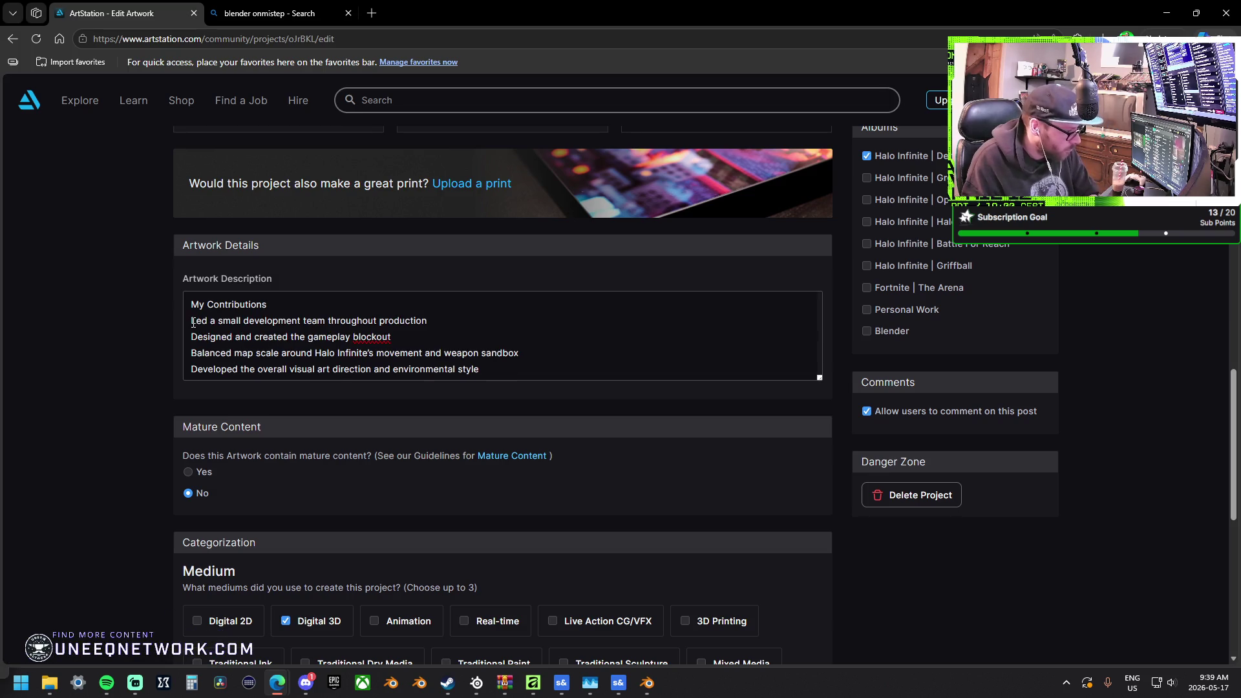
type("-")
type("-")
key("Home")
key("Down")
type("-")
key("Home")
key("Down")
type("-")
key("Home")
key("Down")
type("-")
key("Home")
key("Down")
type("-")
key("Home")
key("Down")
type("-")
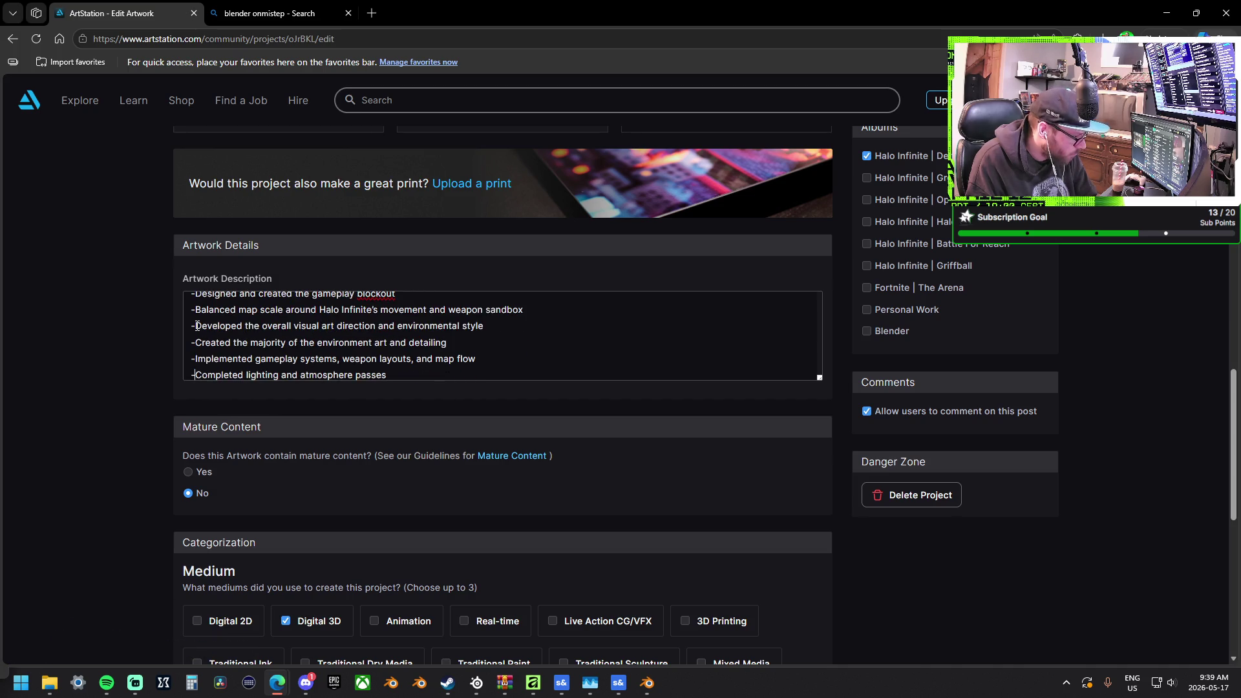
key("Home")
key("Down")
type("-")
key("Home")
key("Down")
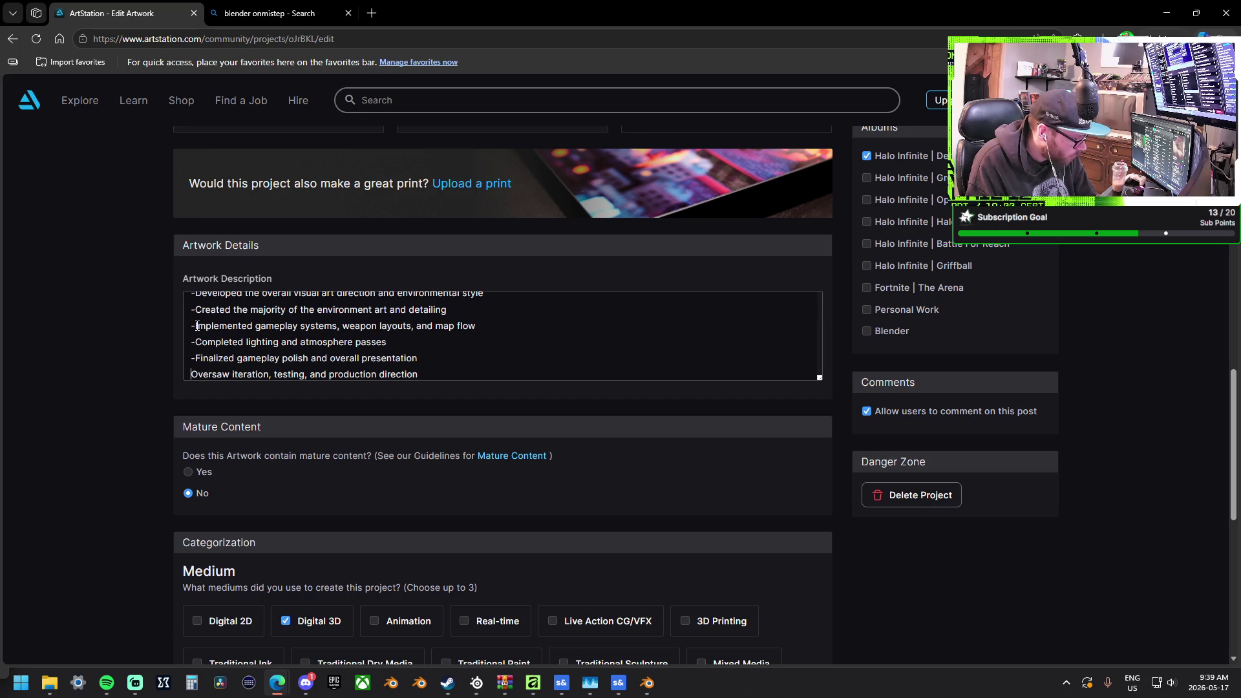
type("-")
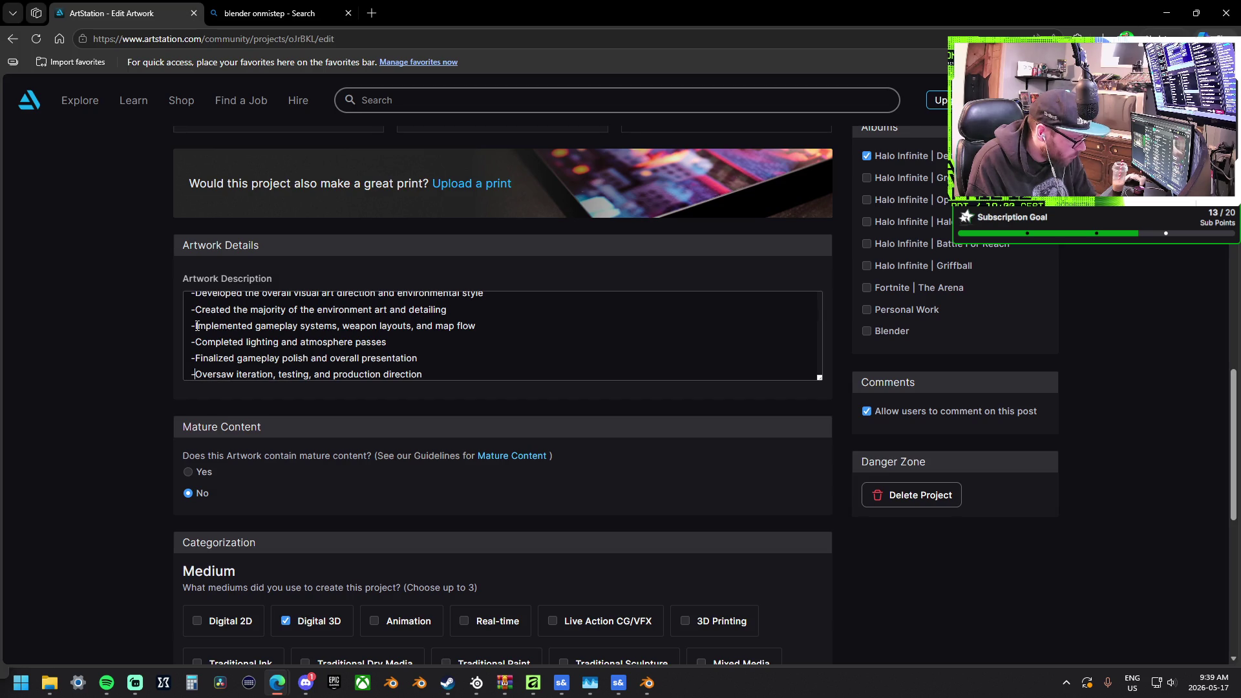
Remove the blank line under Team Contributions and hyphenate its list lines from Art polish on
key("Home")
key("Down")
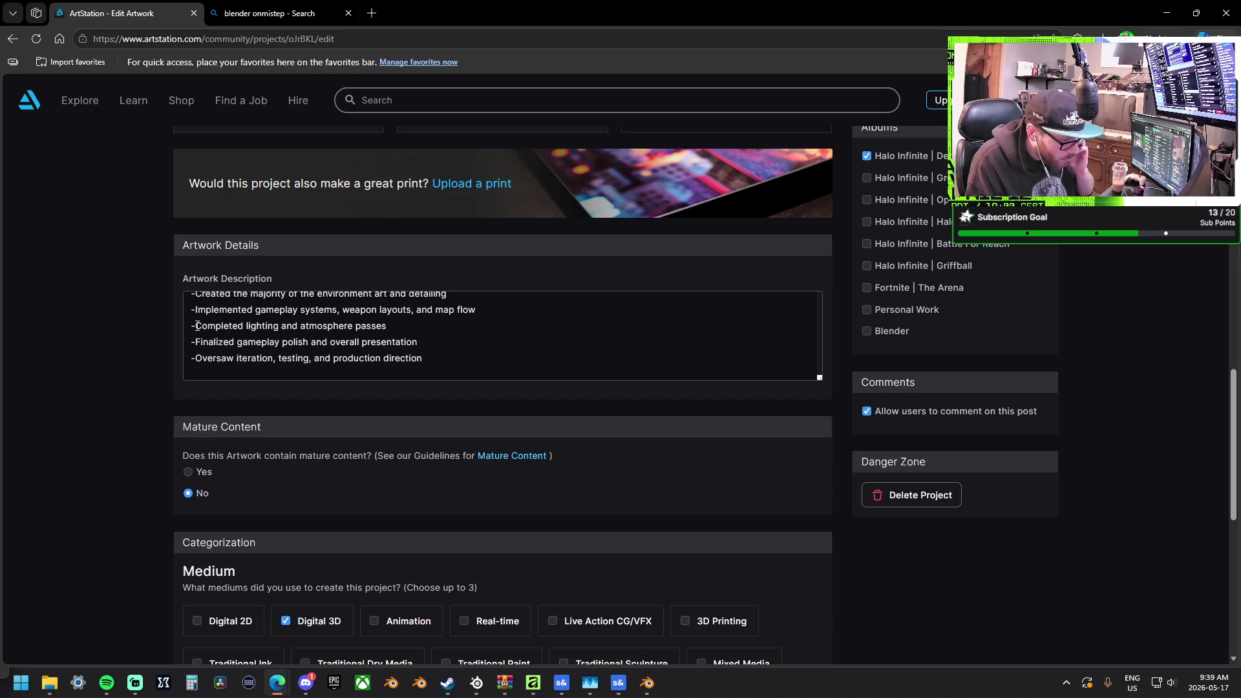
key("Down")
key("Down")
key("Down")
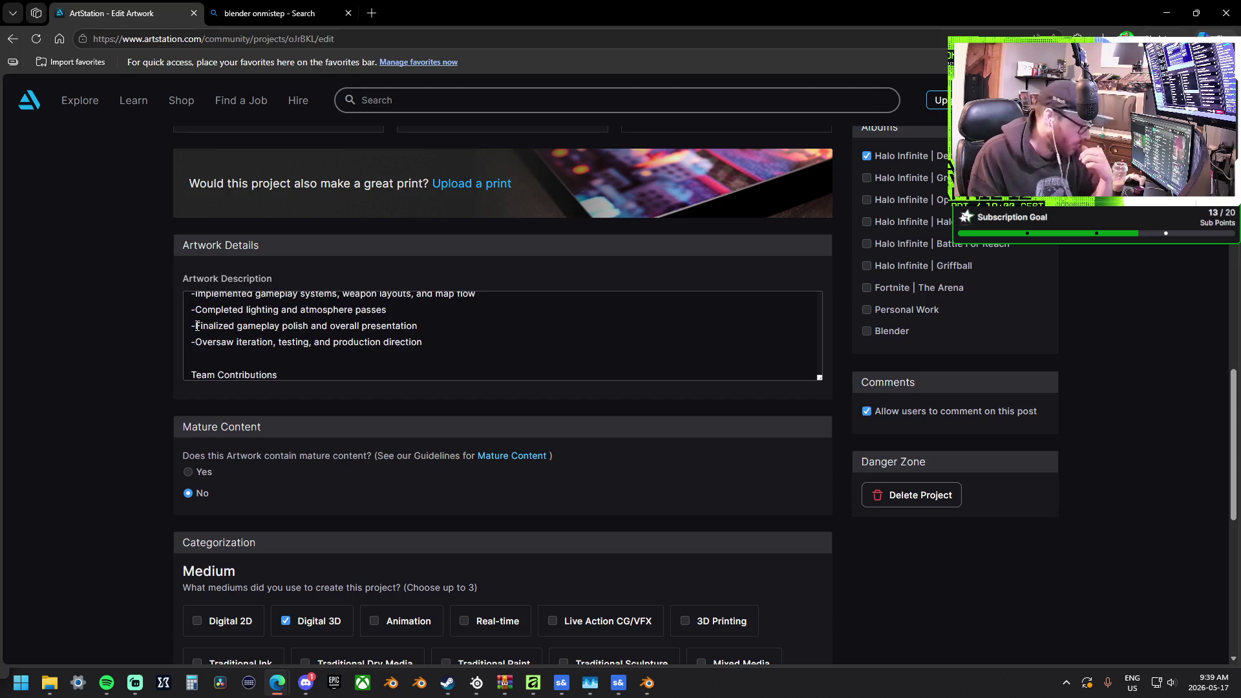
key("BackSpace")
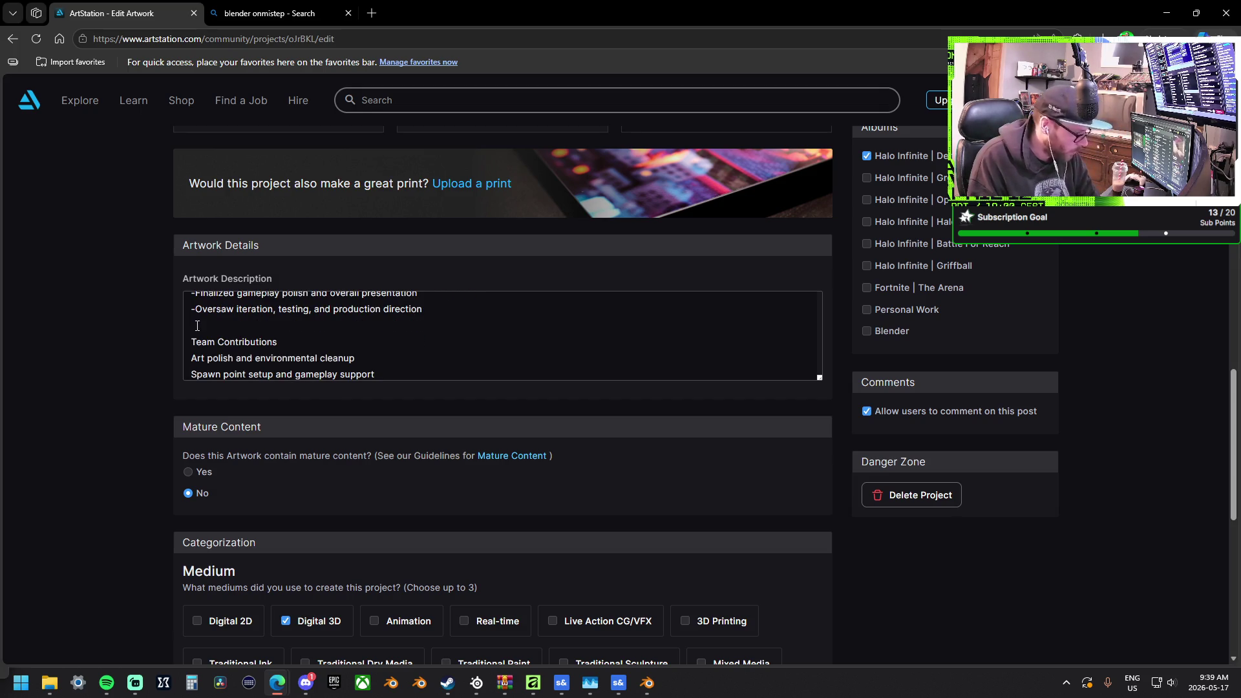
type("-")
key("Down")
key("Home")
type("-")
key("Down")
key("Home")
type("-")
key("Down")
Hyphenate the Tools & Workflow entries, Blender through Modular environment art, and remove the blank line under Project Highlights
scroll(198, 326, "down", 1)
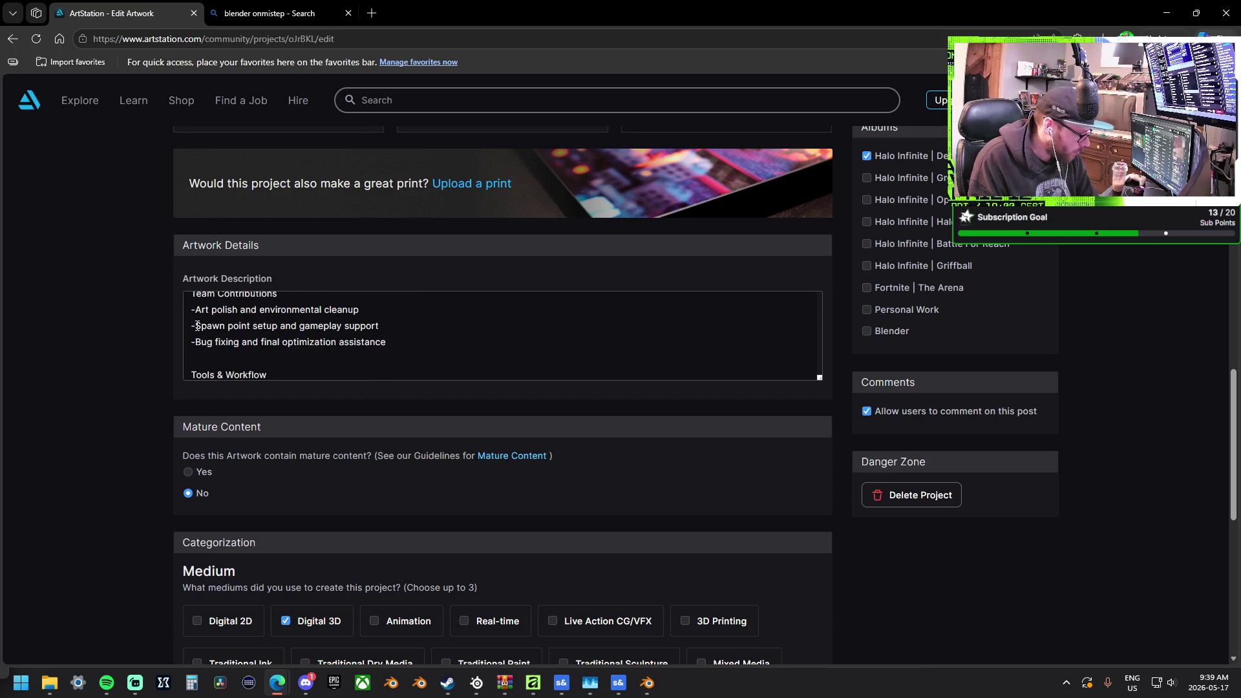
key("Down")
type("Blender ")
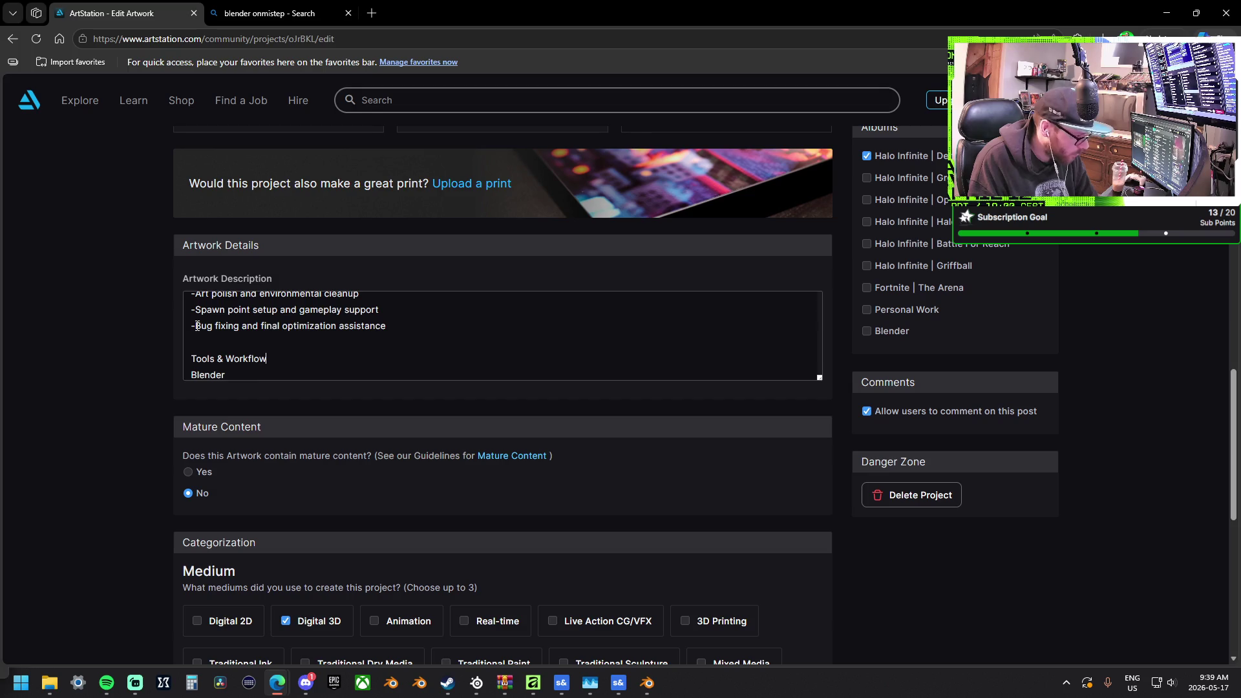
type("-")
key("Down")
key("Home")
type("-")
key("Down")
key("Home")
type("-")
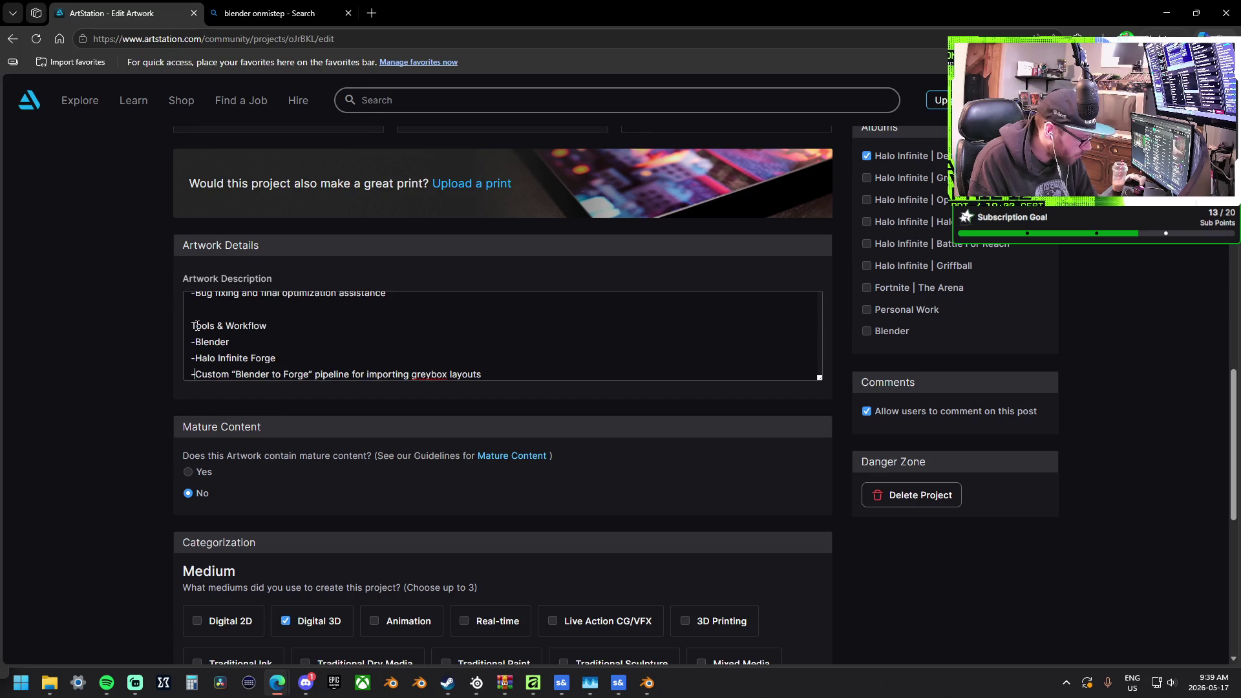
key("Down")
key("Home")
type("-")
key("Down")
key("Home")
type("-")
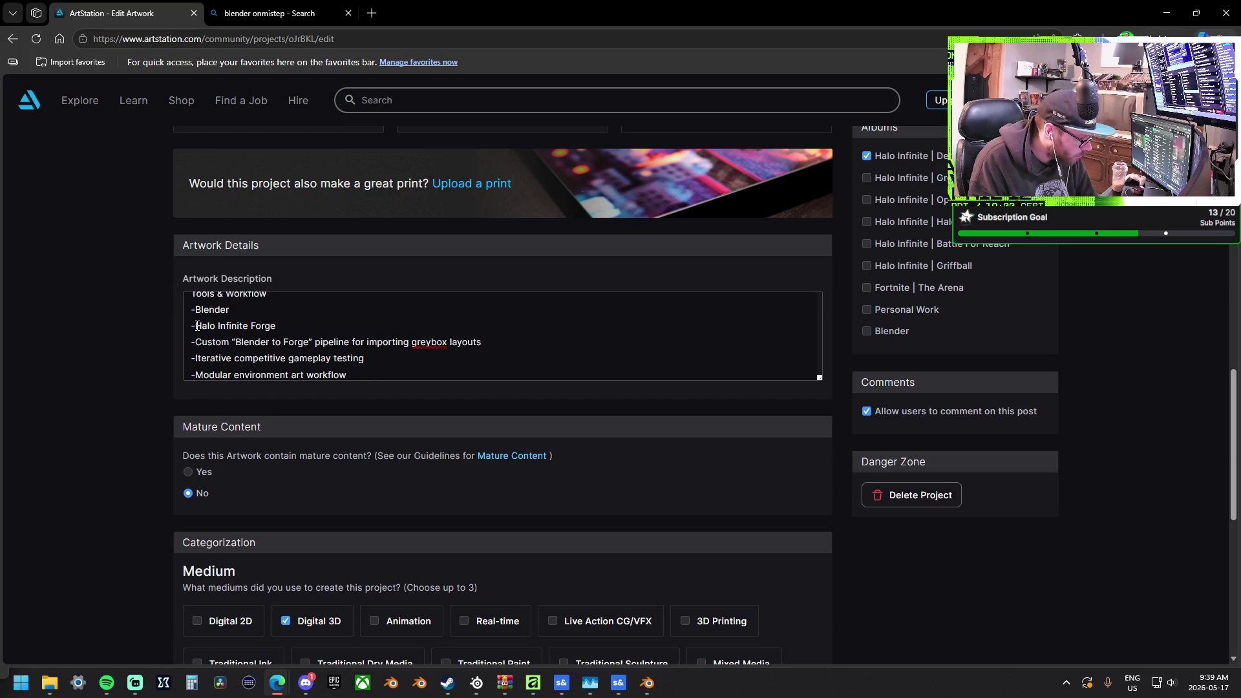
key("Down")
key("Down")
key("Down")
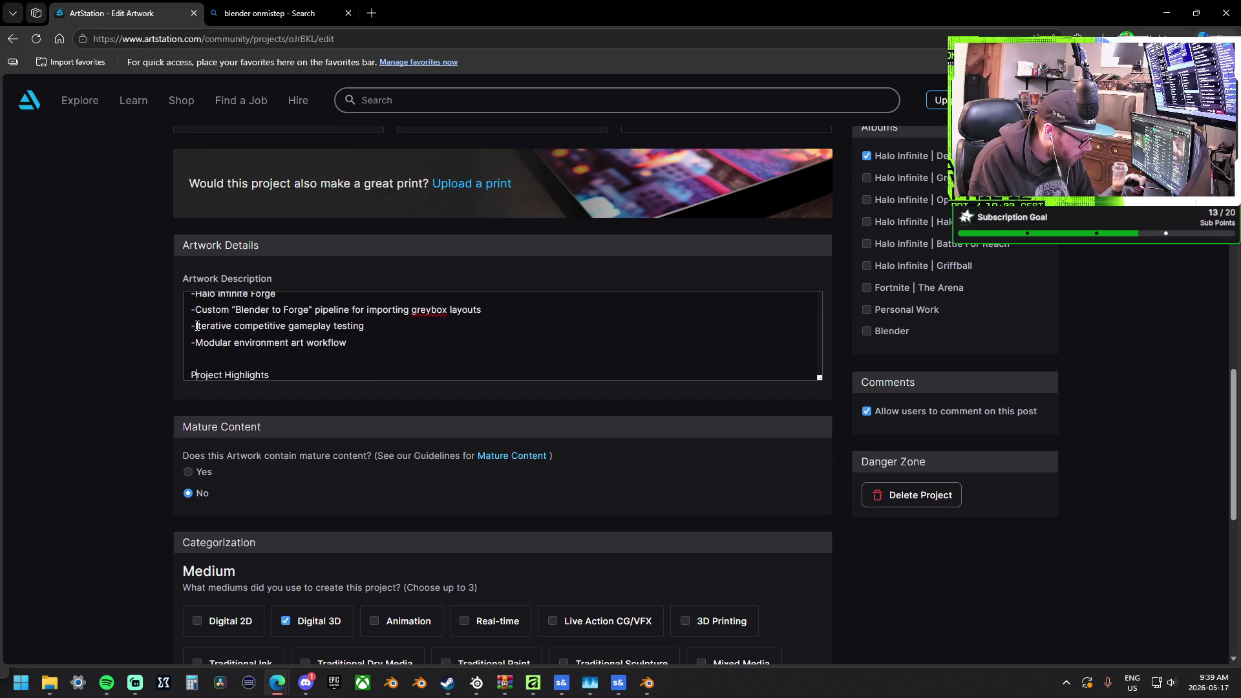
key("BackSpace")
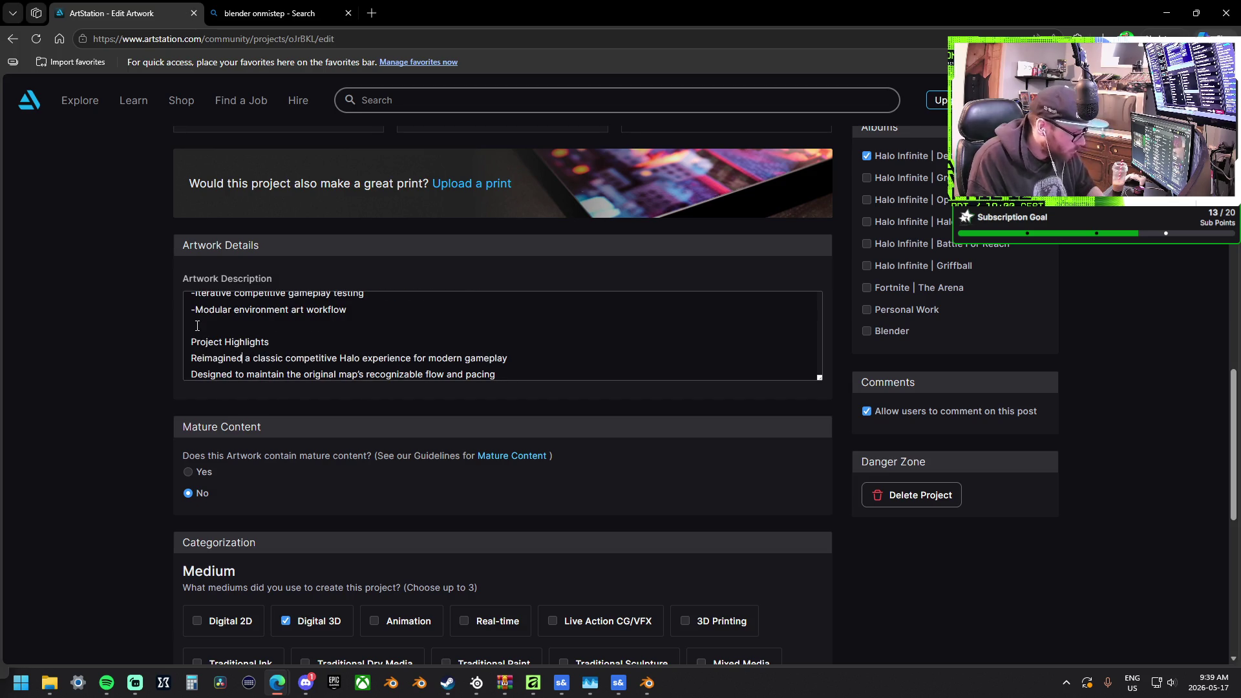
Change 'Reimagined' to 'Remastered' in the Project Highlights line and review the form
key("BackSpace")
key("BackSpace")
key("BackSpace")
key("BackSpace")
key("BackSpace")
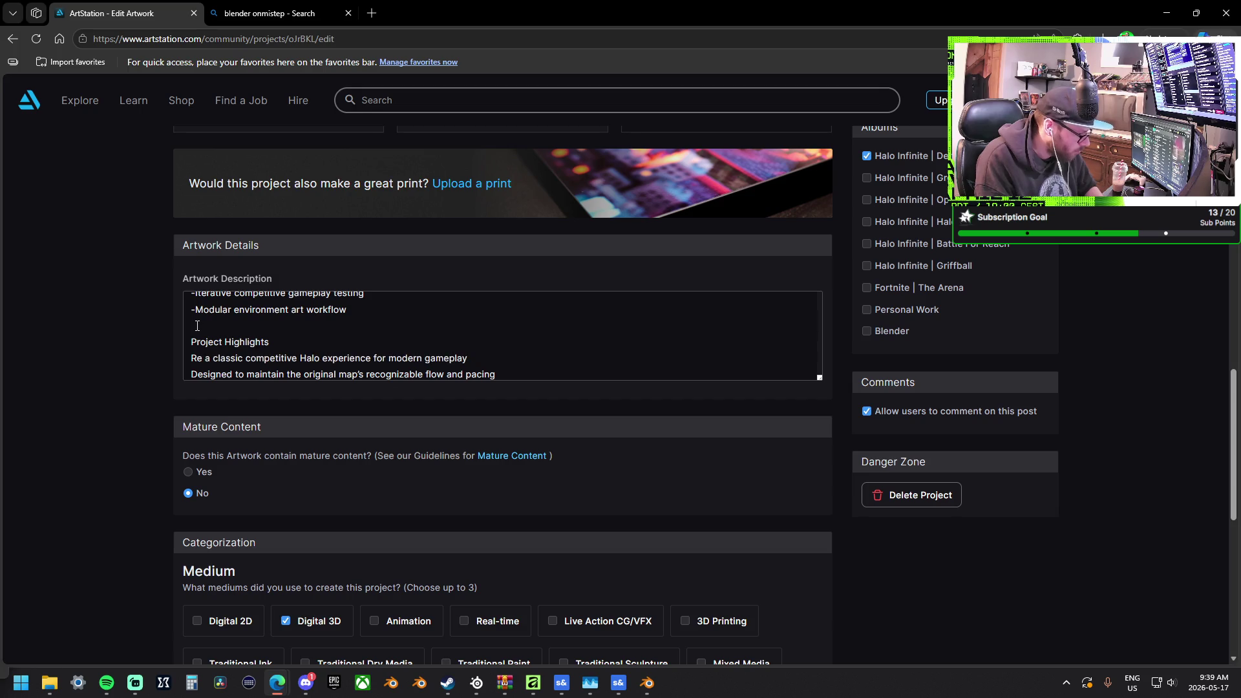
type("mastered")
scroll(261, 353, "down", 1)
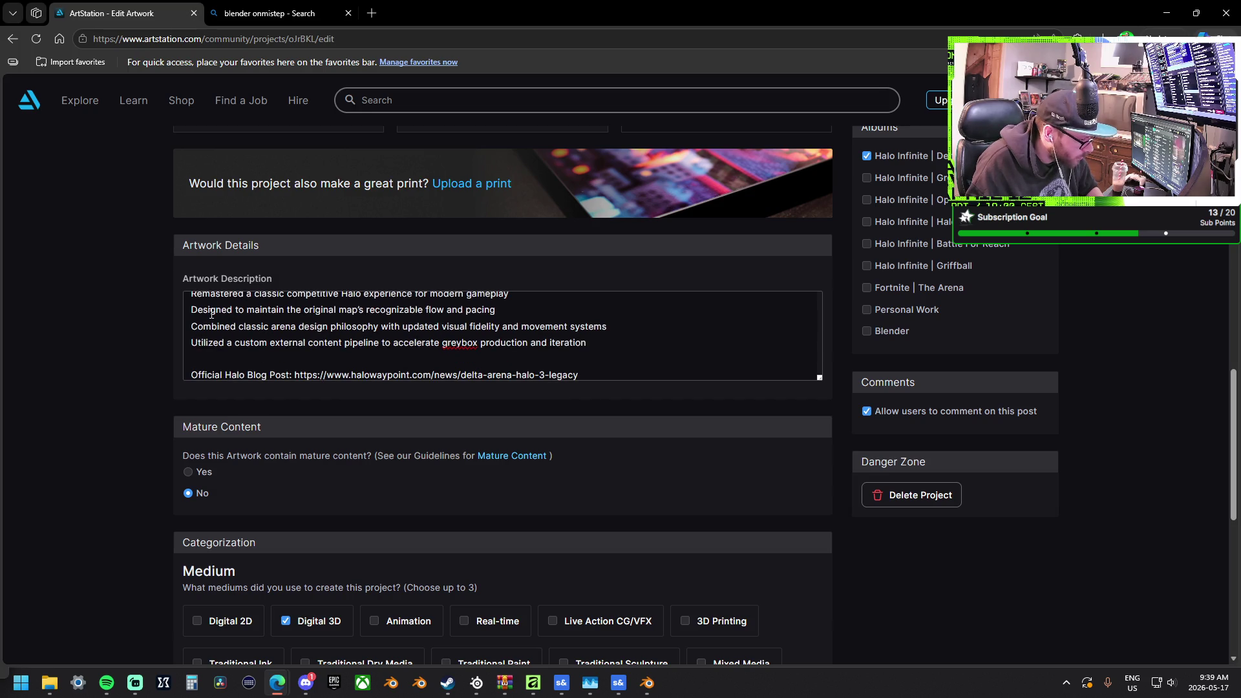
scroll(211, 323, "down", 1)
scroll(91, 347, "down", 8)
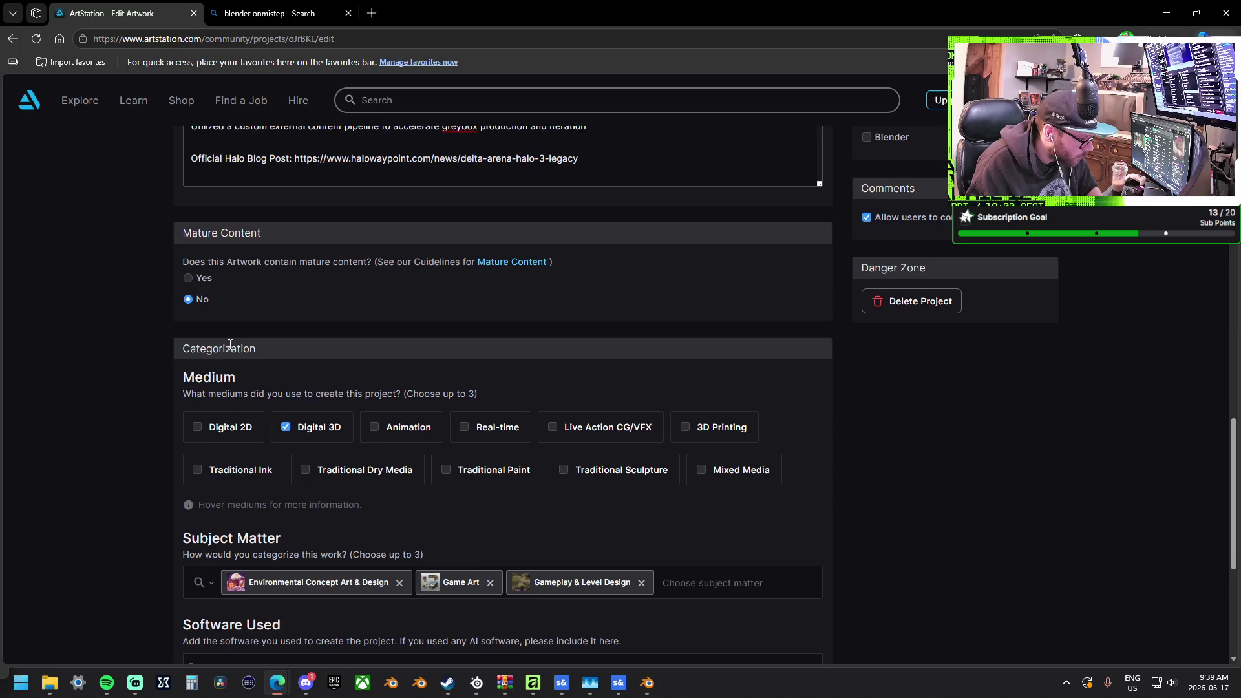
scroll(91, 348, "up", 20)
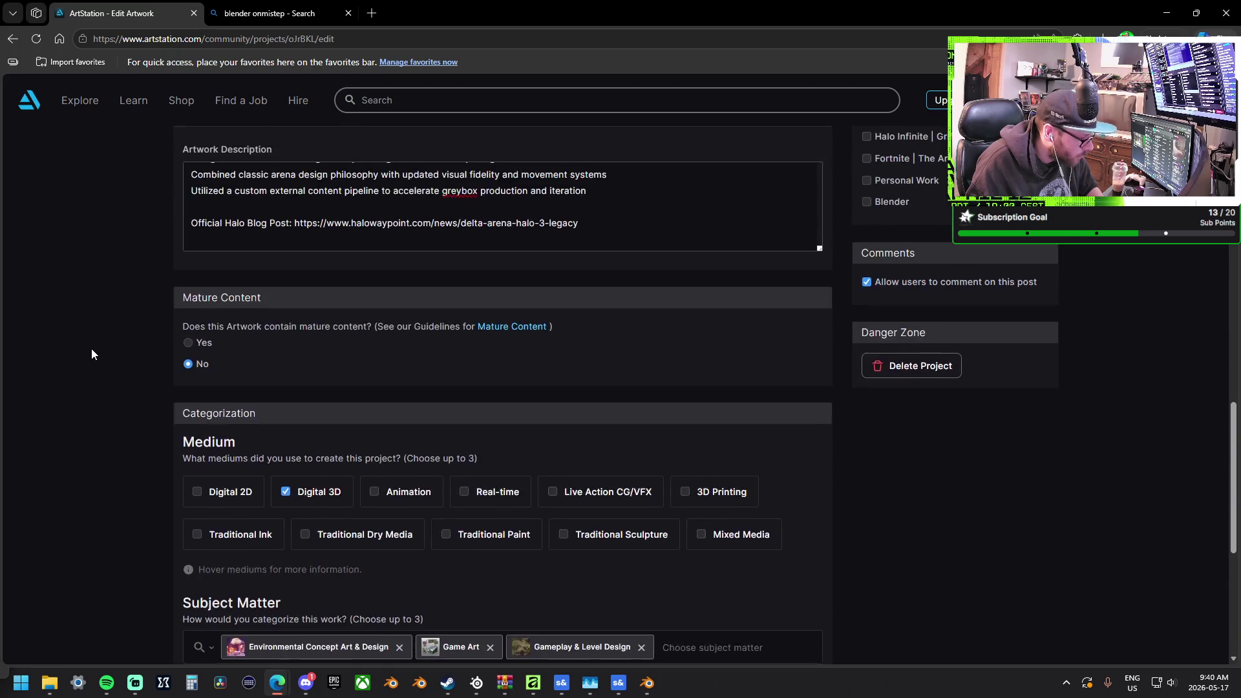
scroll(91, 349, "up", 2)
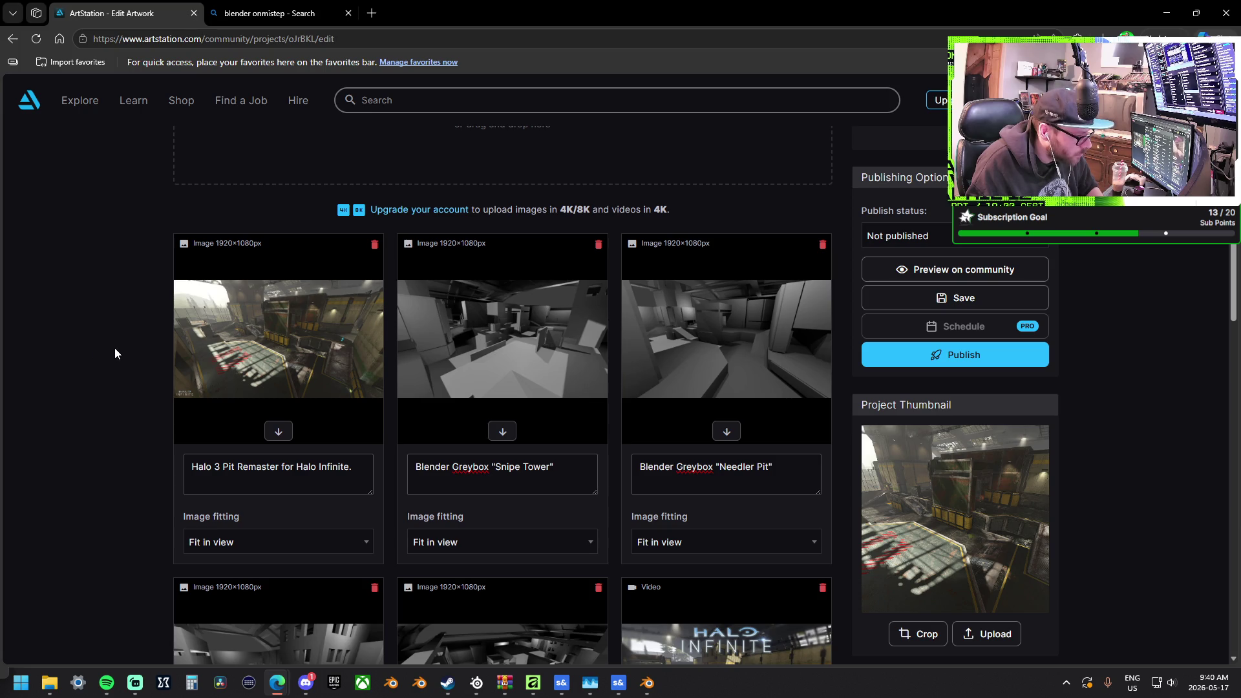
scroll(144, 320, "up", 2)
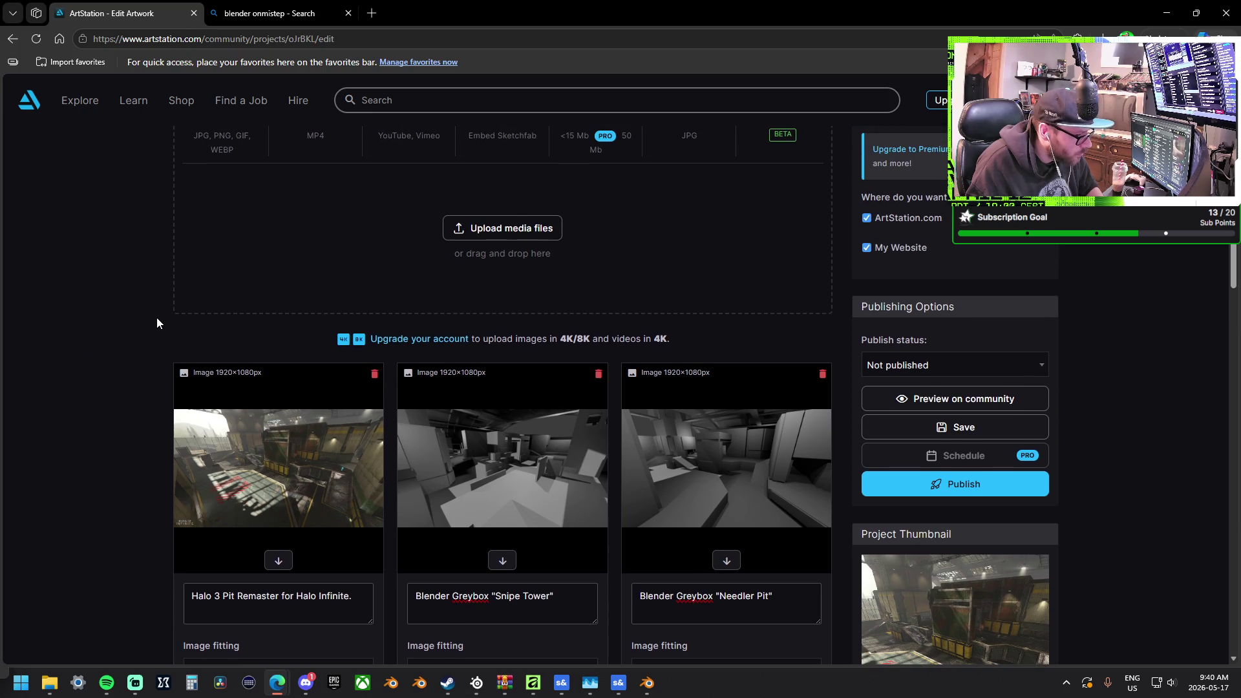
scroll(156, 317, "up", 1)
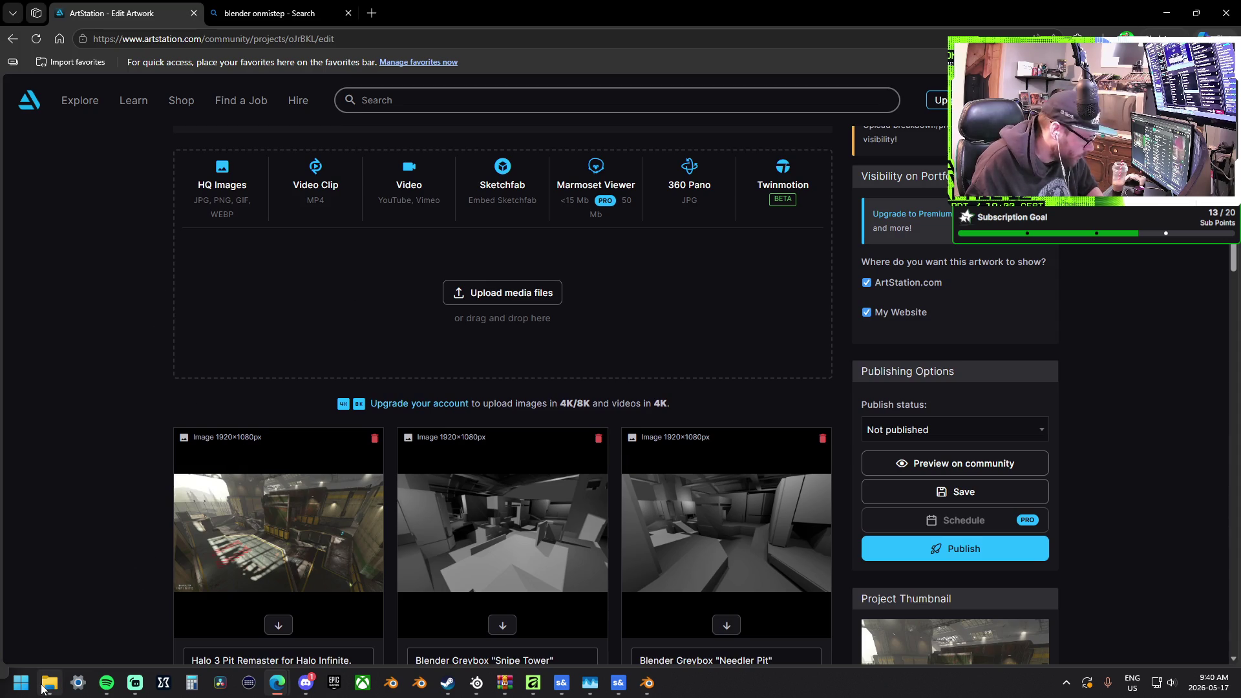
Close the blender onmistep search tab and minimize the browser to the desktop
mouse_move(43, 689)
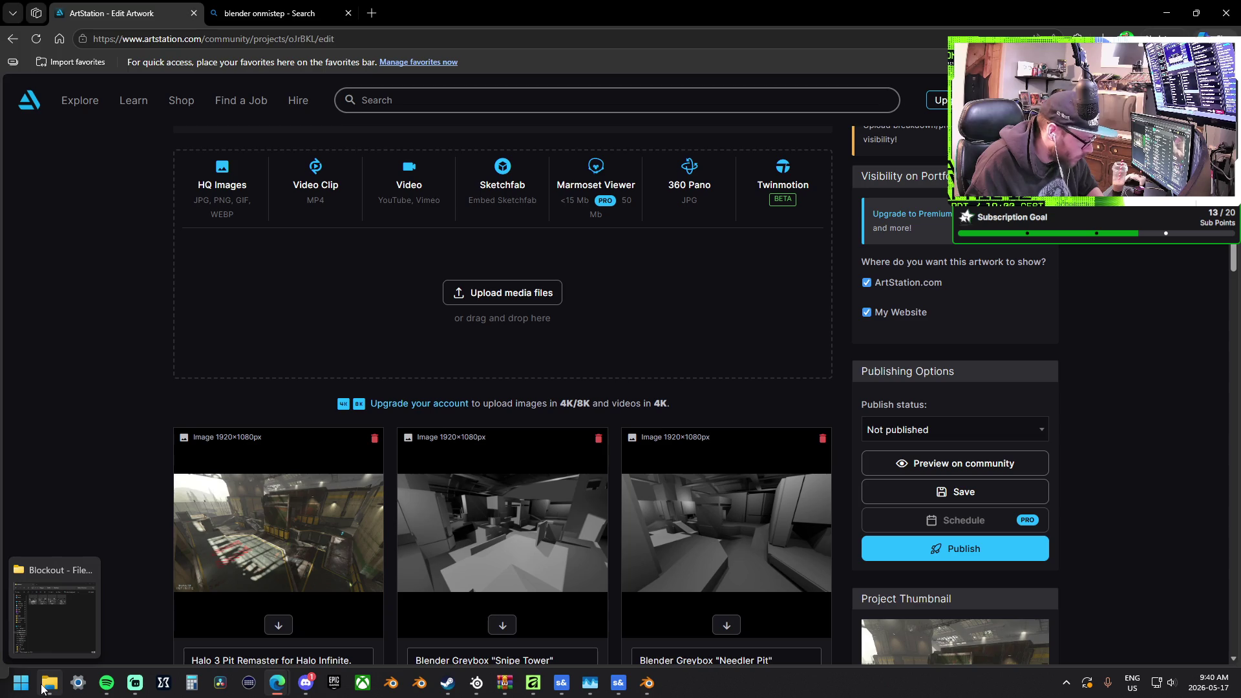
left_click(236, 18)
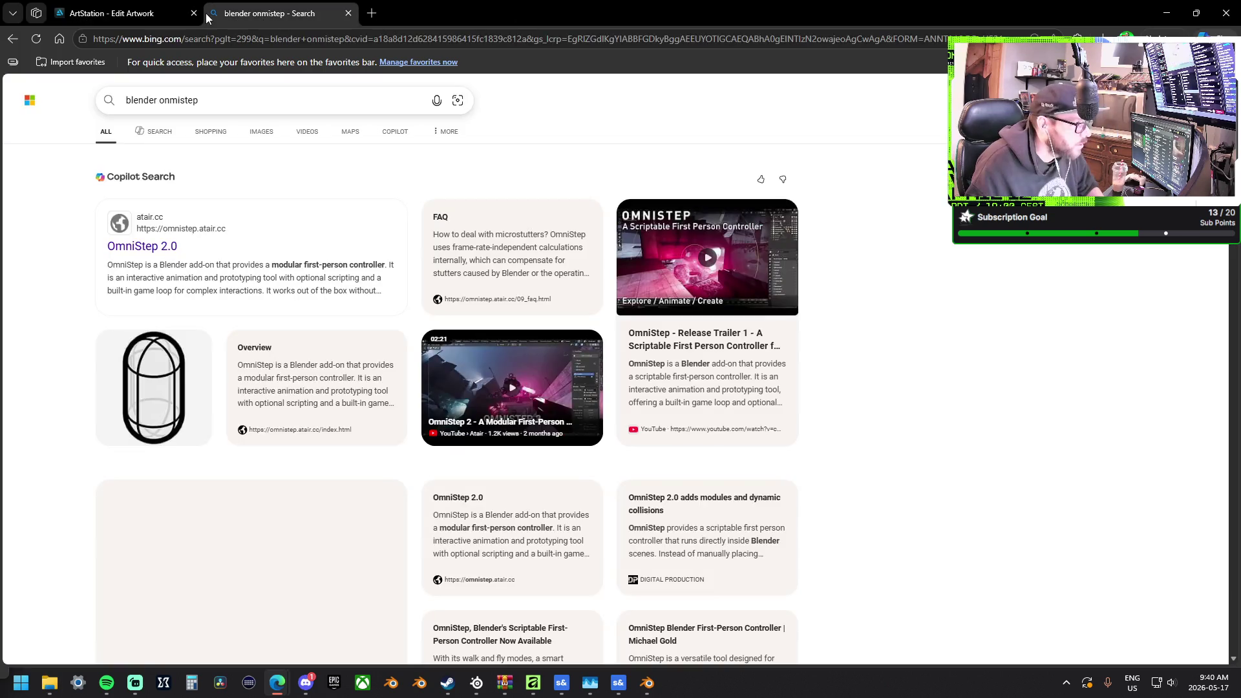
left_click(347, 13)
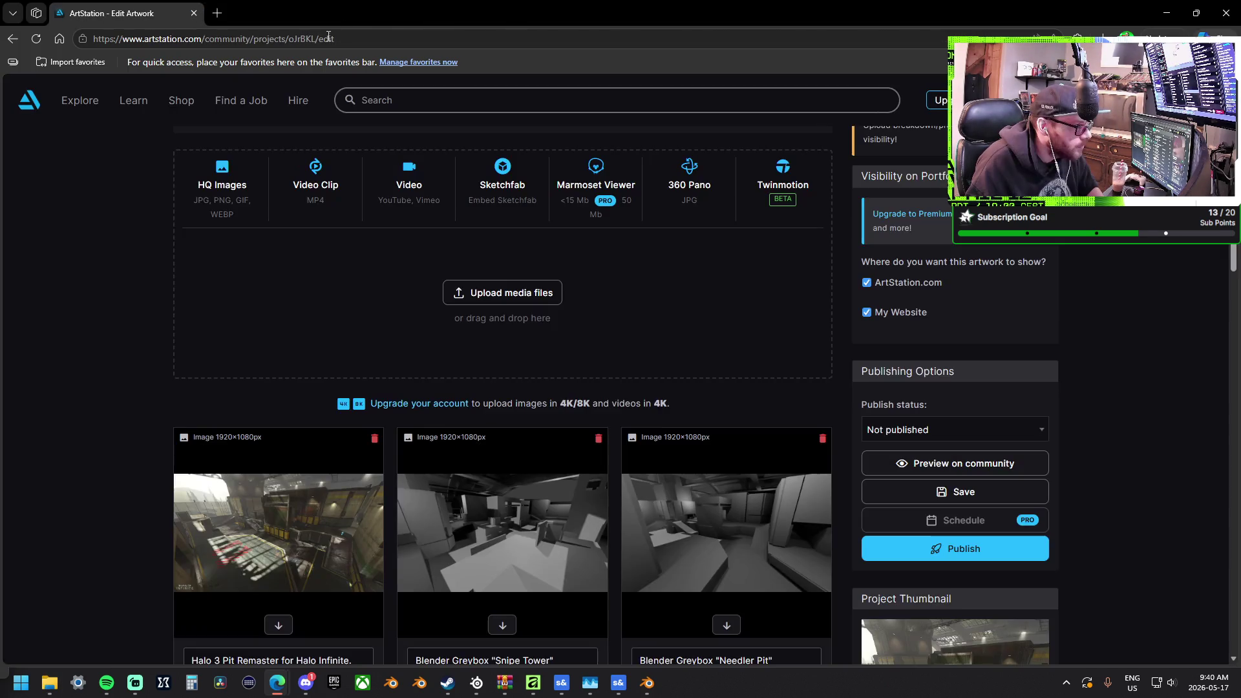
key("super+d")
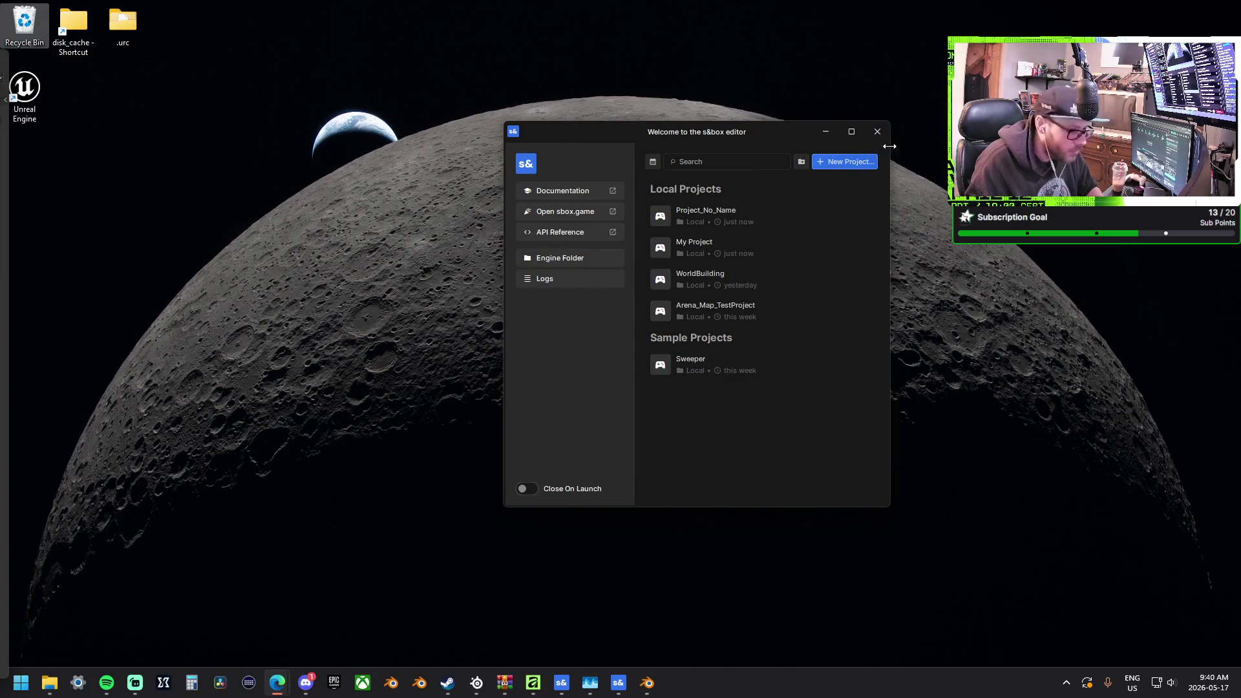
Close the s&box welcome window, save the scene with File > Save, and exit the editor
left_click(877, 131)
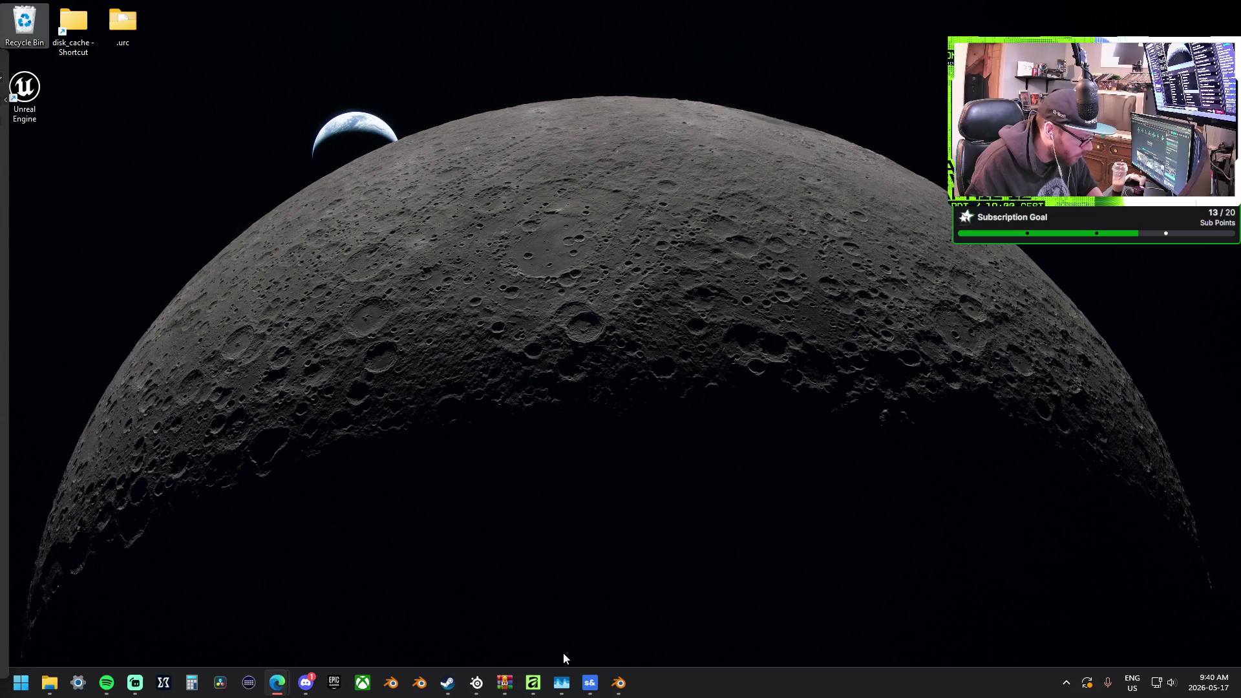
mouse_move(590, 682)
left_click(573, 612)
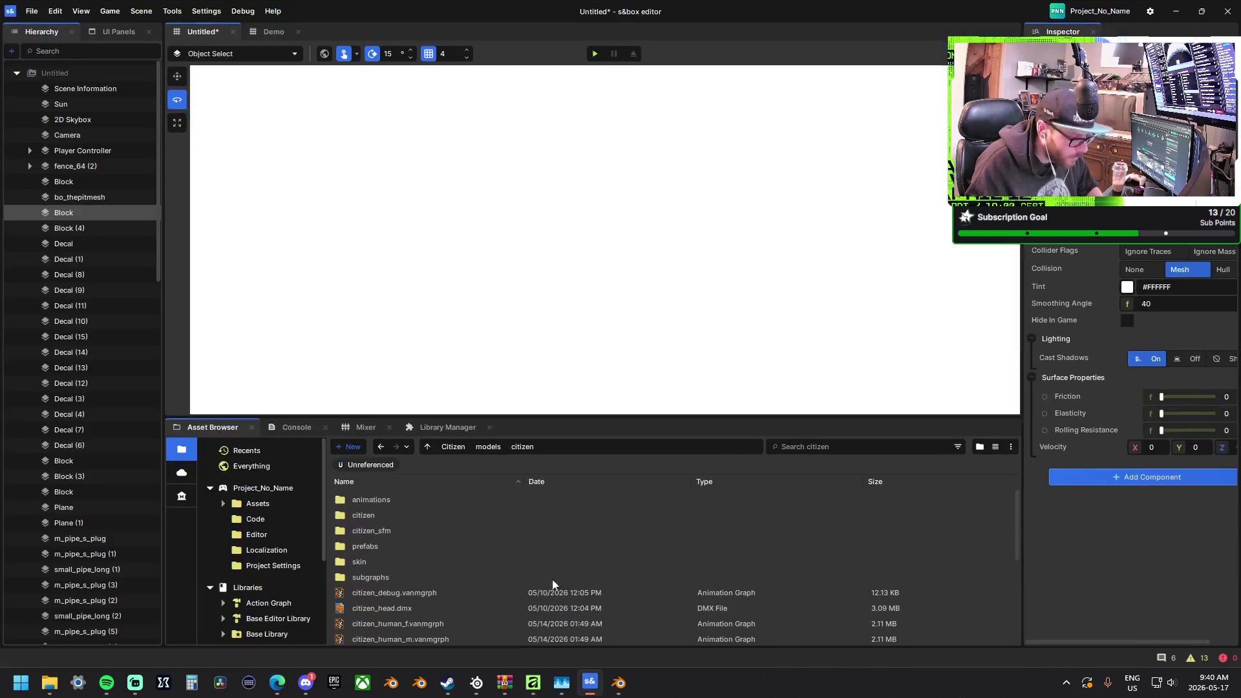
left_click(31, 11)
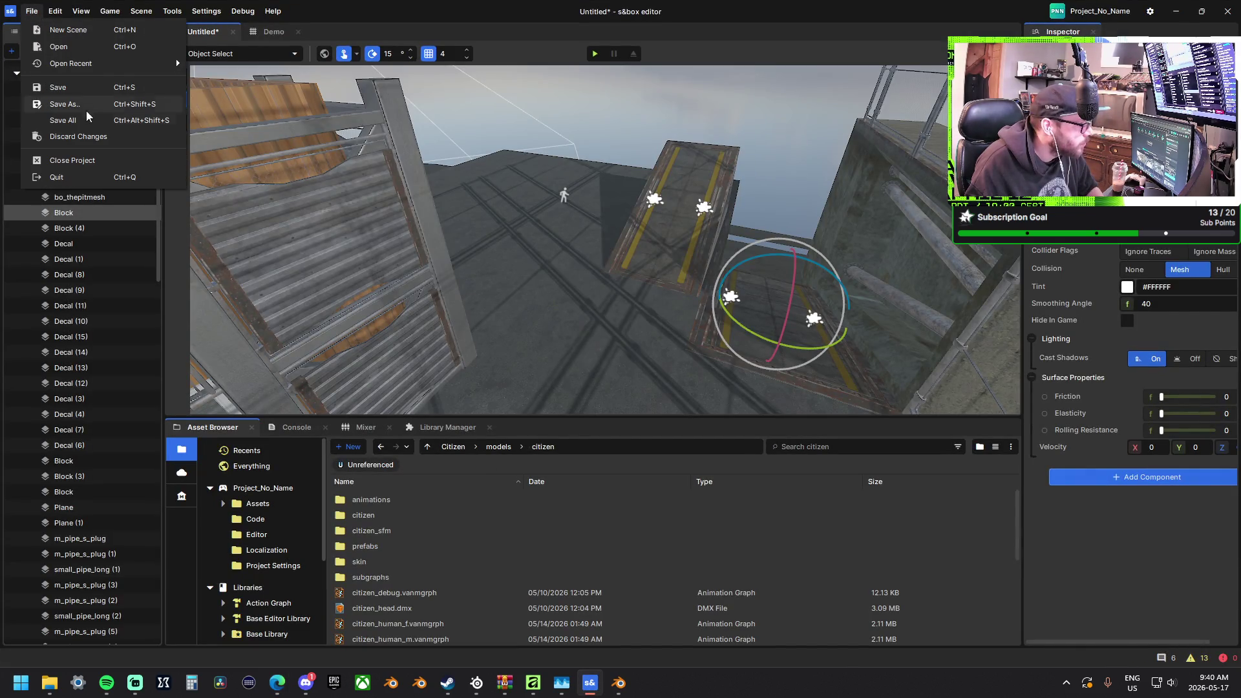
left_click(91, 122)
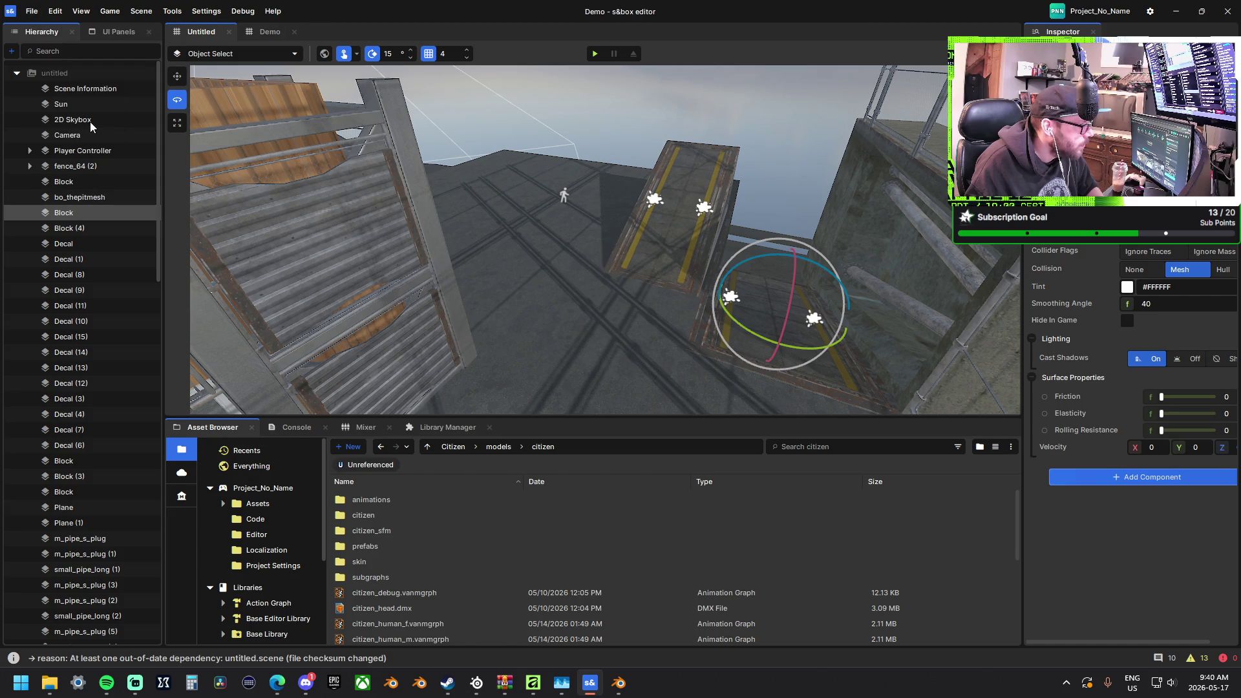
left_click(1228, 11)
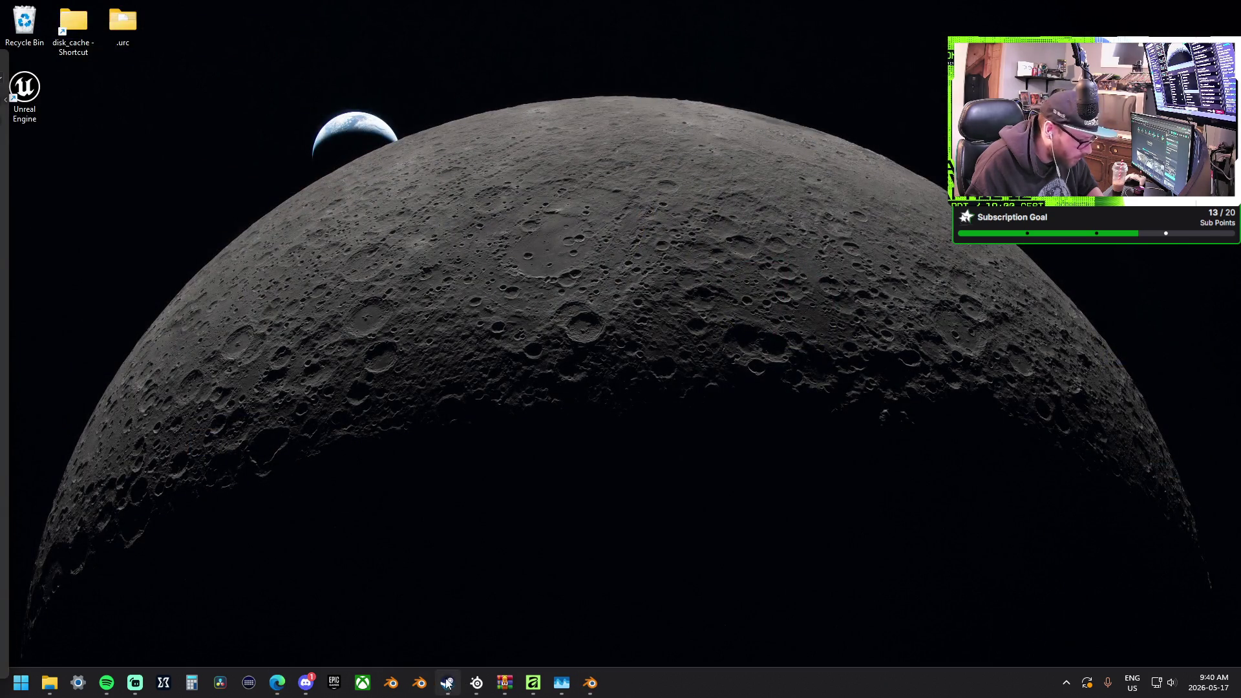
Filter the Steam library to Ready to Play, update s&box, and launch Halo Infinite
mouse_move(451, 688)
left_click(449, 623)
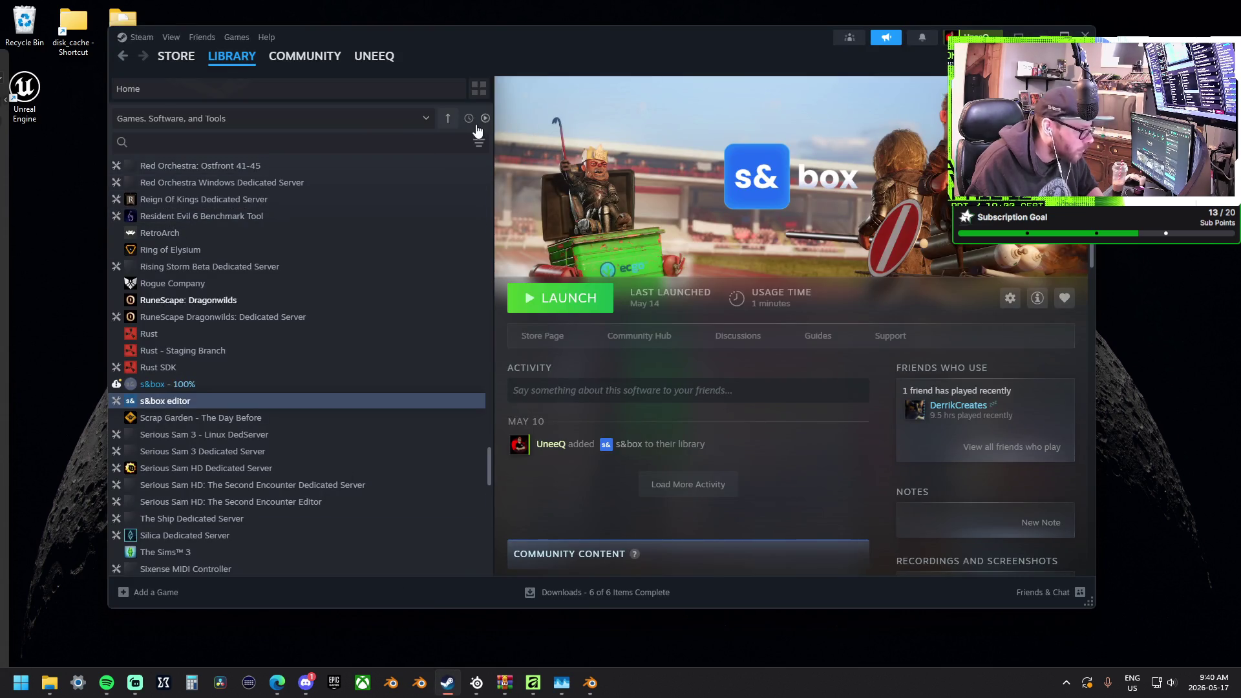
left_click(485, 118)
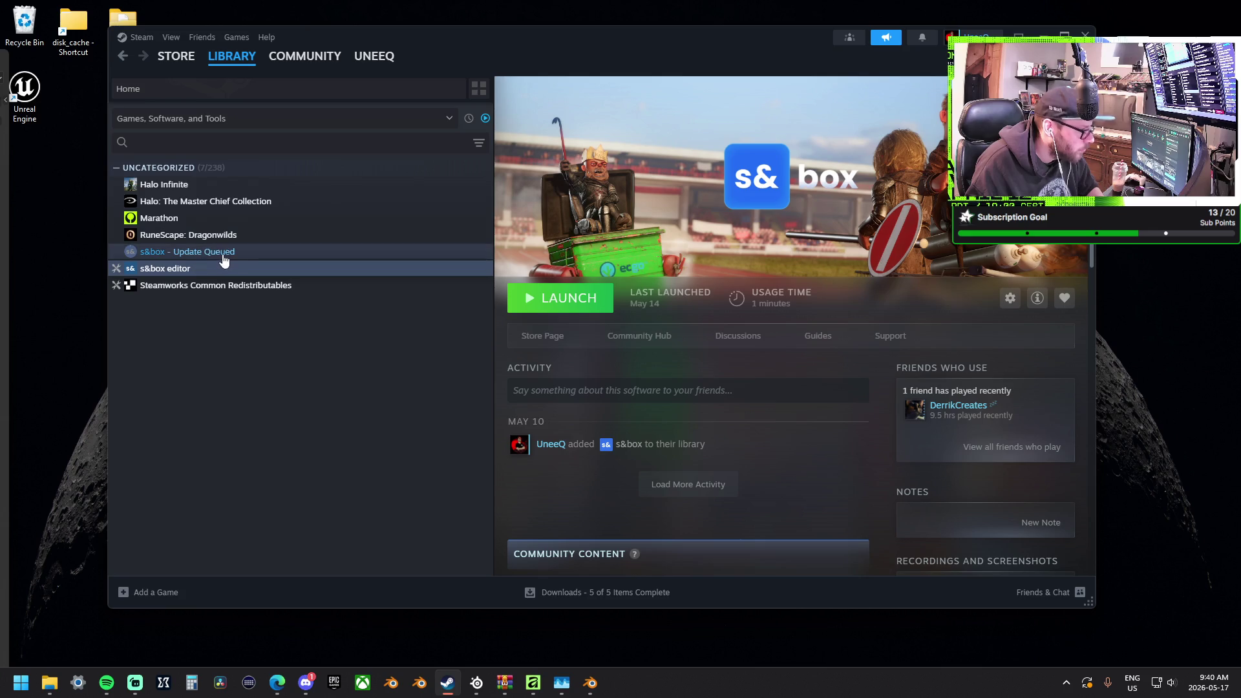
left_click(249, 256)
left_click(590, 312)
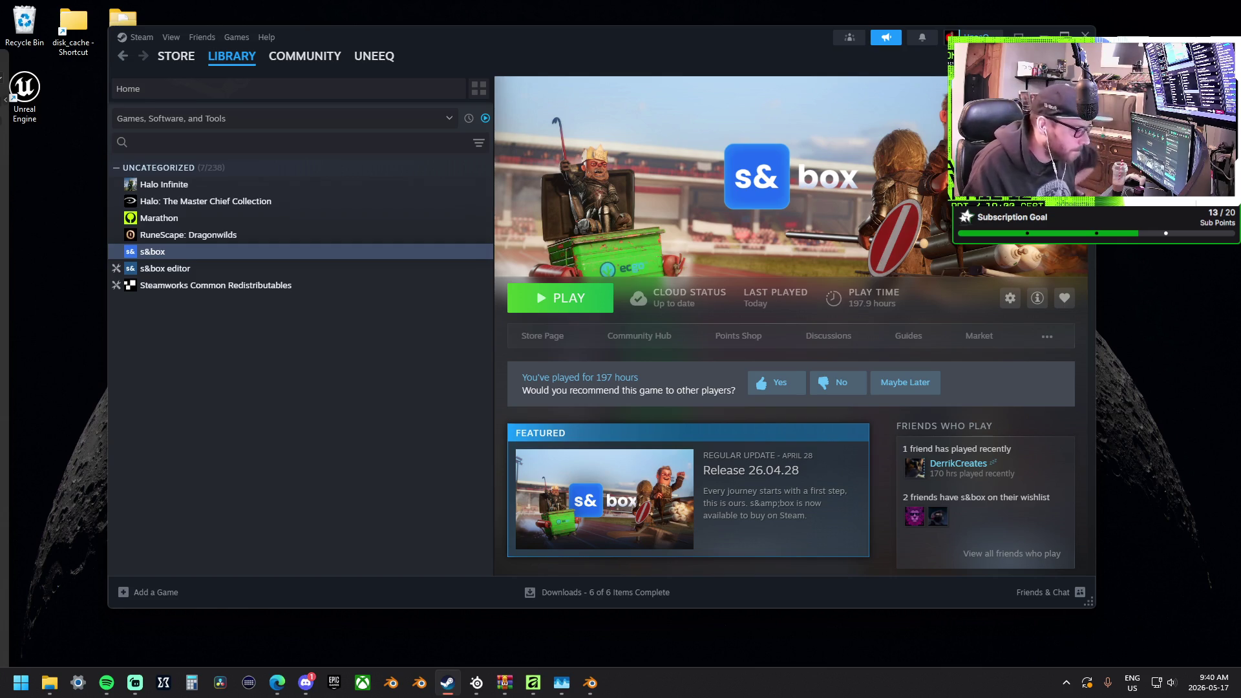
left_click(194, 185)
left_click(573, 300)
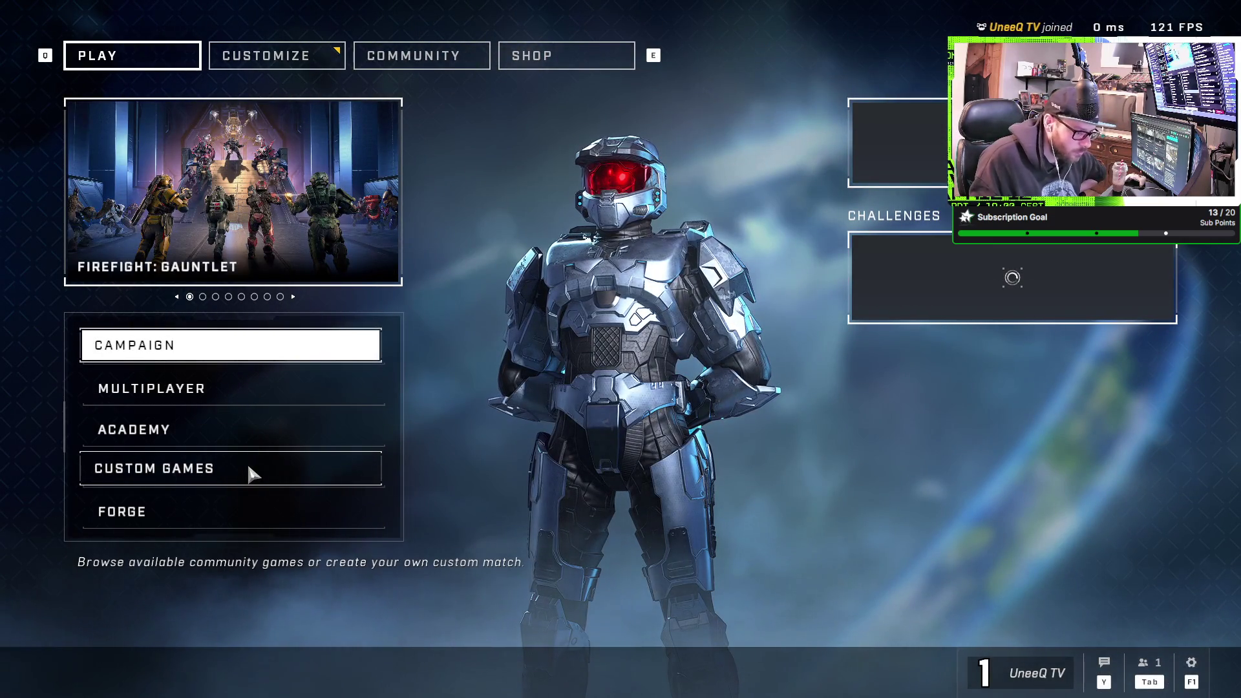
Create a new custom game lobby and look through the mode editor and Slayer:Arena details
left_click(250, 468)
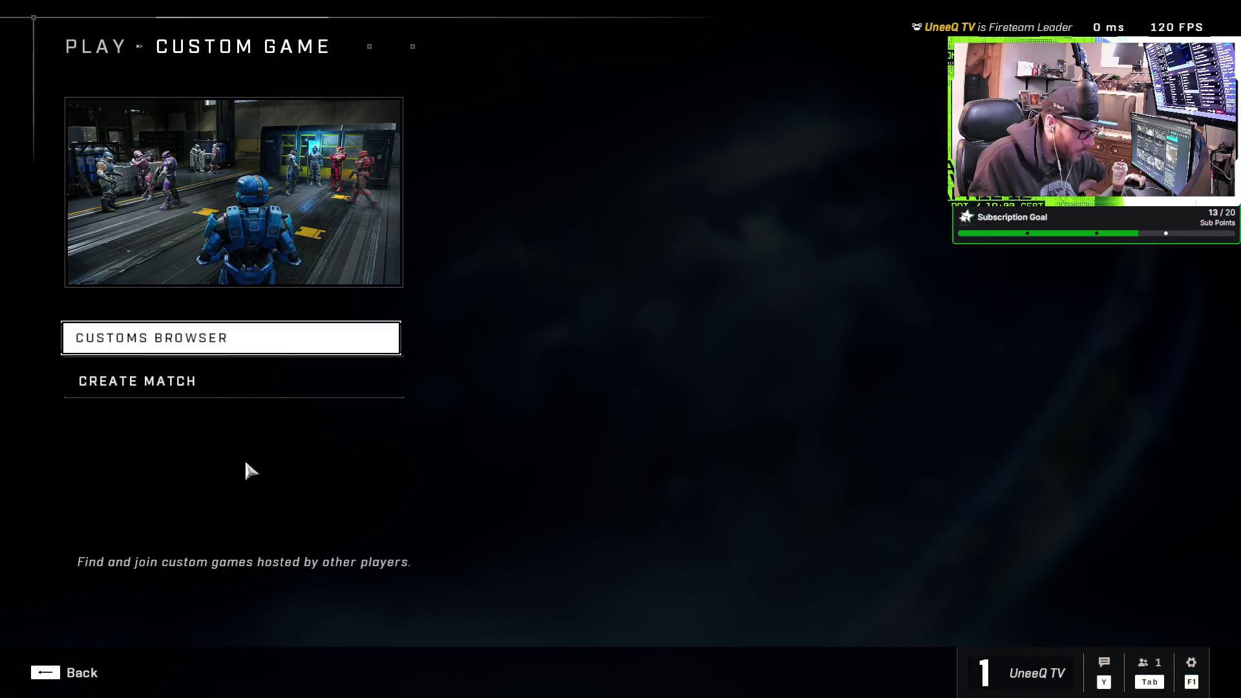
left_click(247, 389)
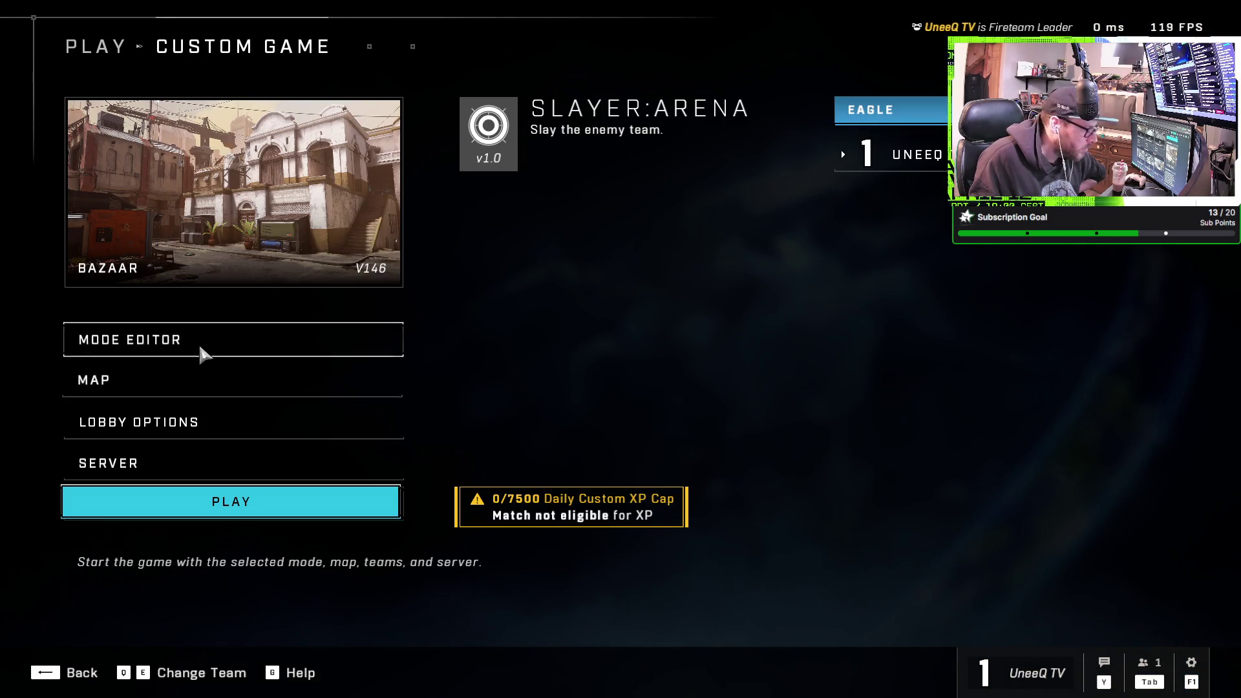
left_click(198, 348)
left_click(188, 155)
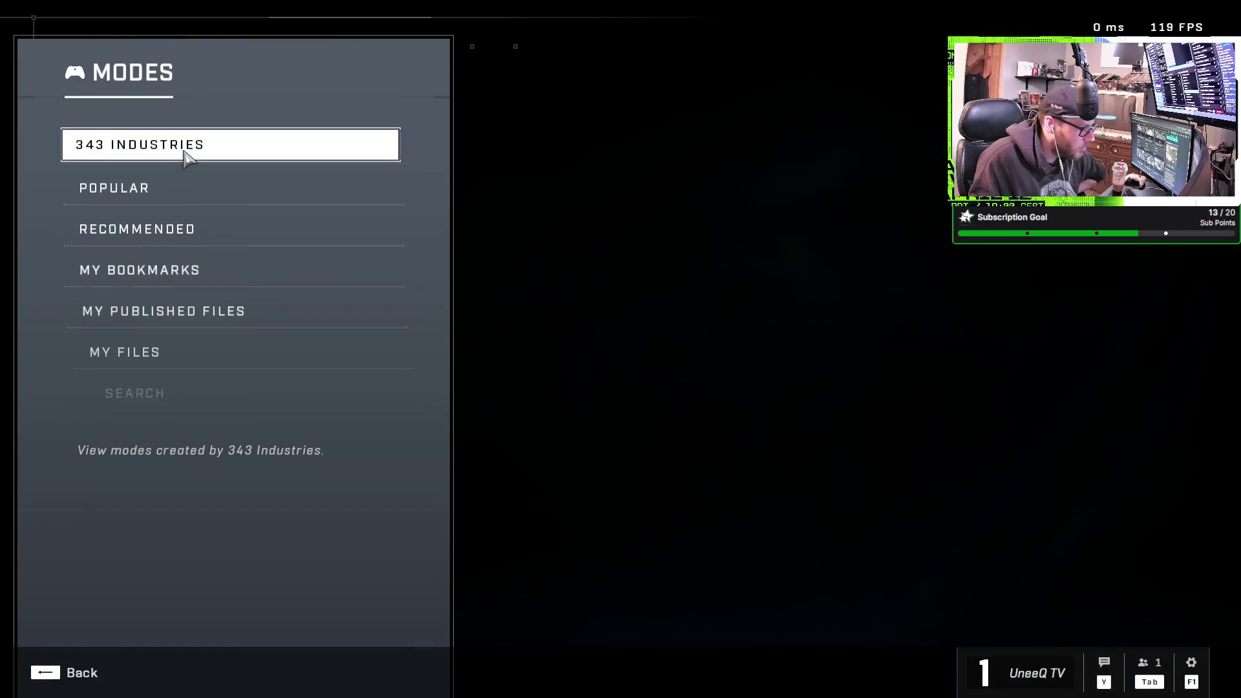
key("BackSpace")
key("BackSpace")
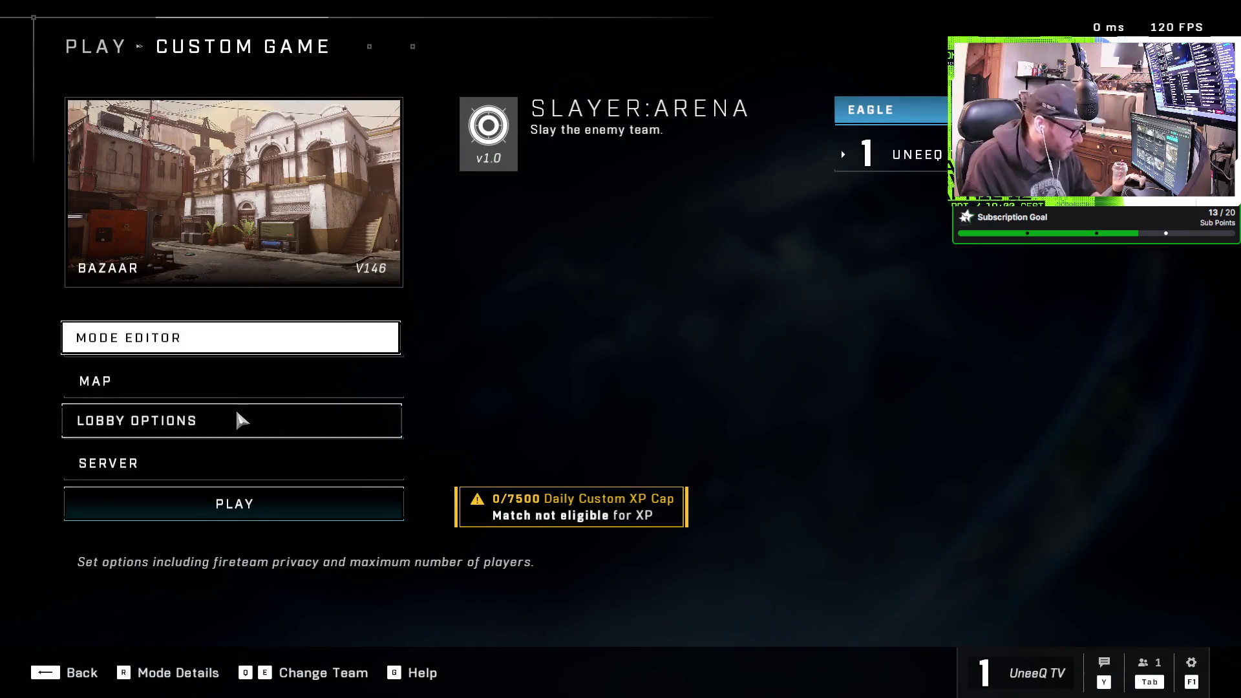
left_click(253, 423)
key("BackSpace")
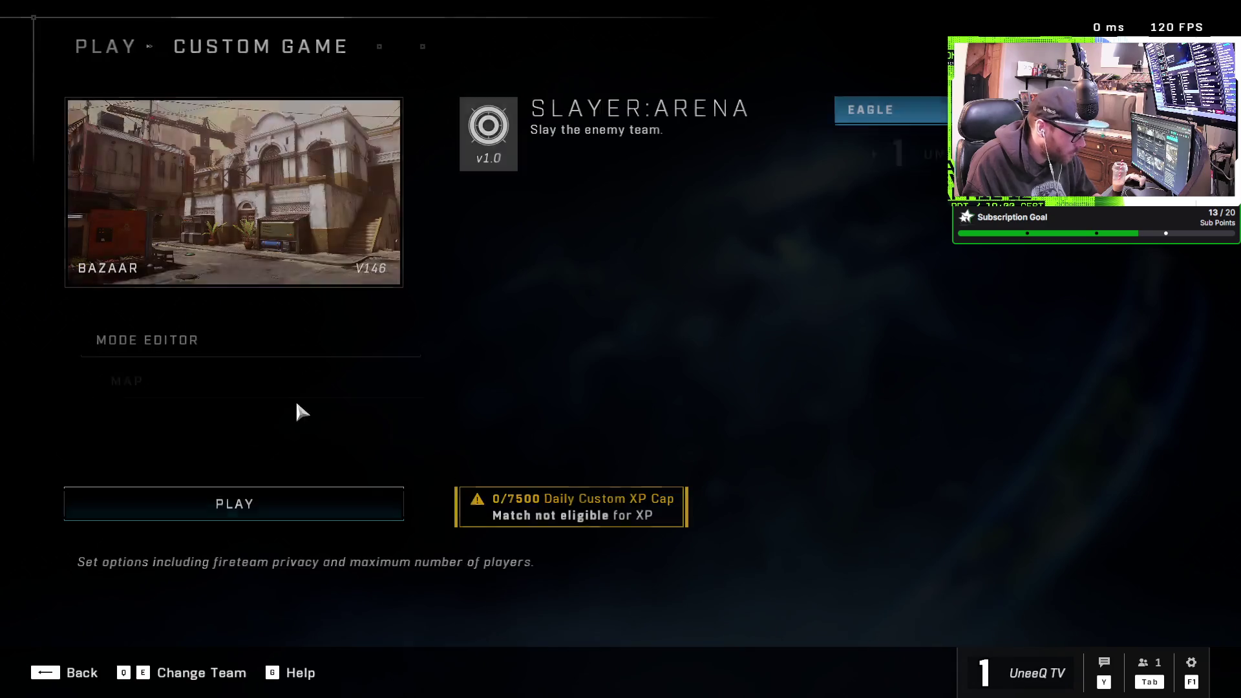
left_click(298, 352)
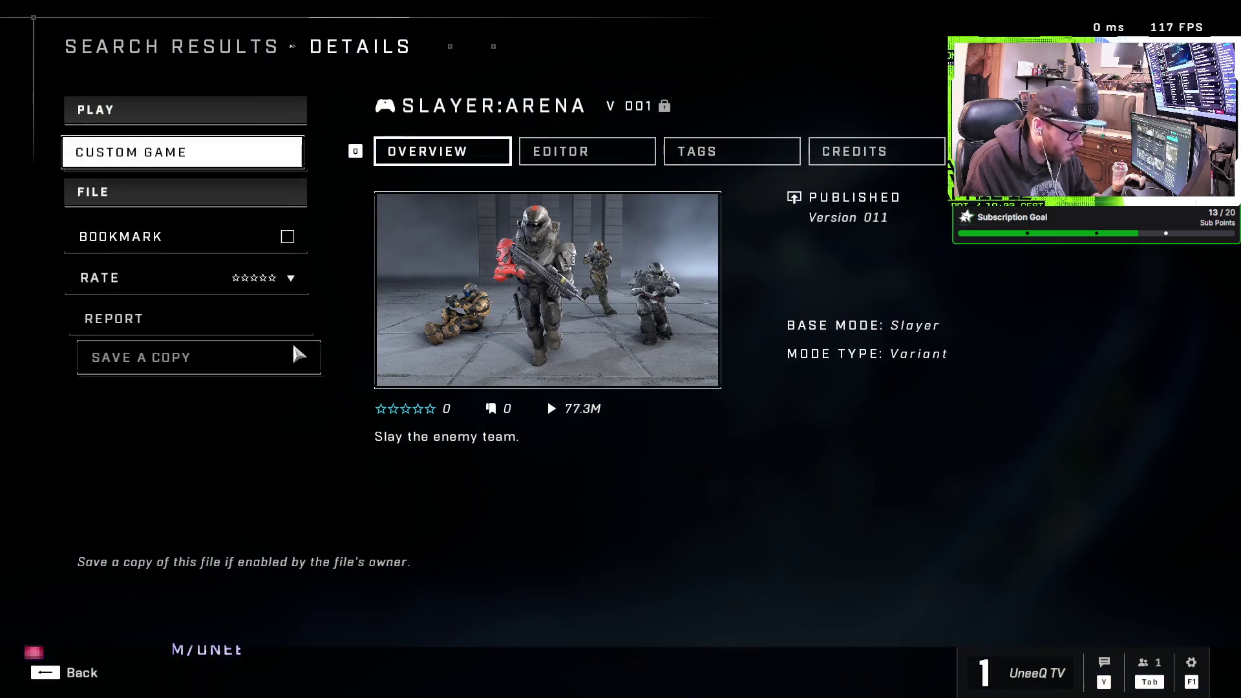
key("BackSpace")
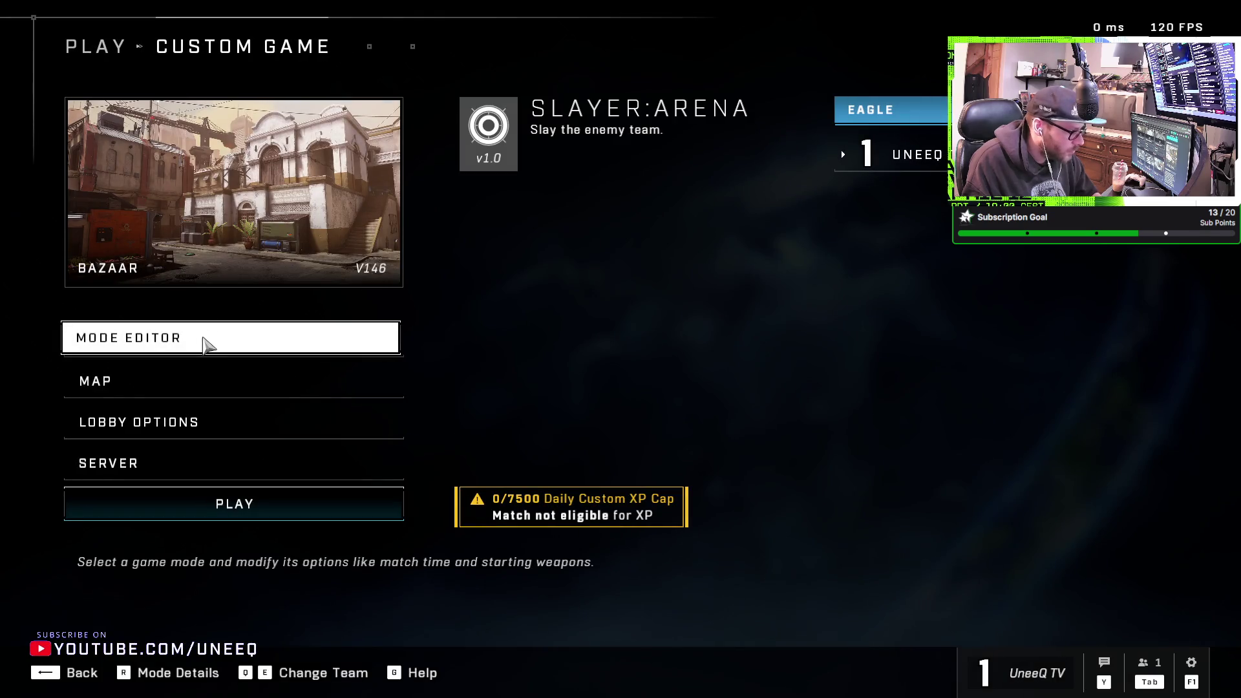
Browse your own saved modes and the Slayer:Arena details, then return to the lobby
left_click(220, 340)
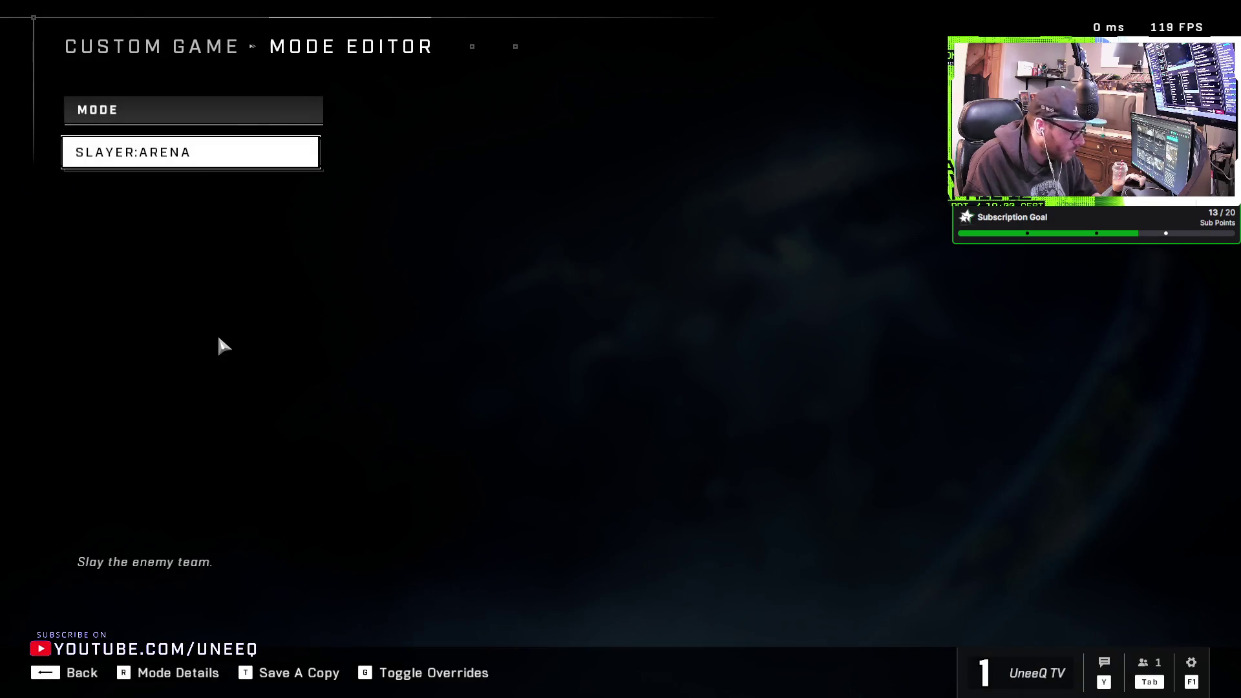
left_click(203, 161)
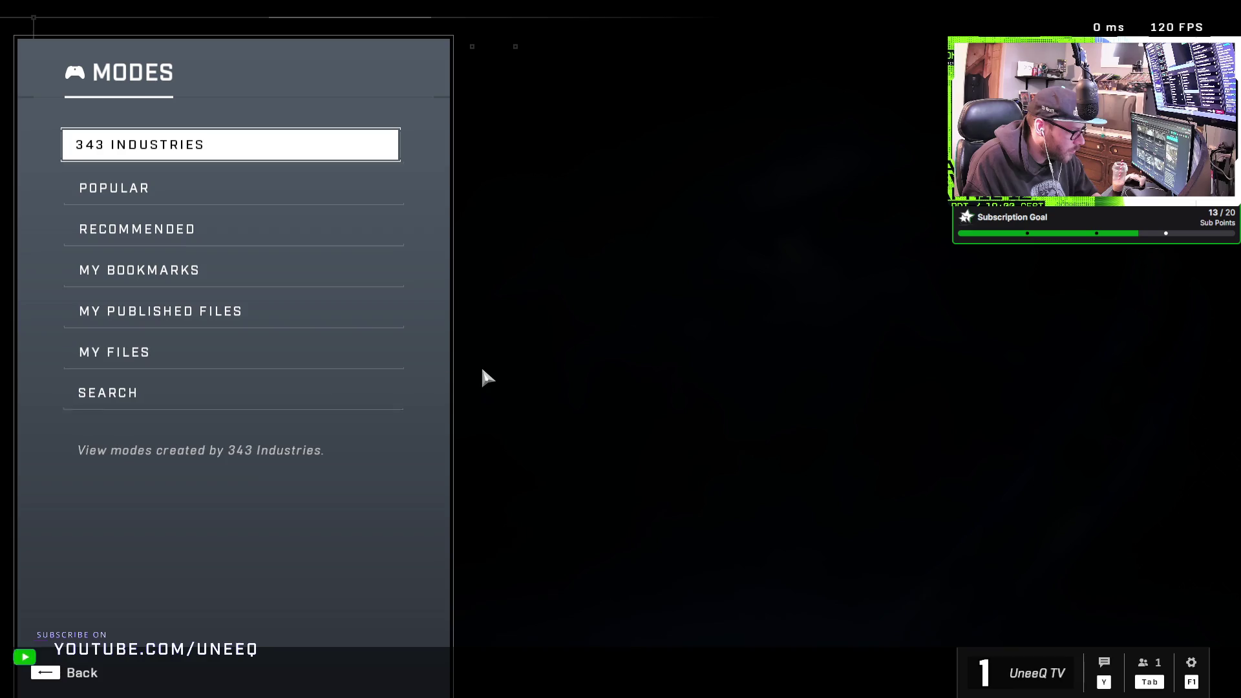
left_click(324, 364)
key("Escape")
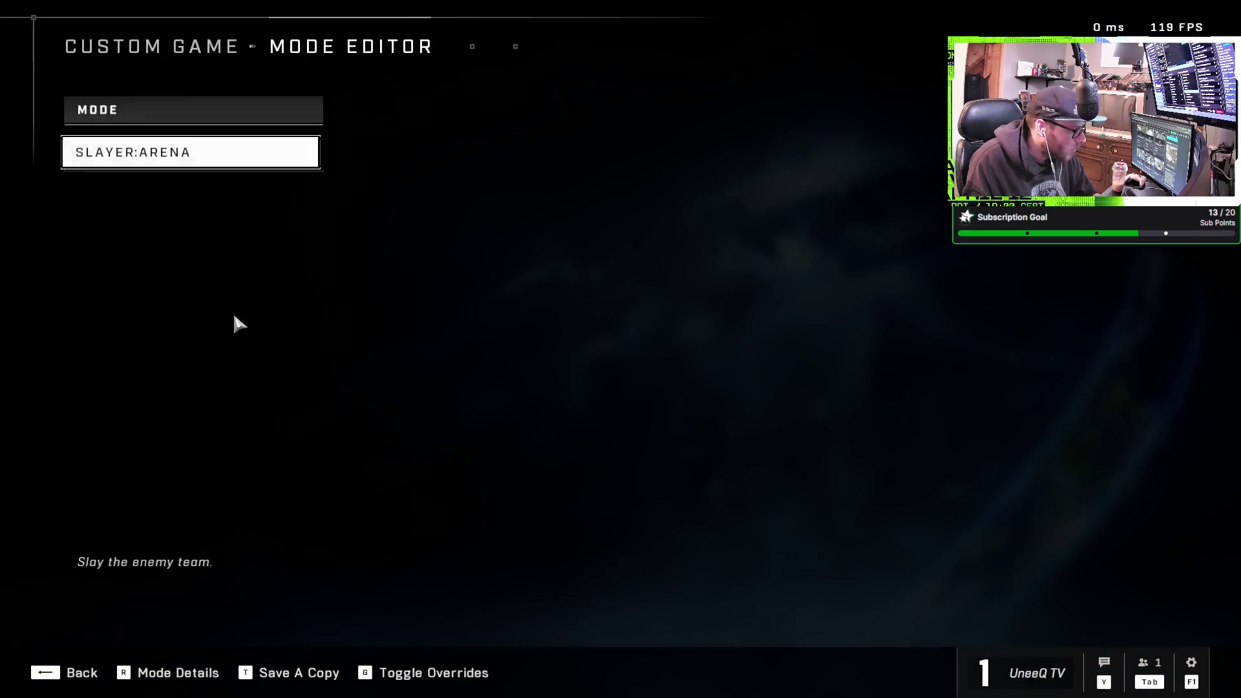
key("Escape")
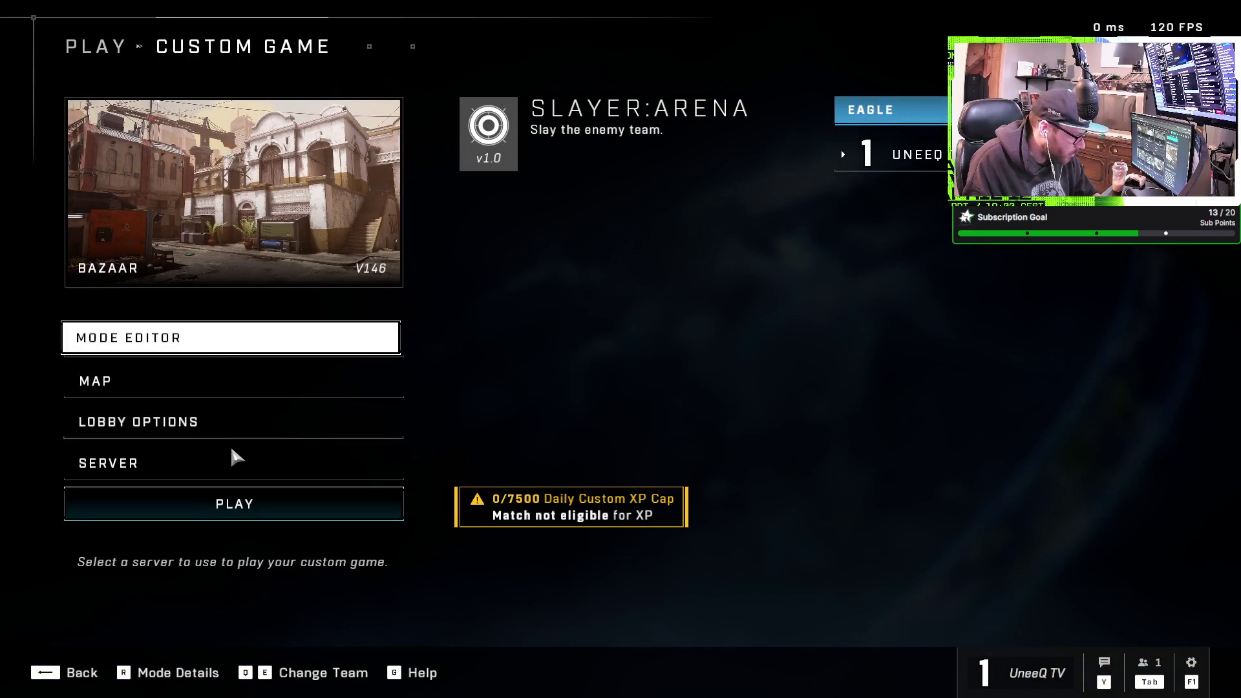
left_click(233, 339)
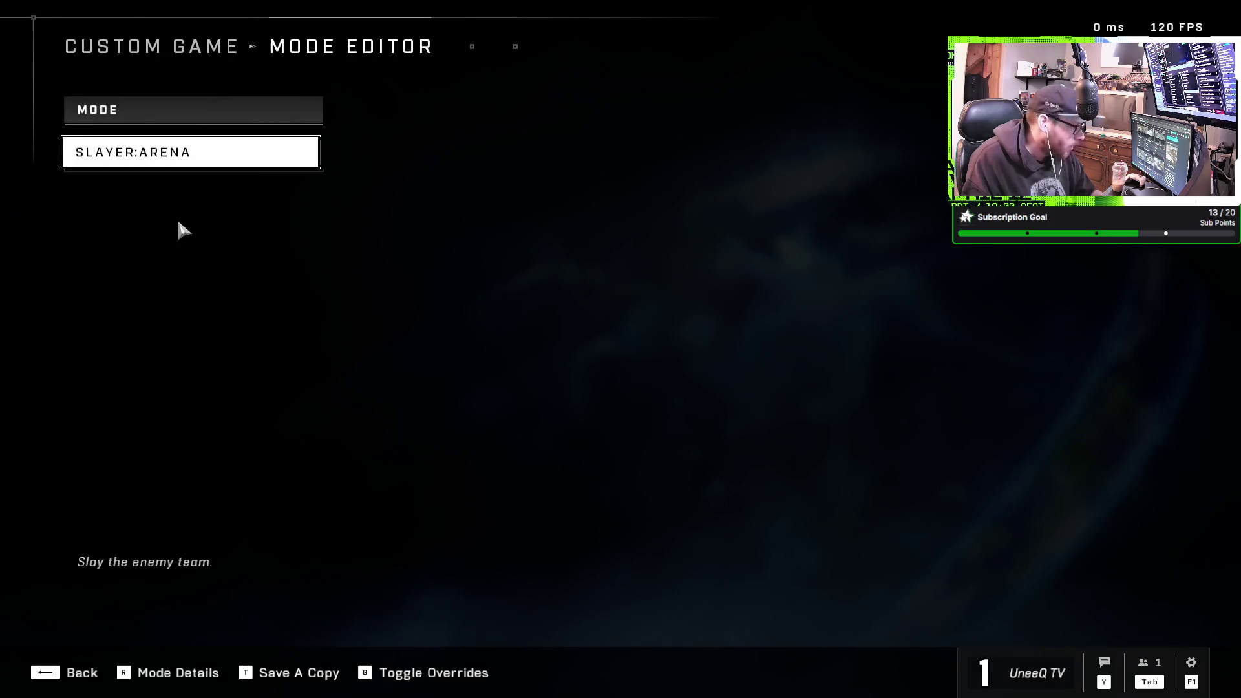
left_click(189, 169)
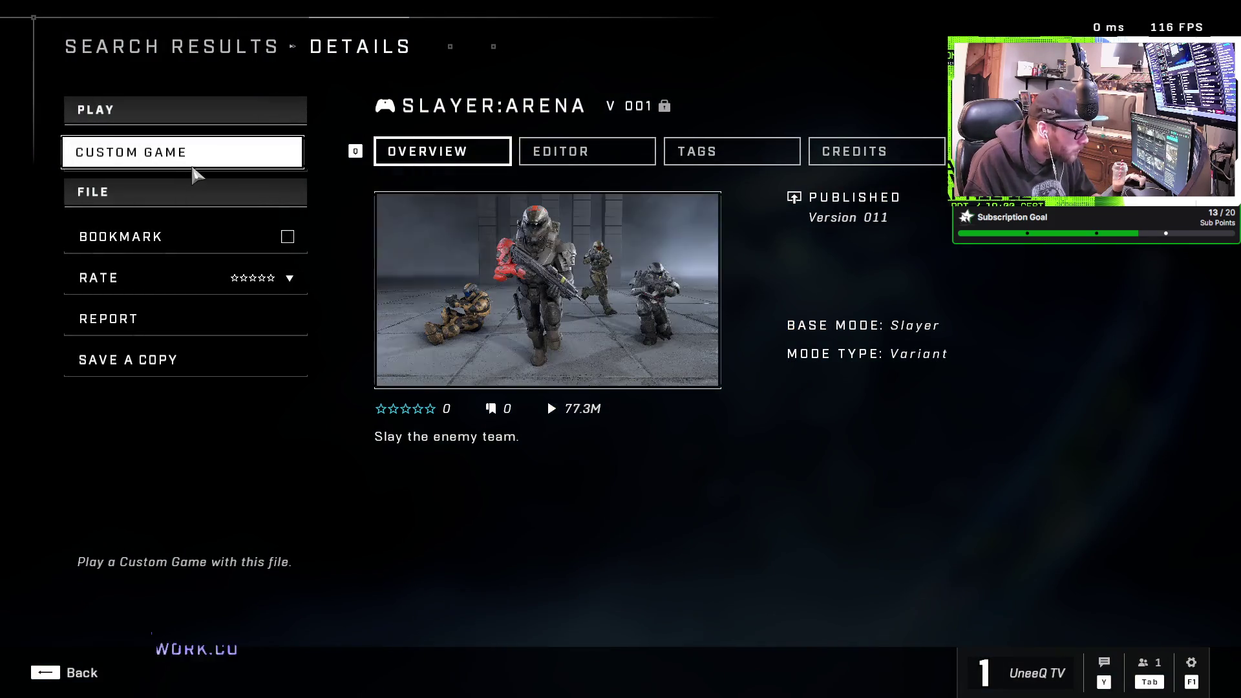
left_click(198, 170)
Search 343 Industries modes for 'slayer', pick Delta:Slayer, and open the lobby options
left_click(269, 339)
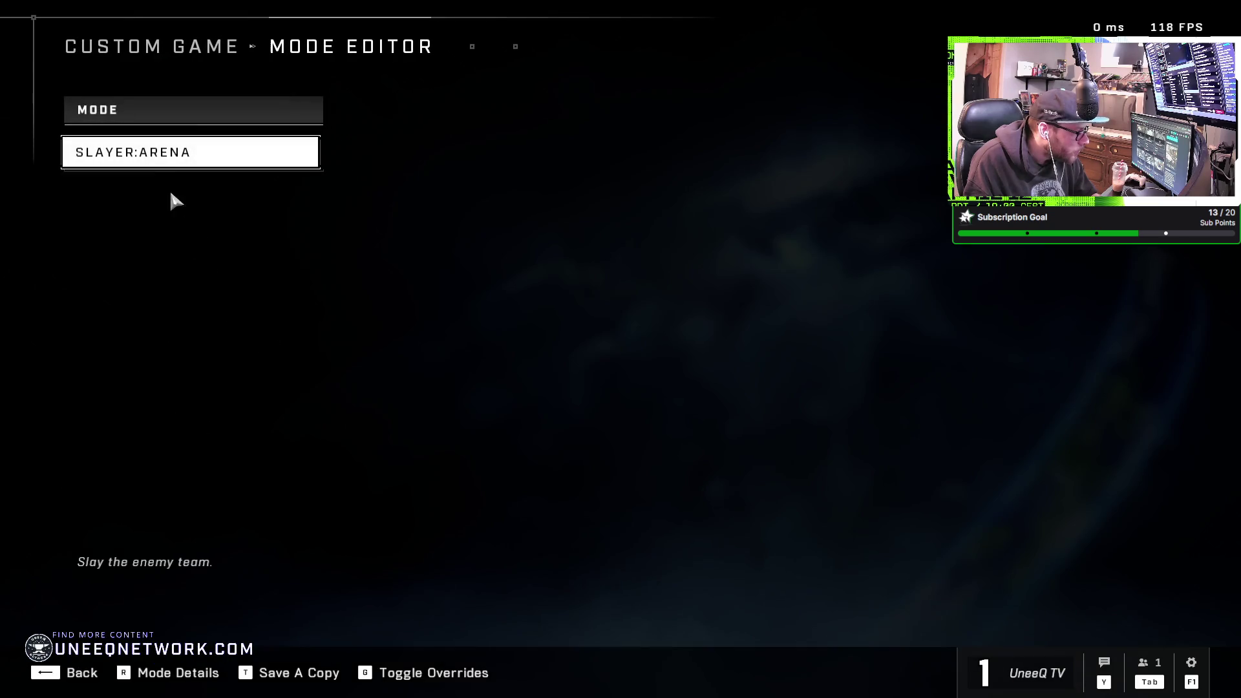
left_click(167, 162)
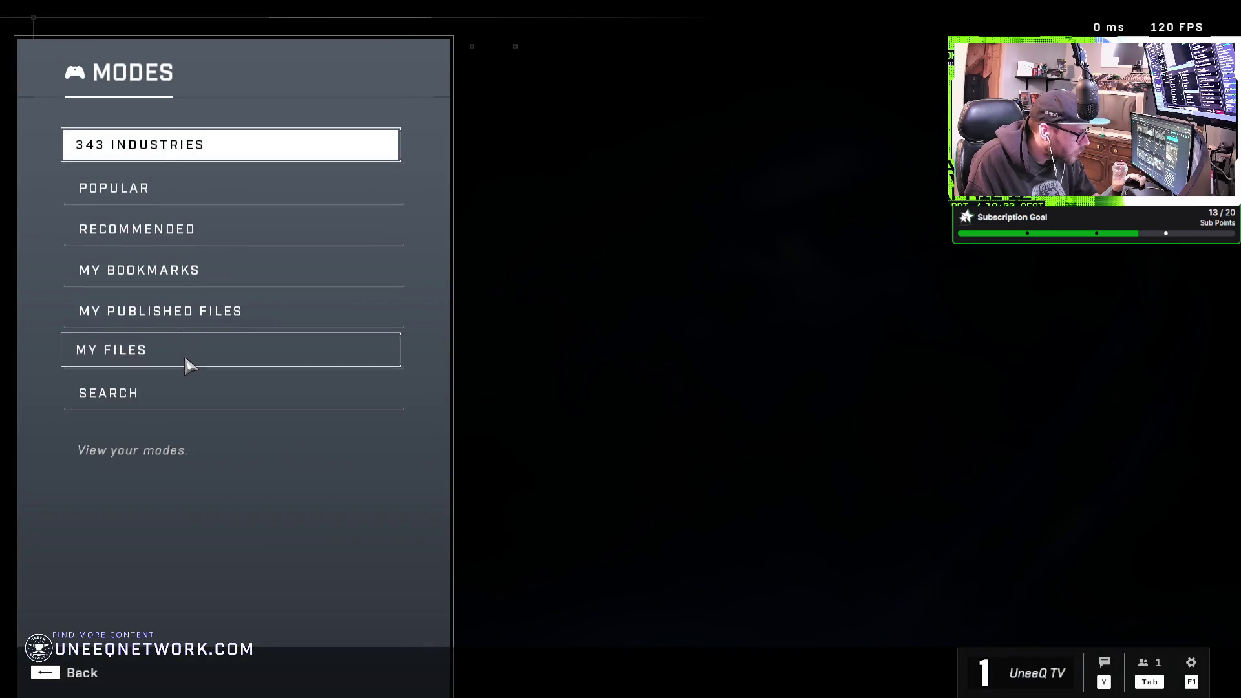
left_click(139, 152)
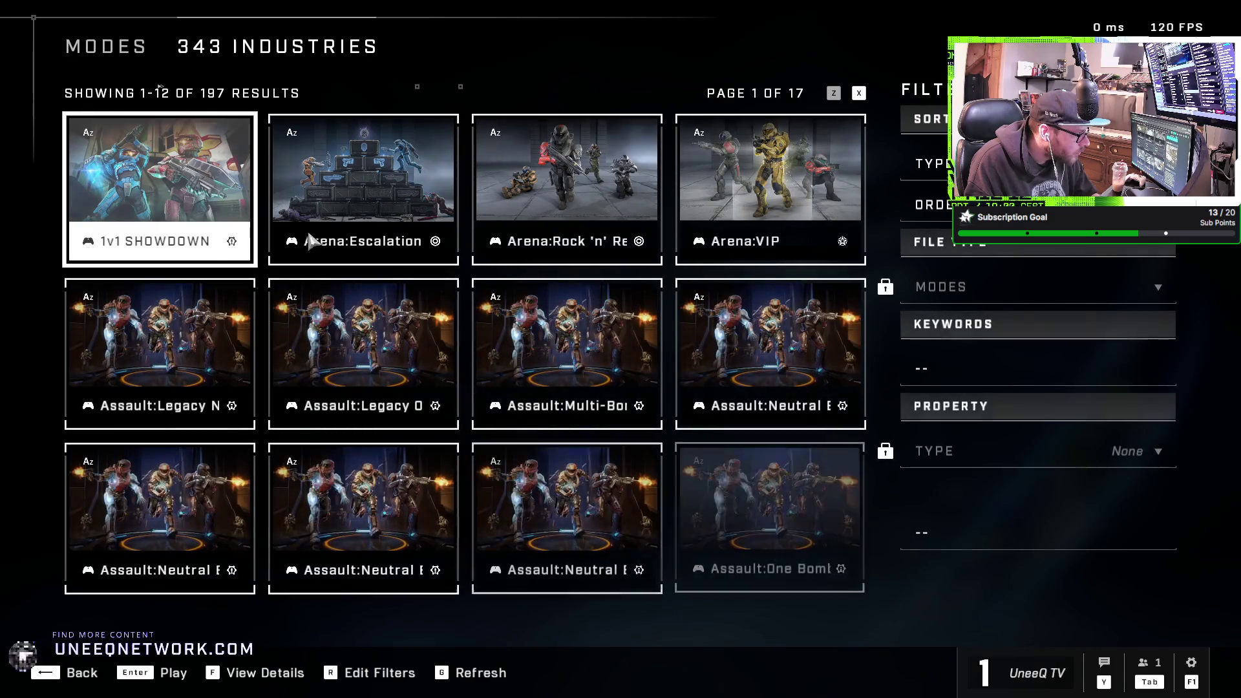
left_click(858, 94)
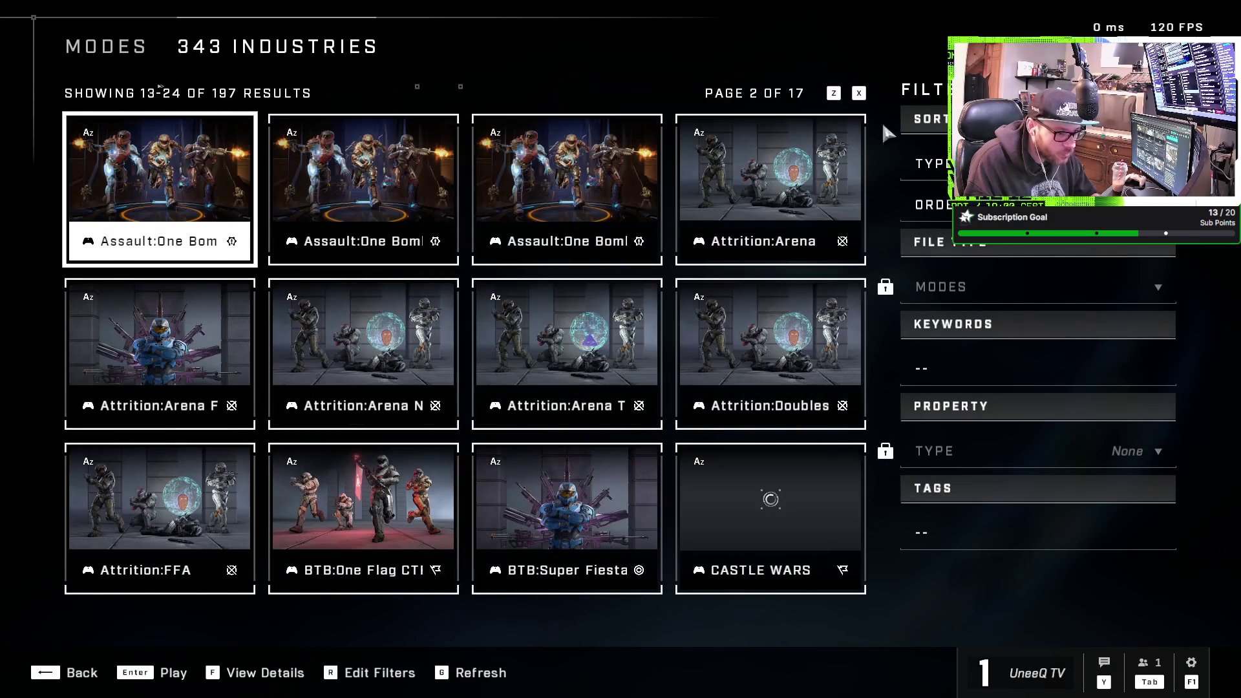
left_click(981, 381)
type("slayer")
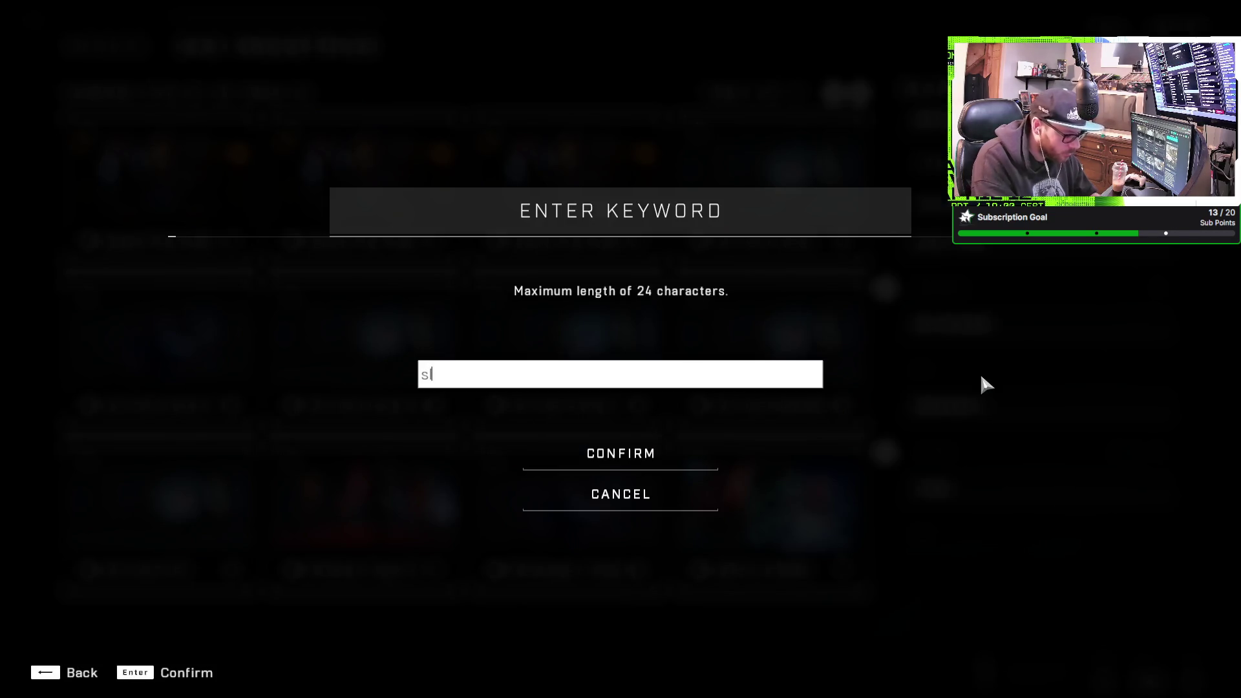
key("Return")
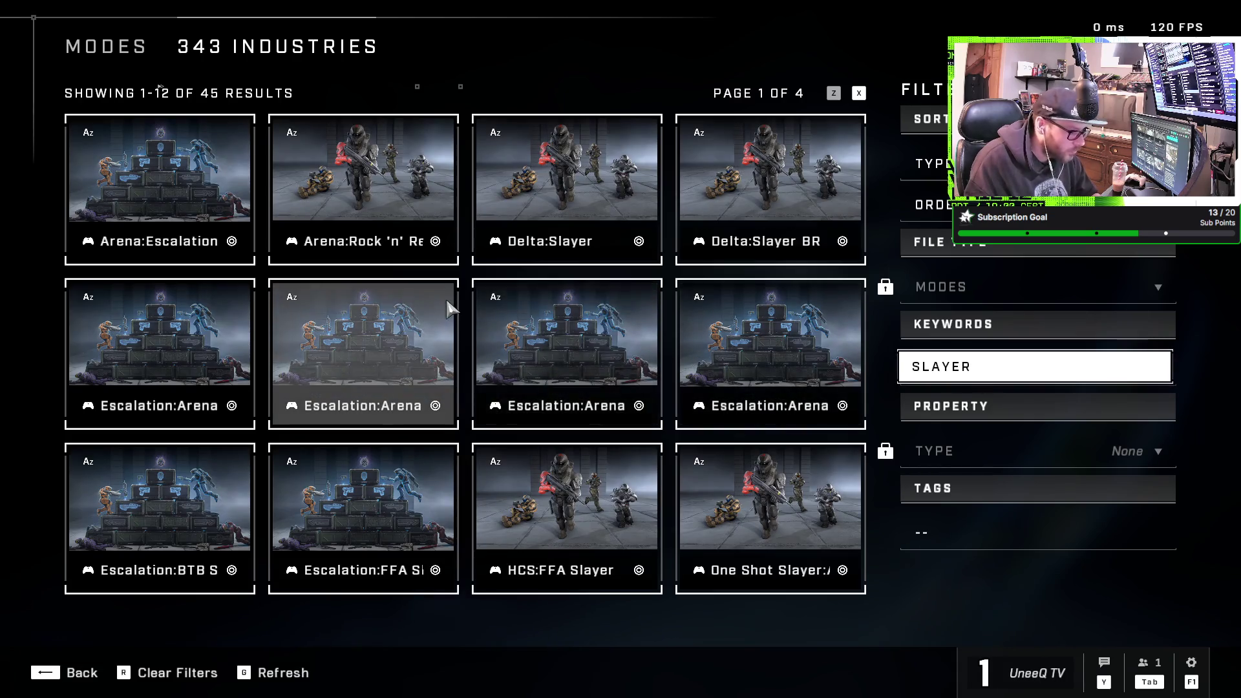
left_click(604, 231)
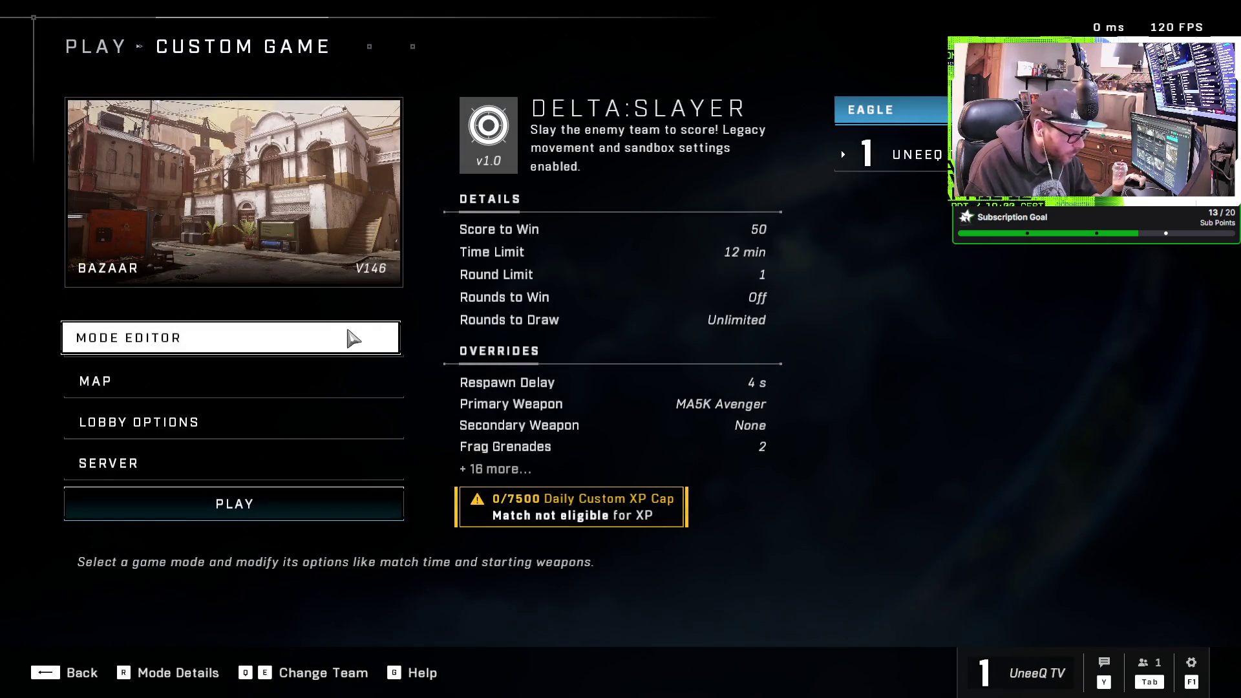
left_click(316, 421)
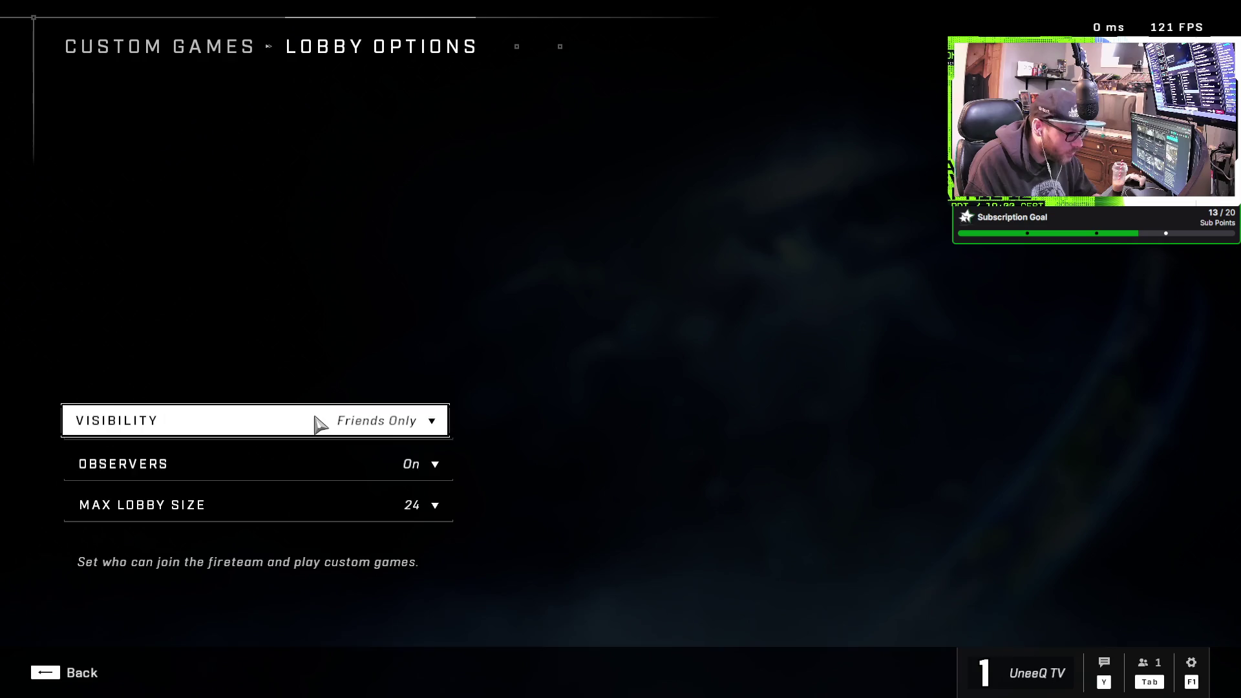
Check the map choices and mode editor, leaving them unchanged on the custom game overview
key("Escape")
left_click(314, 382)
key("Escape")
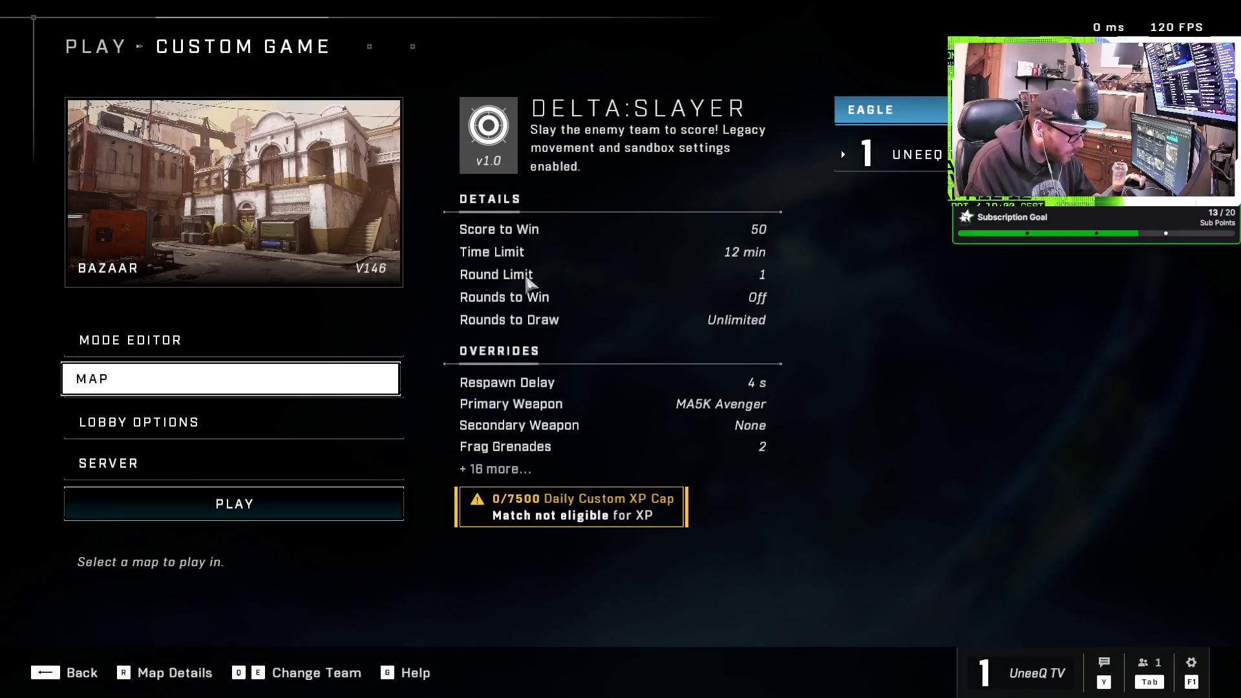
left_click(138, 345)
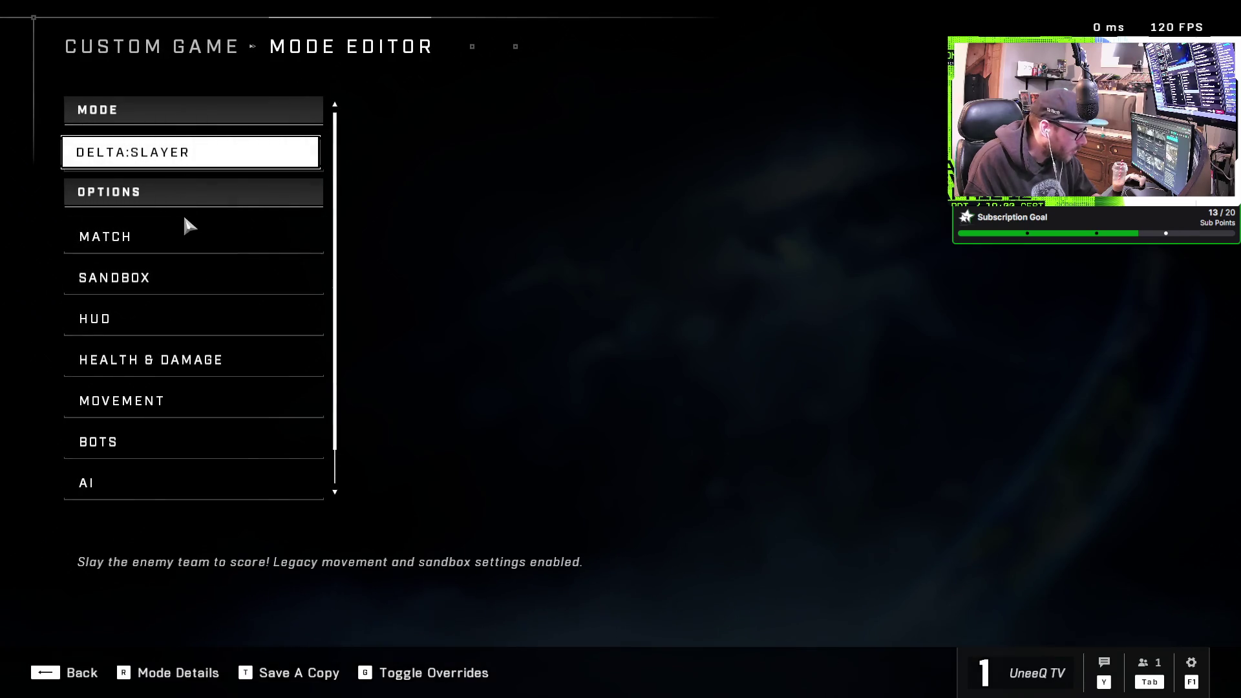
key("Escape")
left_click(176, 338)
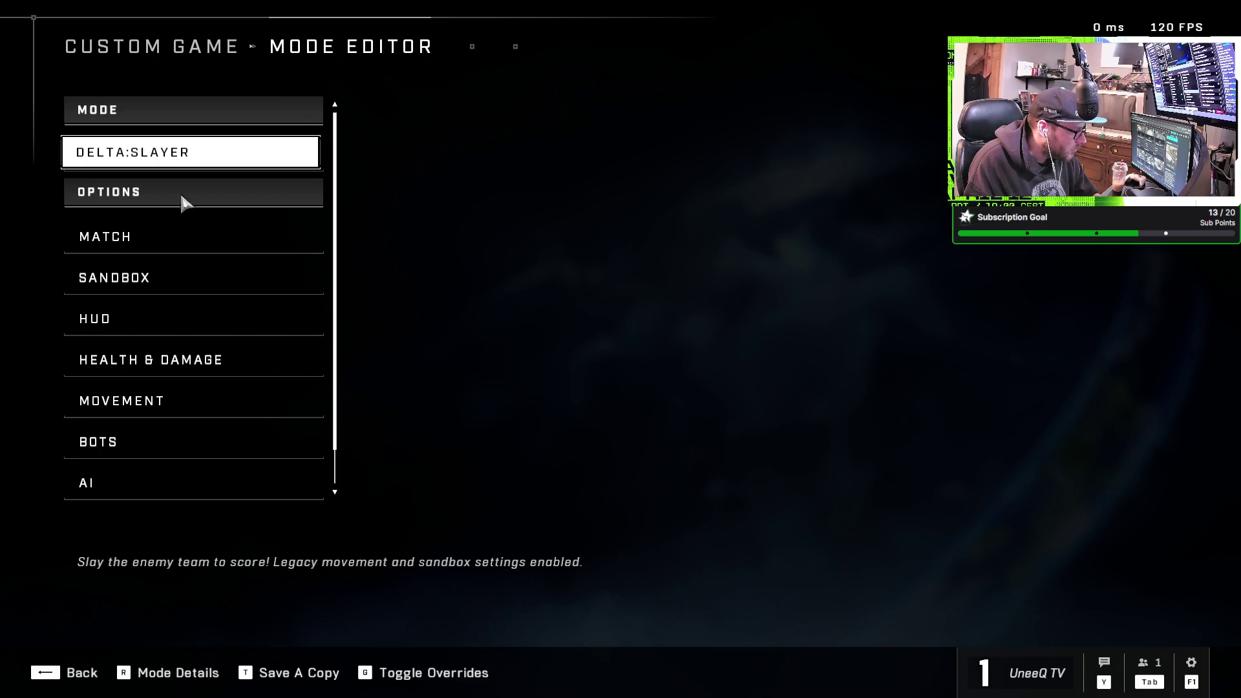
scroll(192, 252, "down", 1)
scroll(189, 252, "up", 1)
key("Escape")
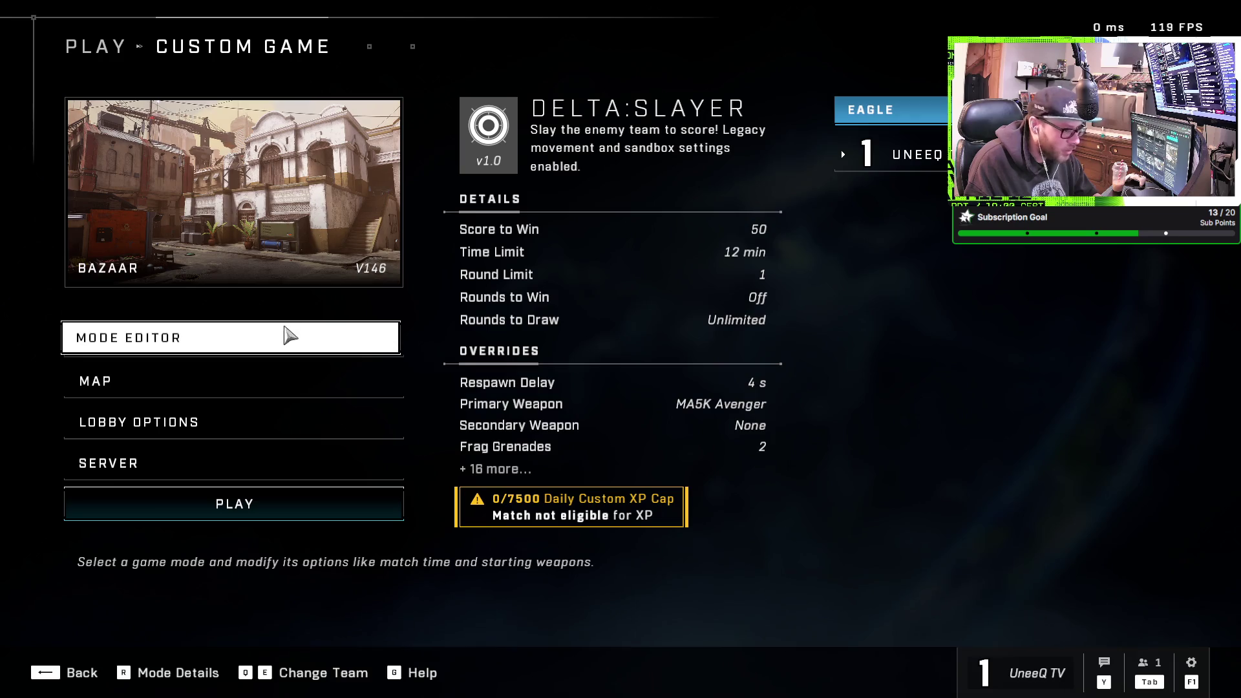
Browse for a different game mode, then start setting up a new custom match
left_click(288, 335)
left_click(244, 167)
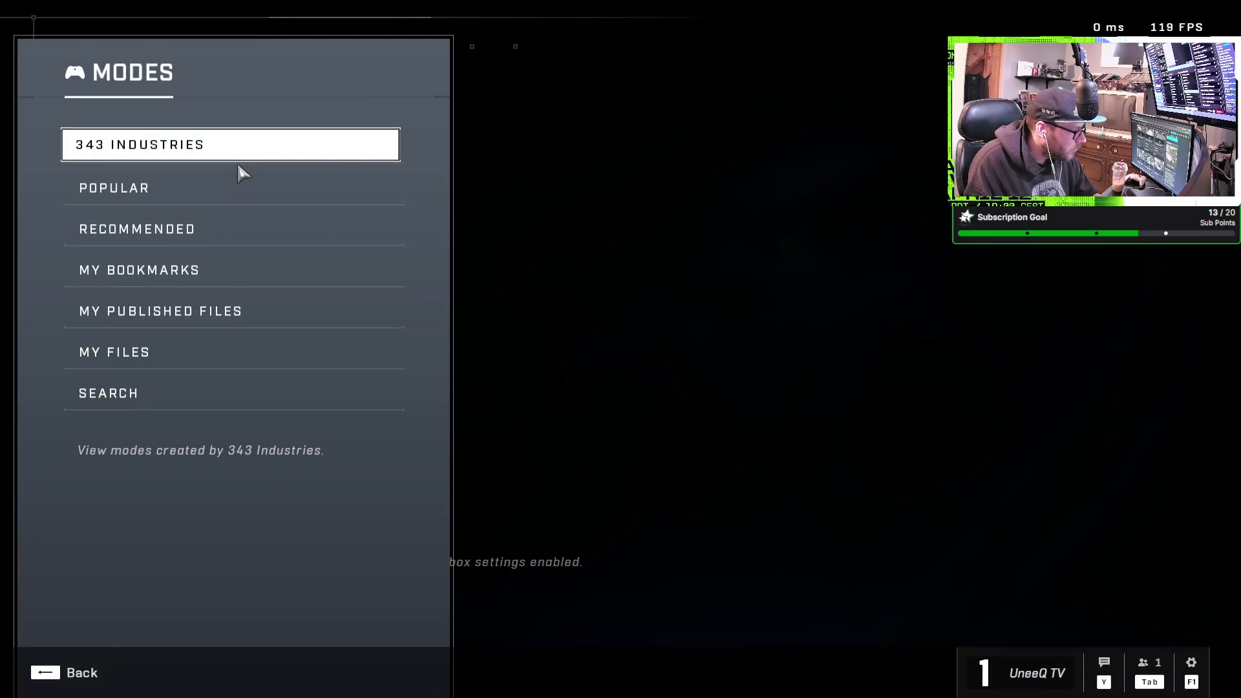
key("Escape")
key("Escape")
key("Escape")
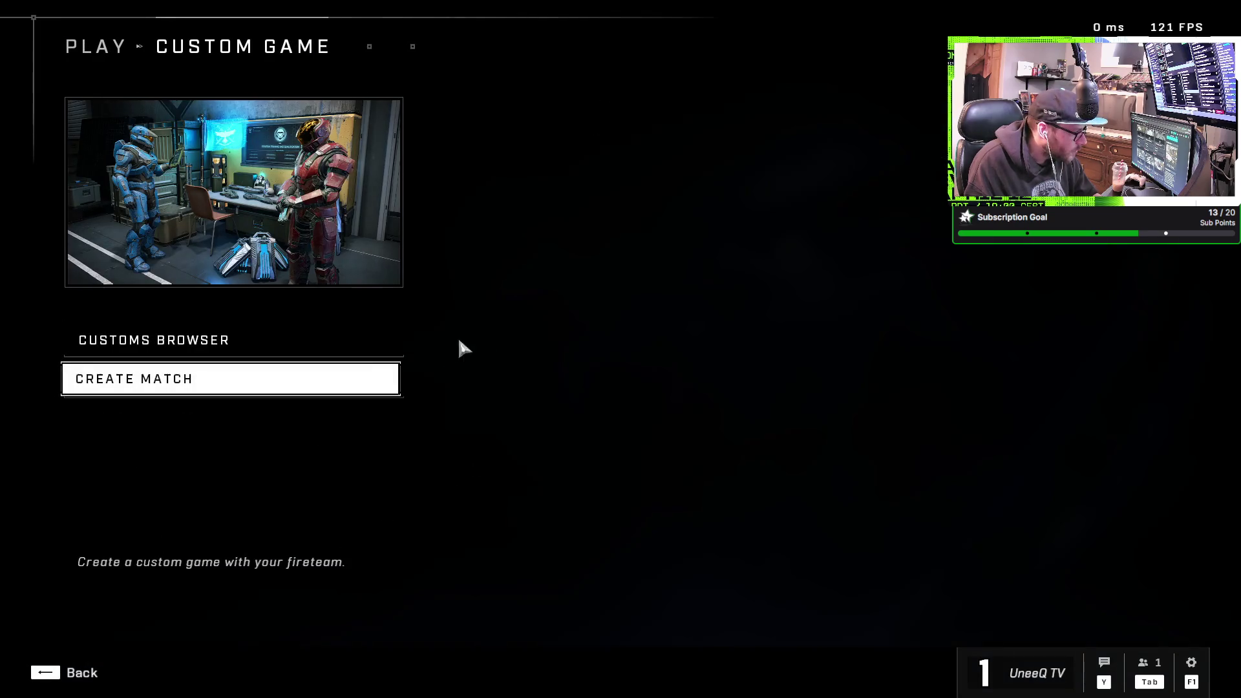
left_click(271, 384)
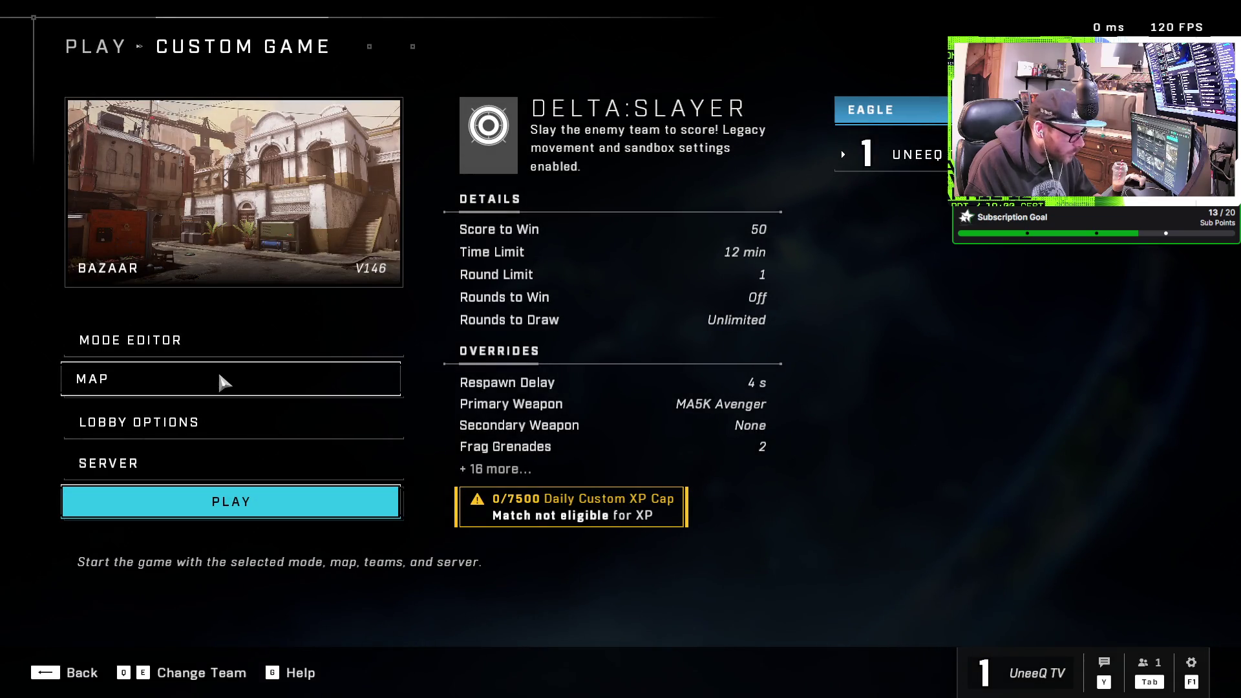
Turn Machinima Controls On in the mode's Match settings and return to the overview
left_click(223, 339)
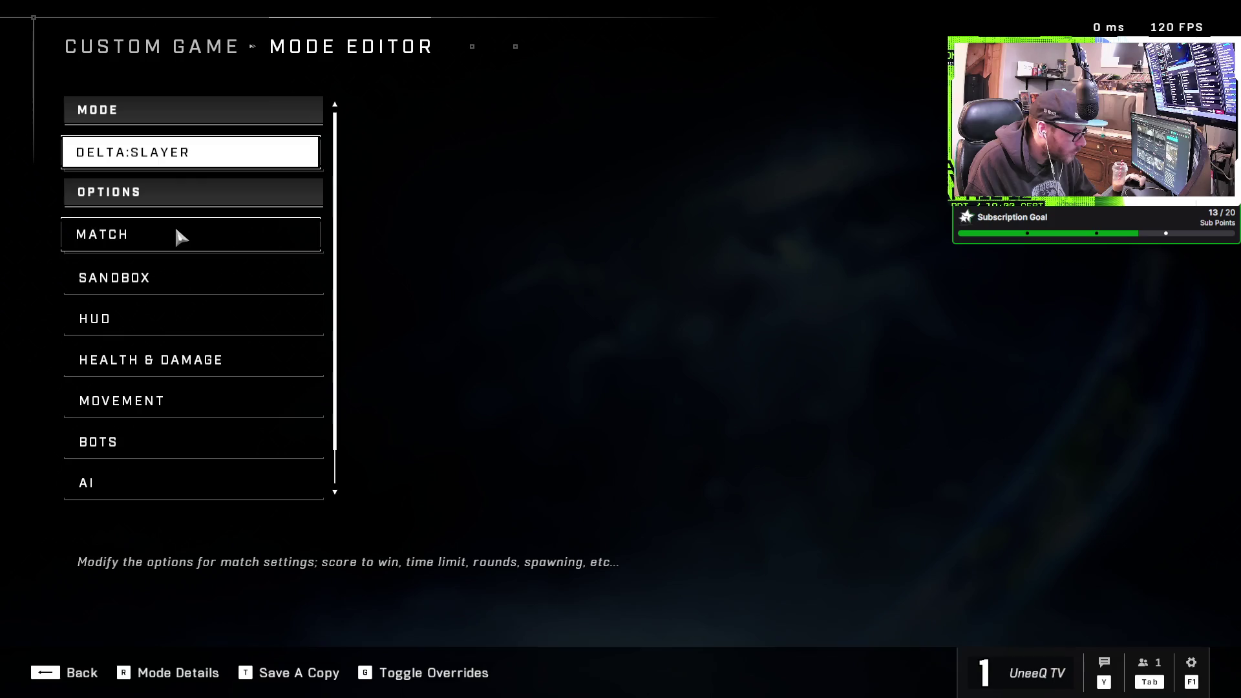
left_click(180, 237)
scroll(668, 333, "down", 6)
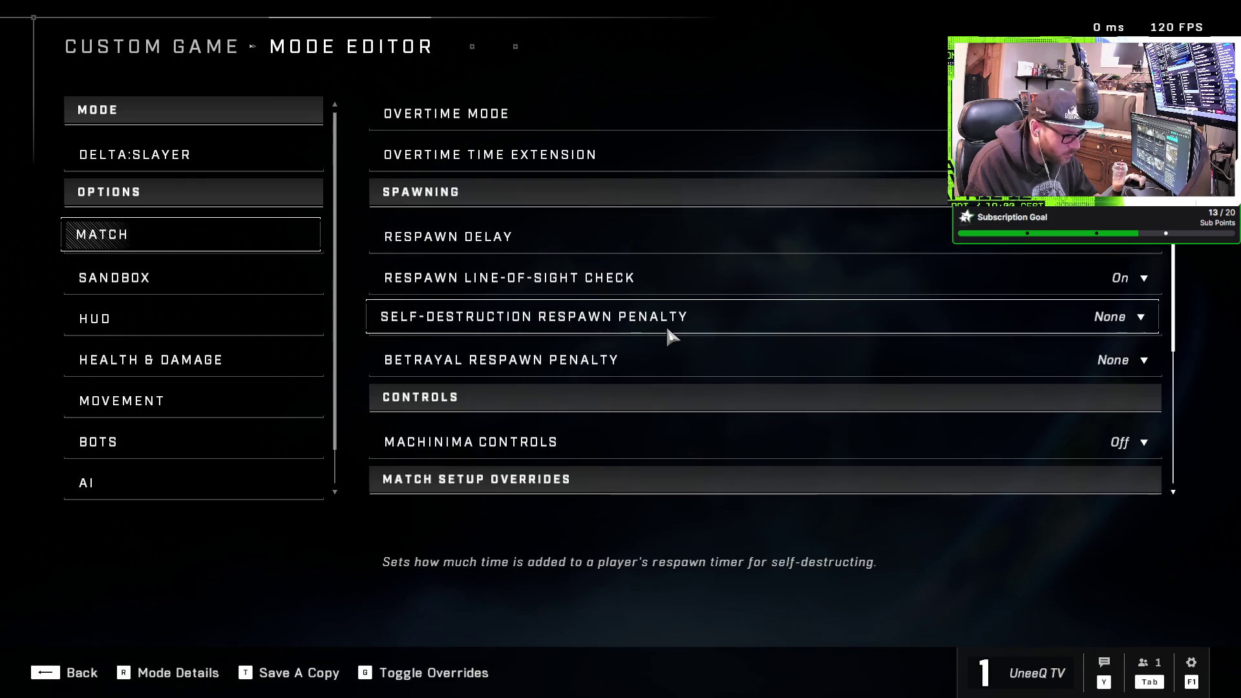
left_click(1121, 442)
left_click(1092, 486)
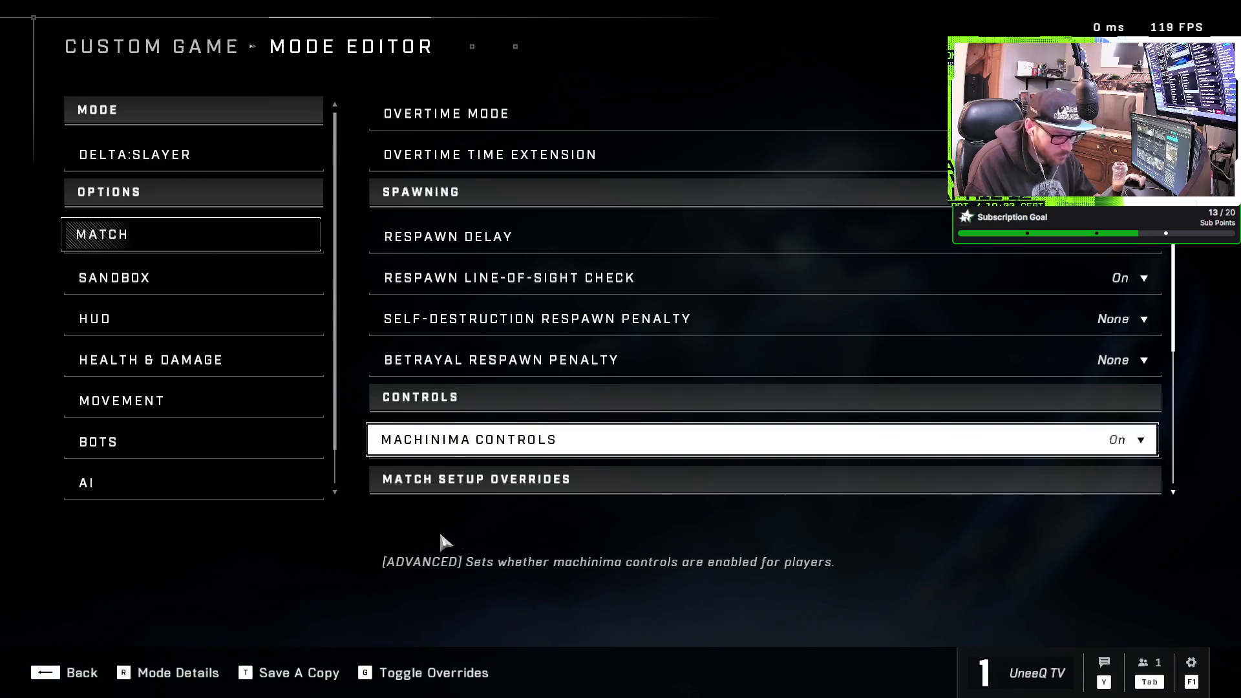
key("BackSpace")
key("BackSpace")
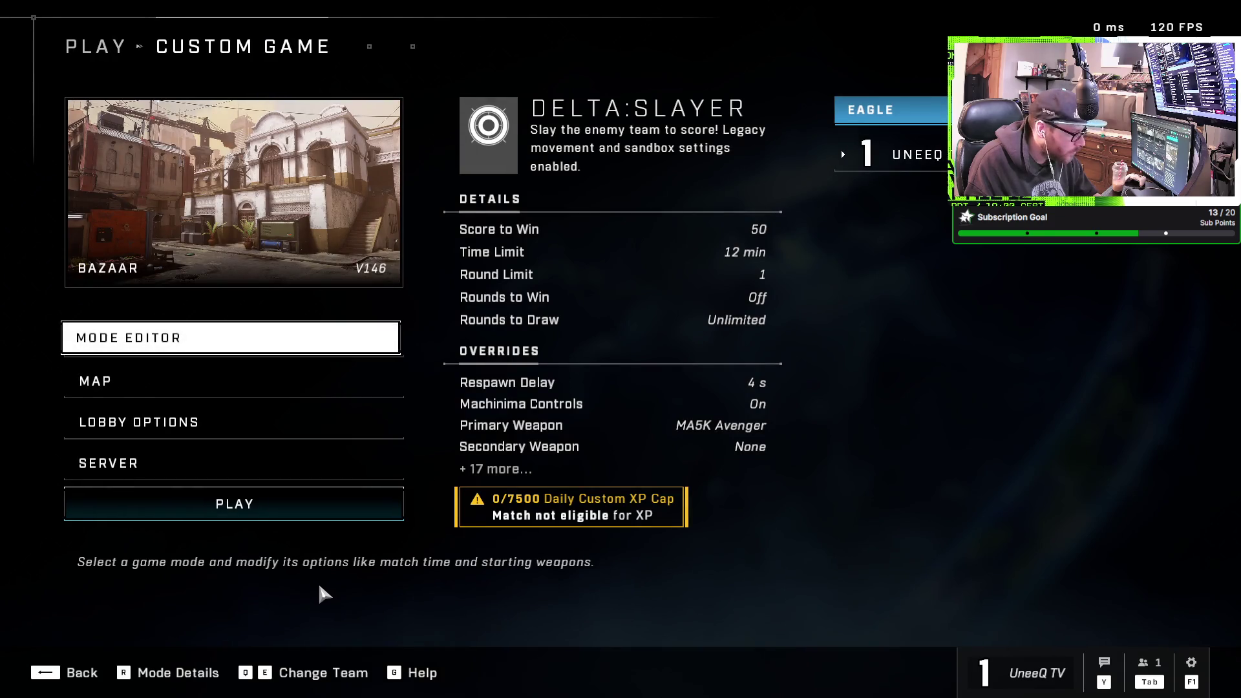
Choose The Pit as the map from My Files using the keyword search 'pit'
left_click(198, 383)
key("BackSpace")
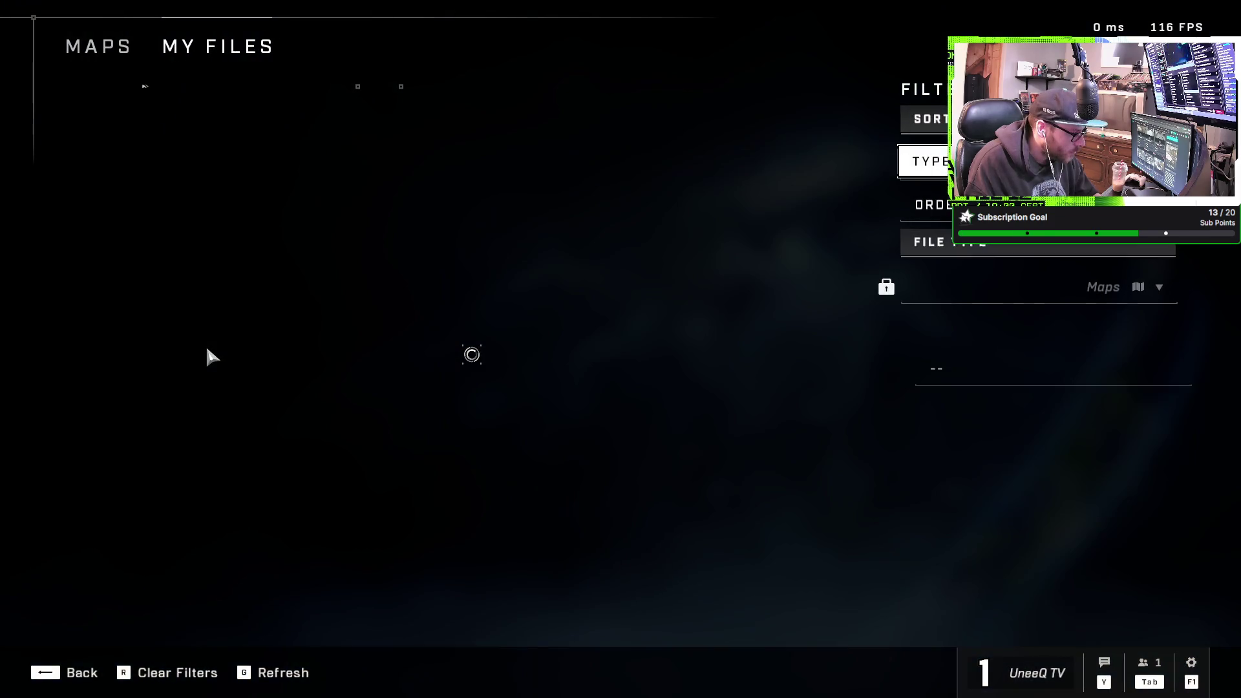
key("Return")
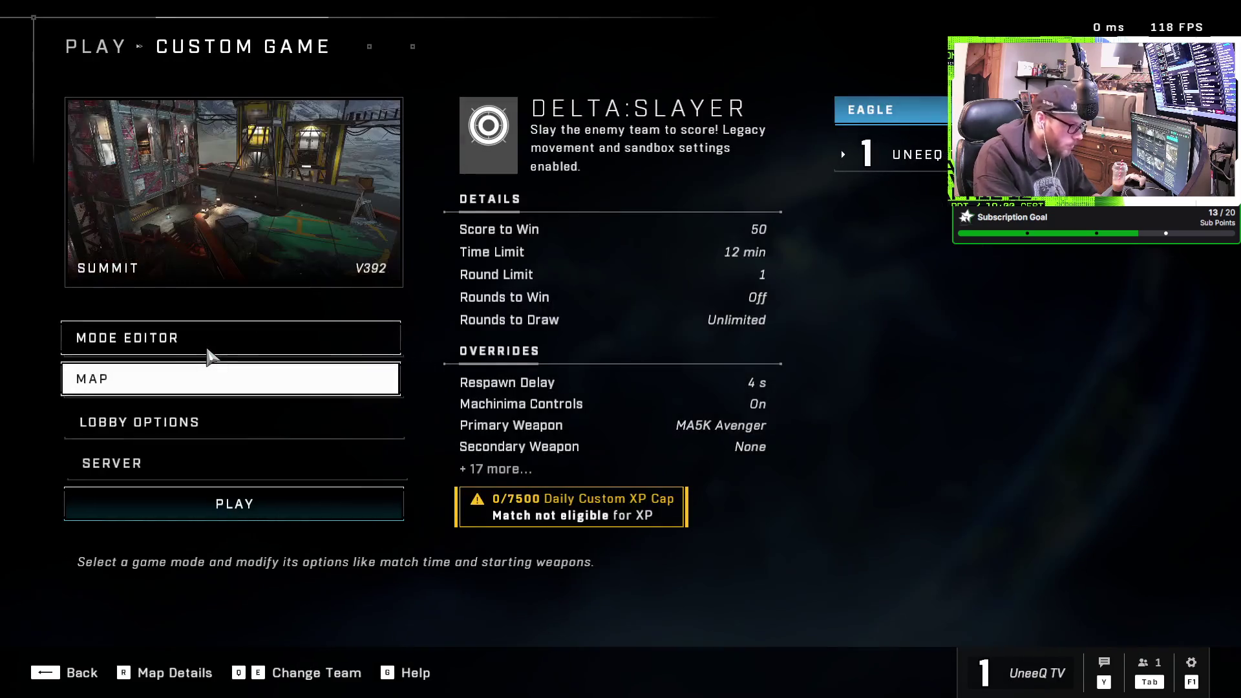
left_click(258, 369)
left_click(161, 359)
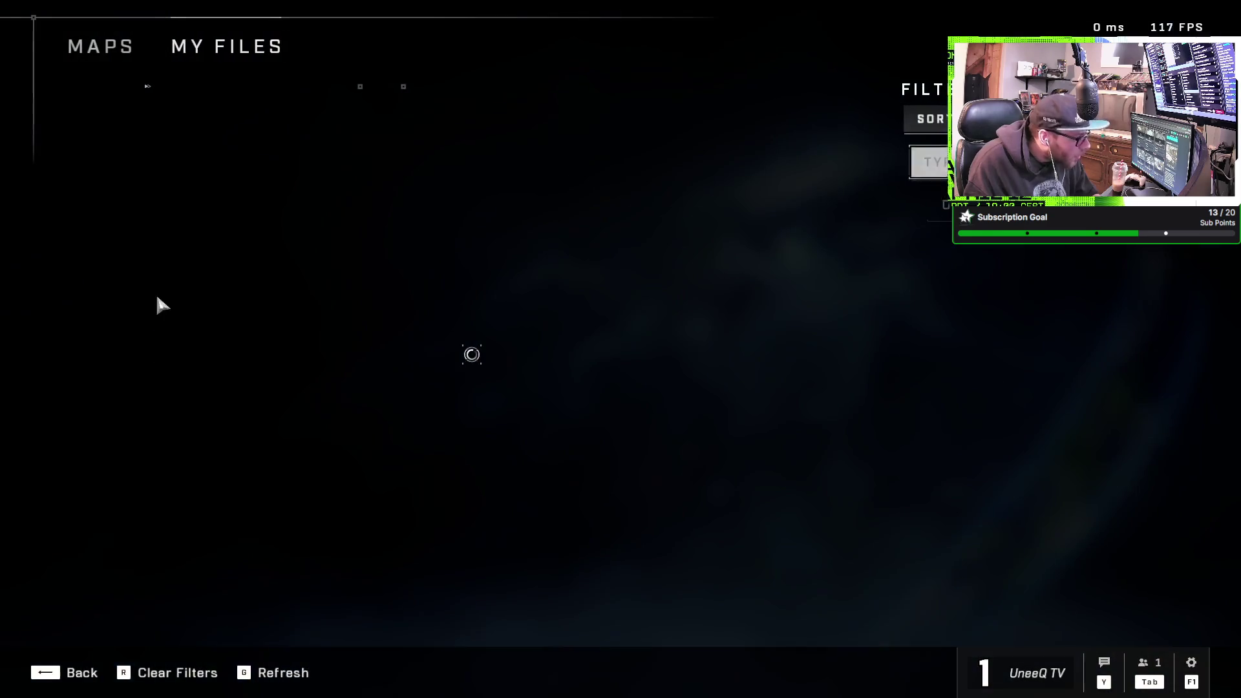
left_click(982, 359)
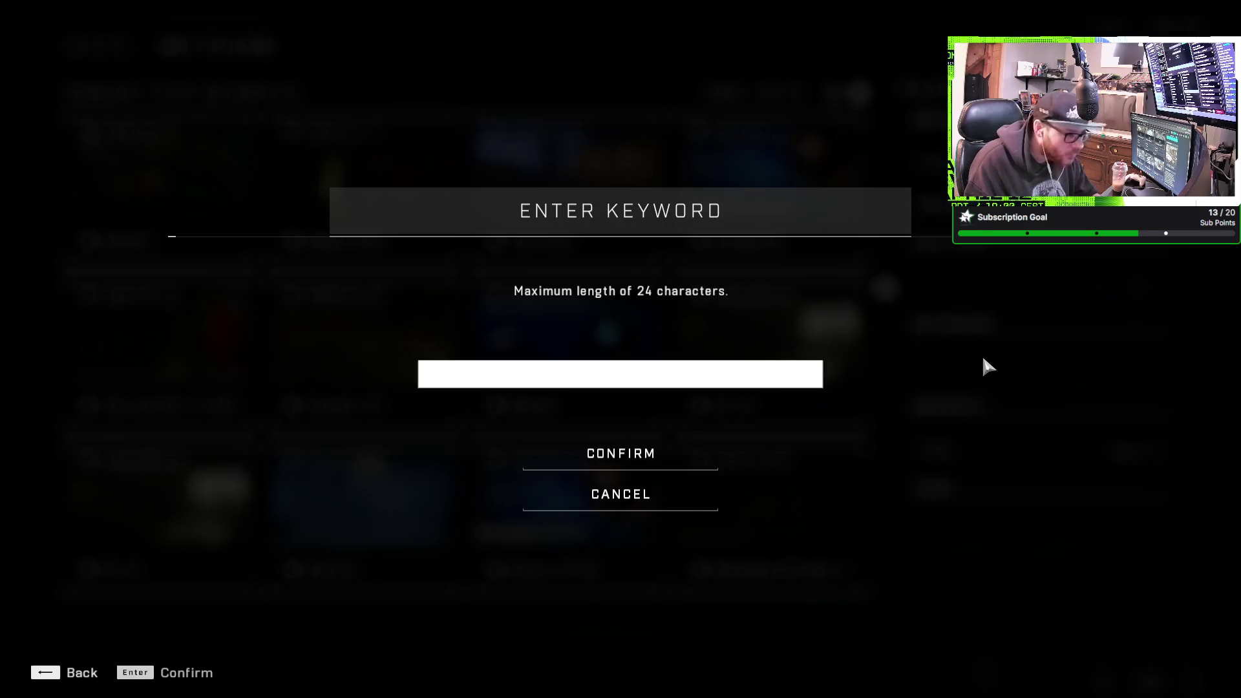
type("the pit")
key("Return")
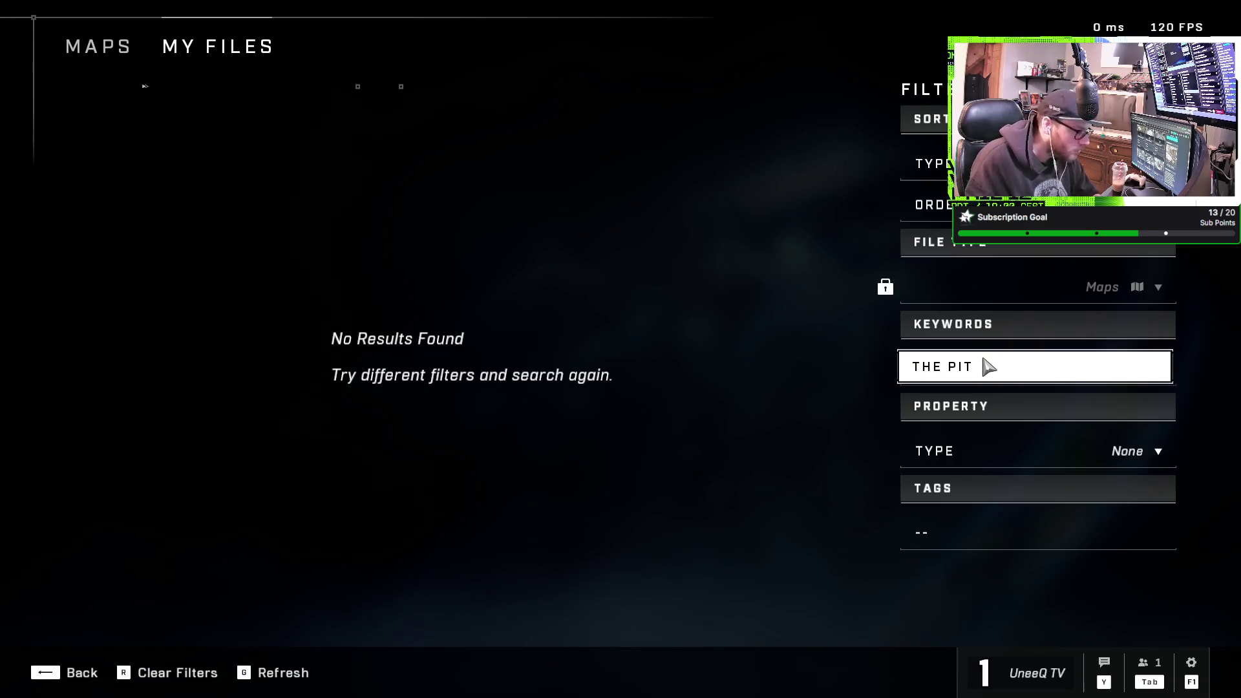
left_click(982, 354)
type("pit")
key("Return")
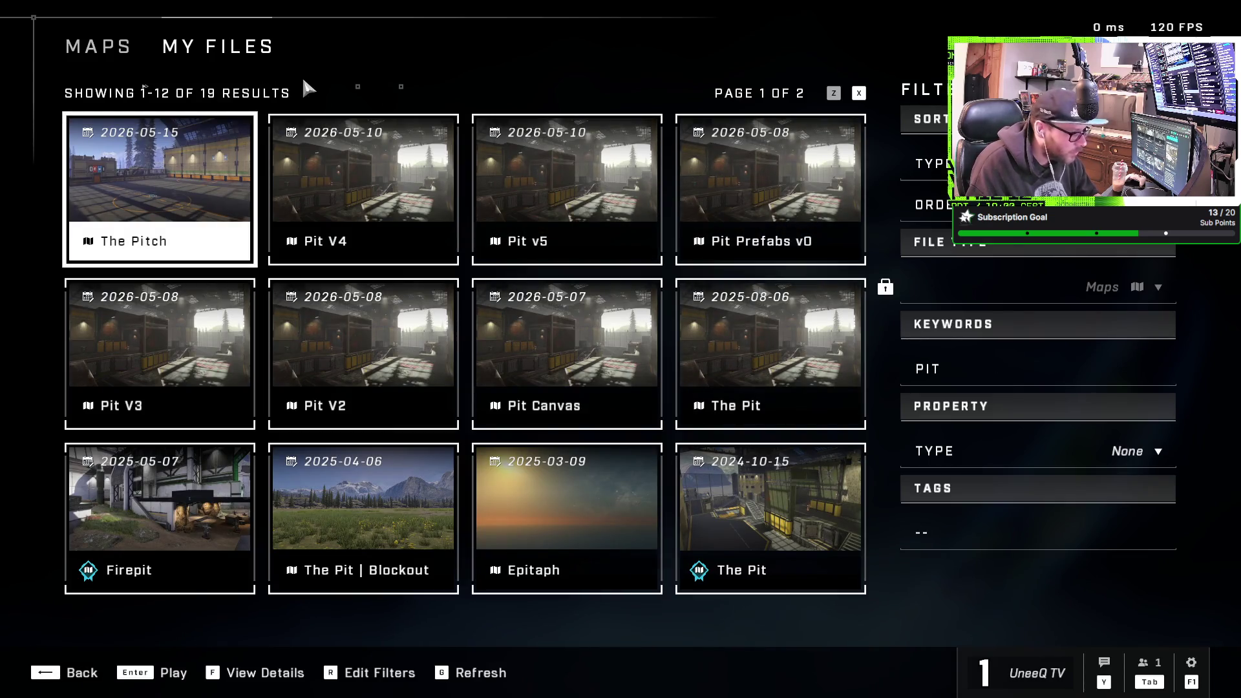
left_click(737, 349)
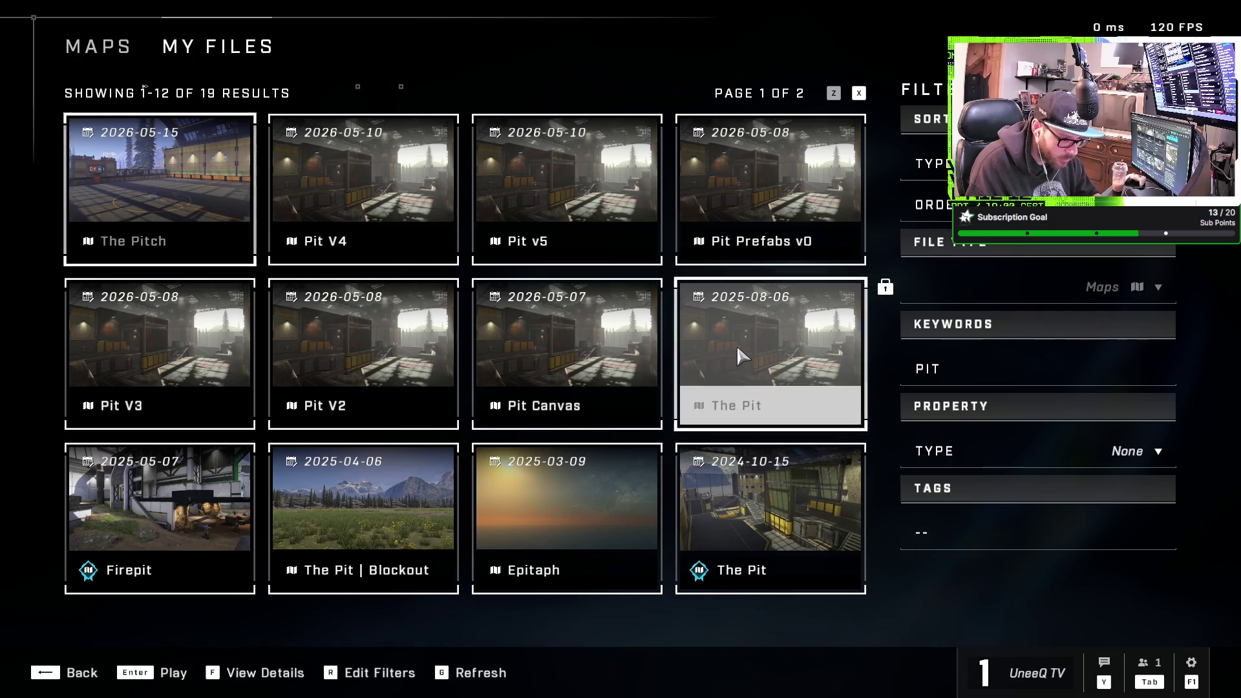
Start the match, then cancel the countdown and recheck the map choices
left_click(283, 515)
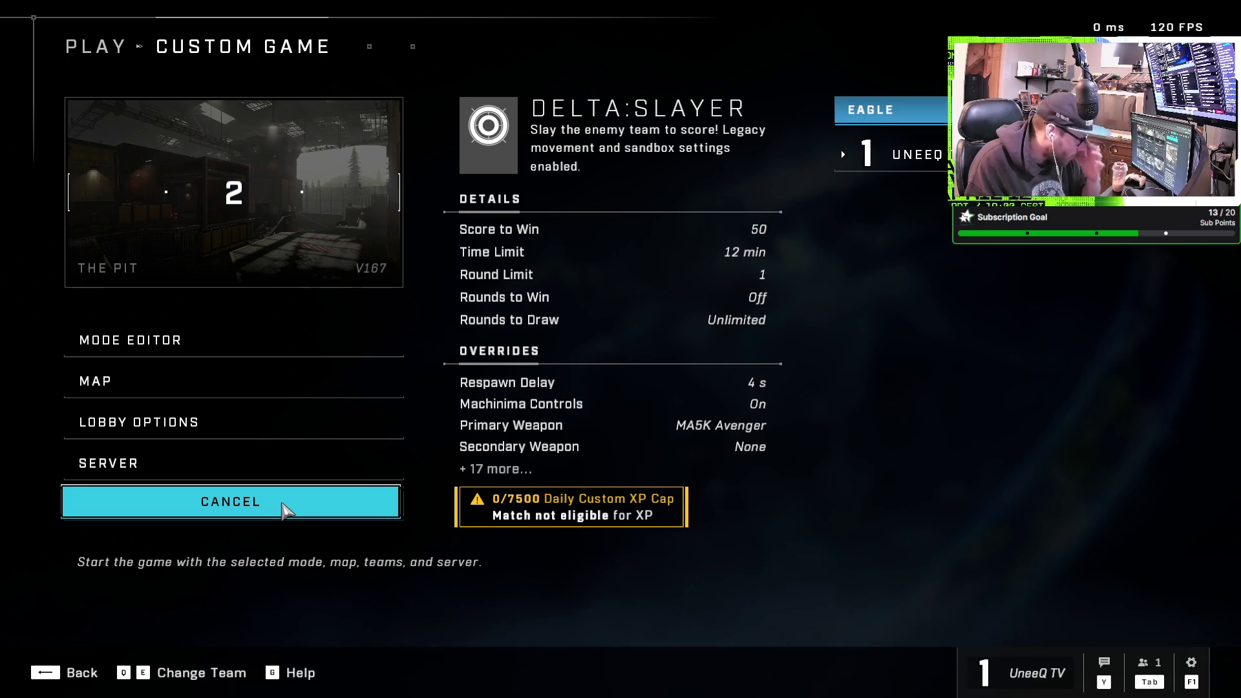
left_click(286, 509)
left_click(217, 383)
key("Escape")
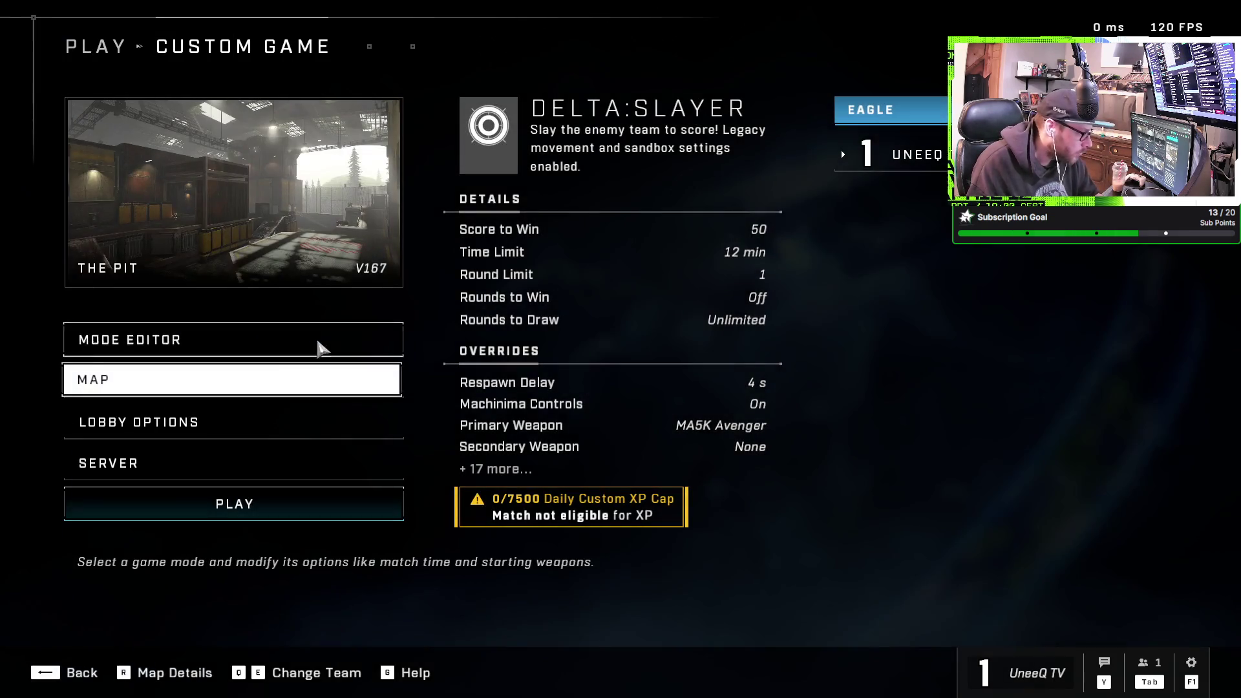
Set the Match Time Limit to Unlimited and start the match countdown
left_click(263, 339)
left_click(213, 228)
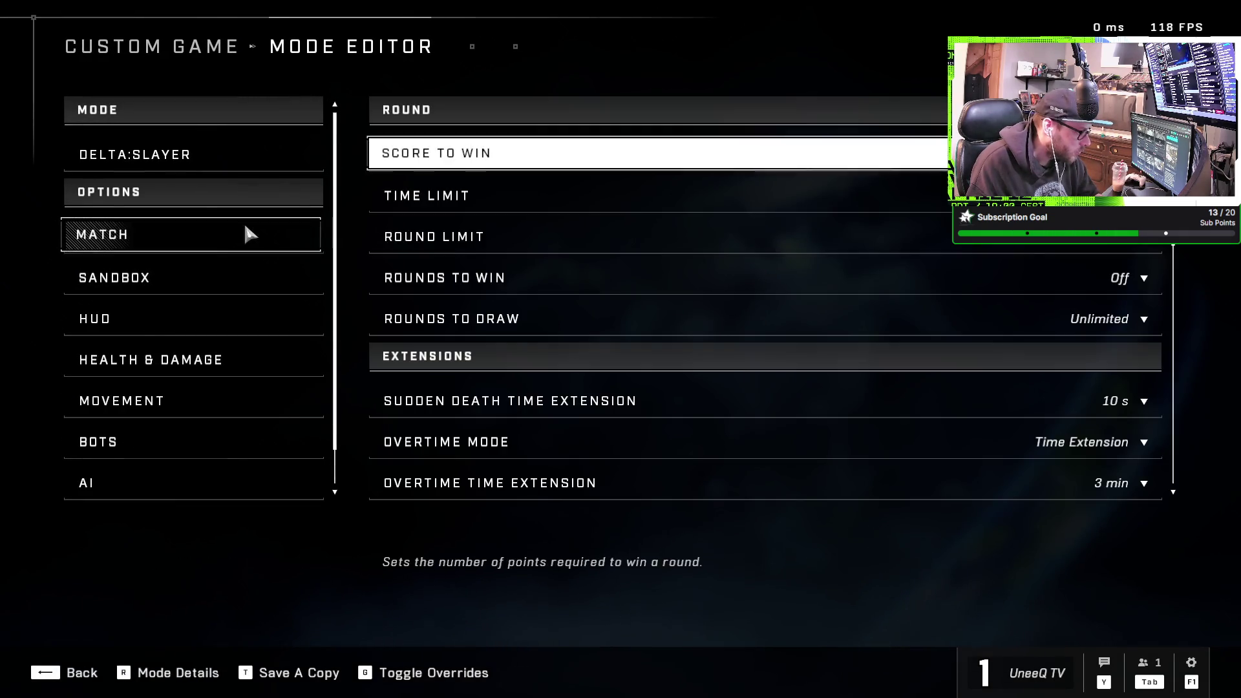
key("Down")
scroll(1156, 414, "down", 5)
left_click(987, 419)
key("Escape")
key("Escape")
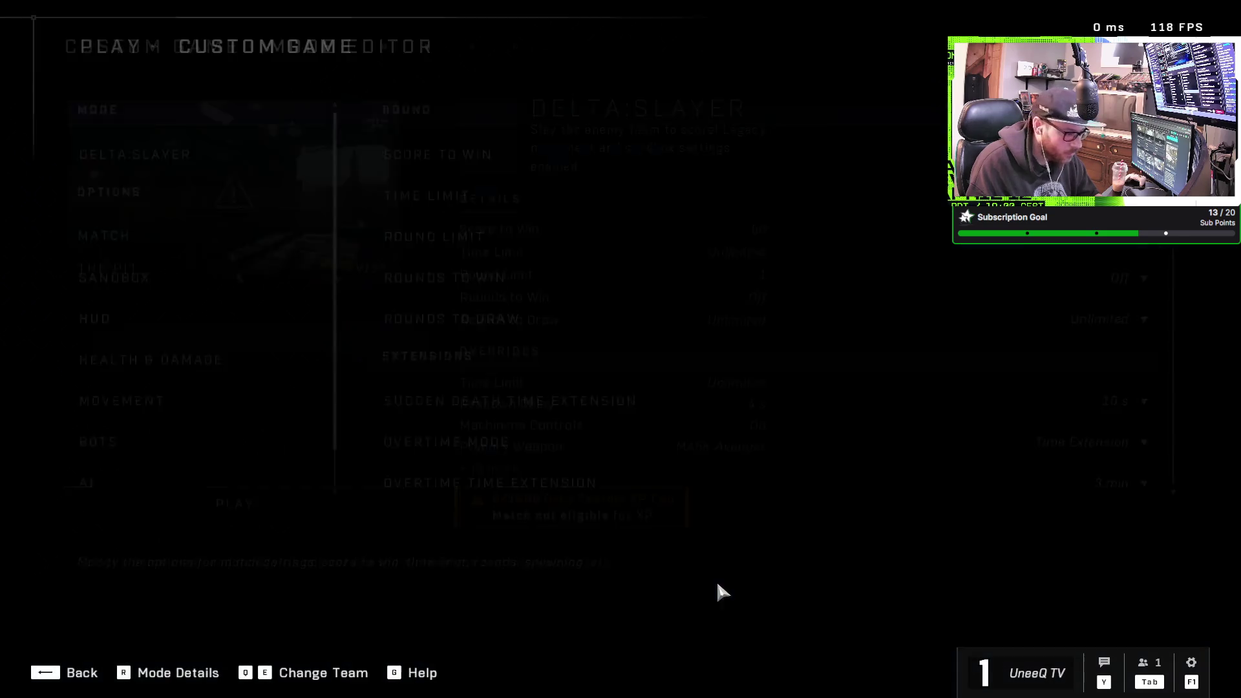
left_click(297, 507)
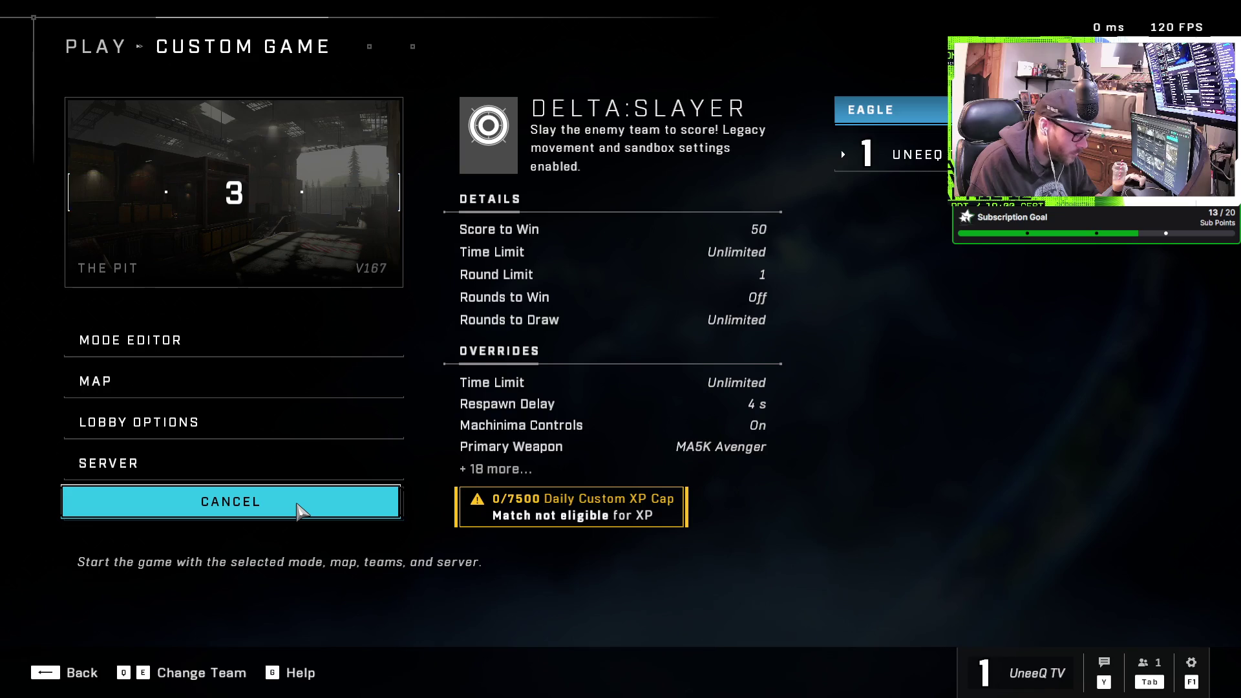
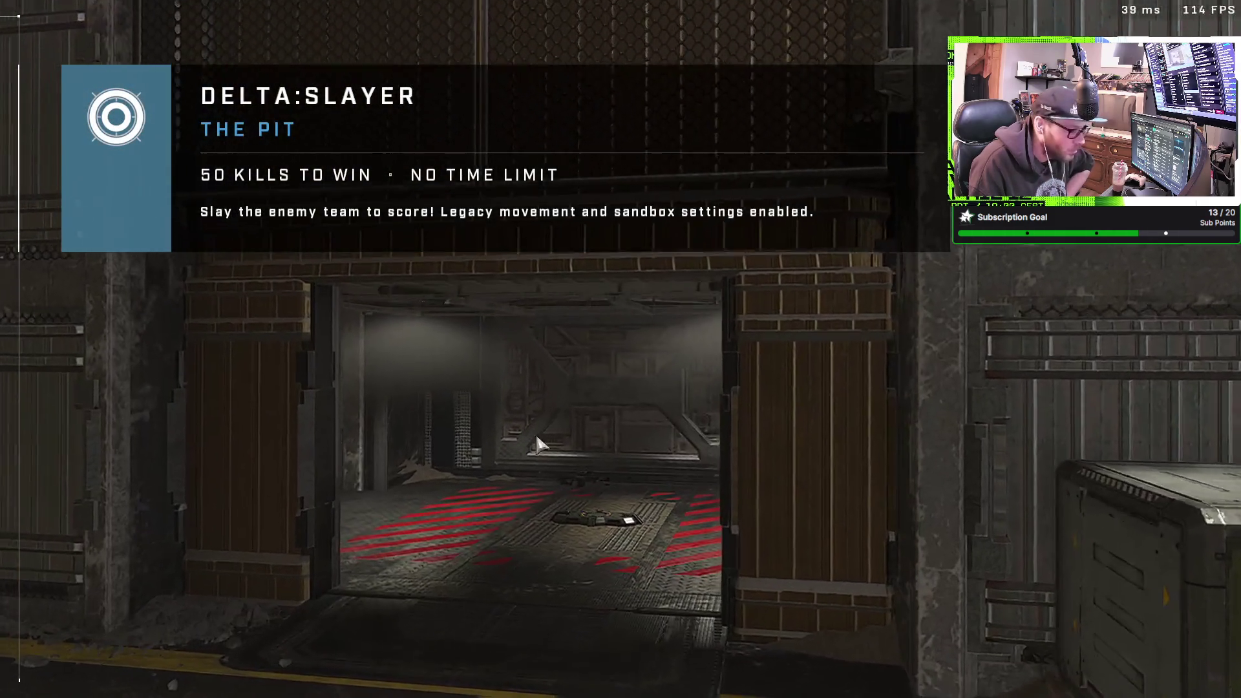
Set both the minimum and maximum frame rate to 30 in the video settings
key("Escape")
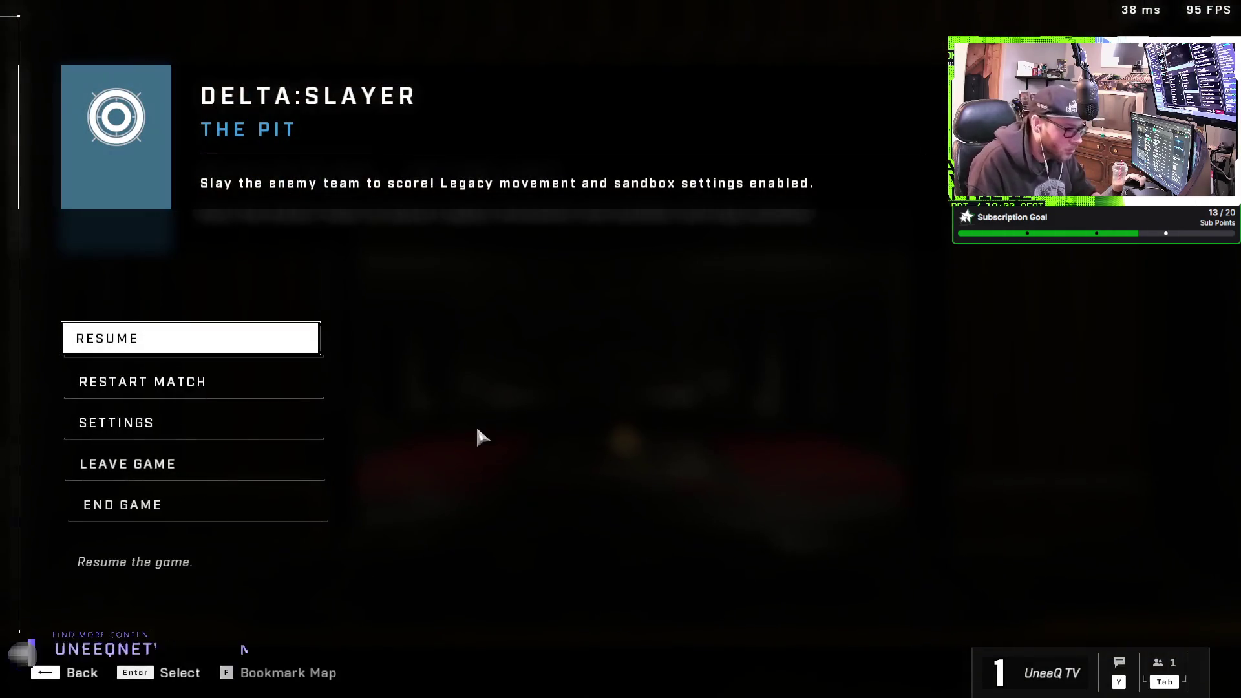
left_click(207, 426)
left_click(514, 91)
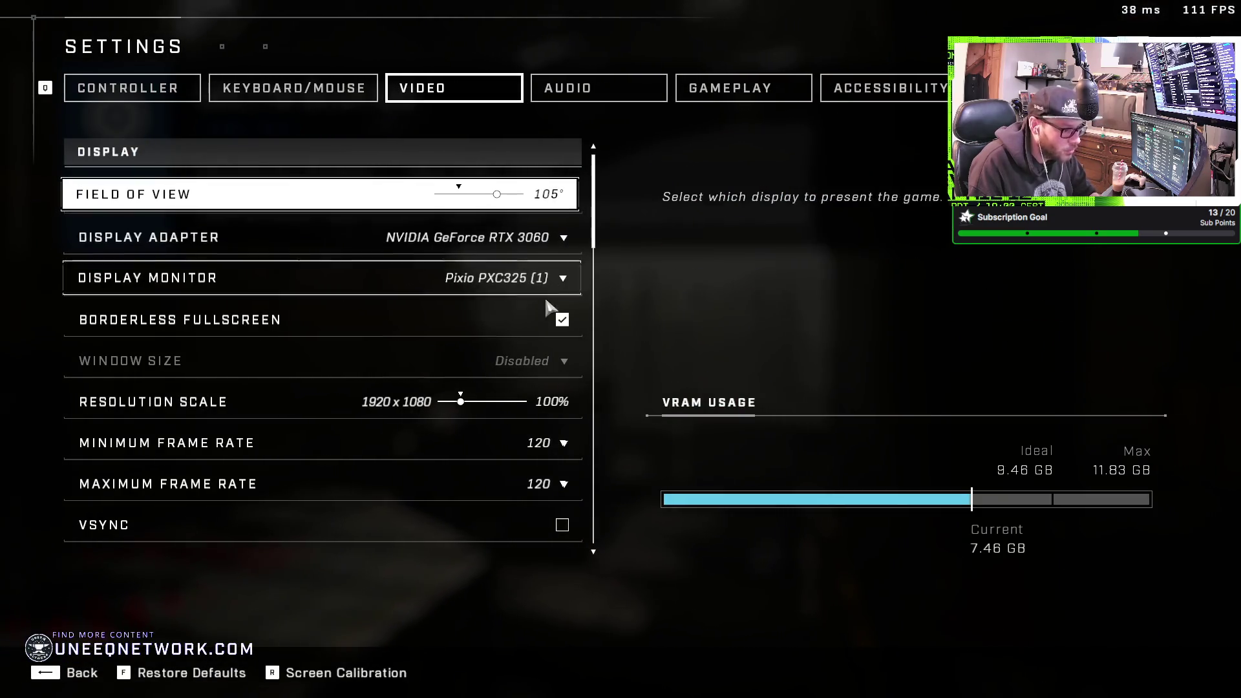
left_click(561, 443)
left_click(542, 405)
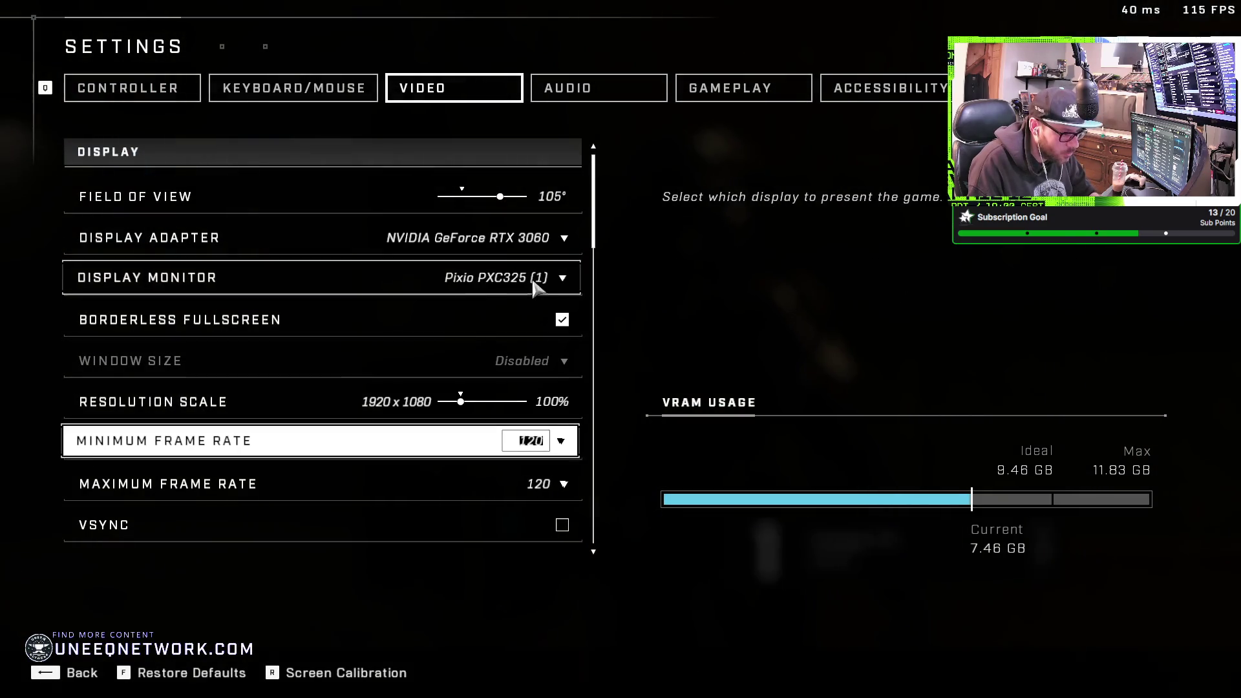
left_click(557, 445)
scroll(543, 323, "up", 5)
left_click(562, 484)
left_click(562, 484)
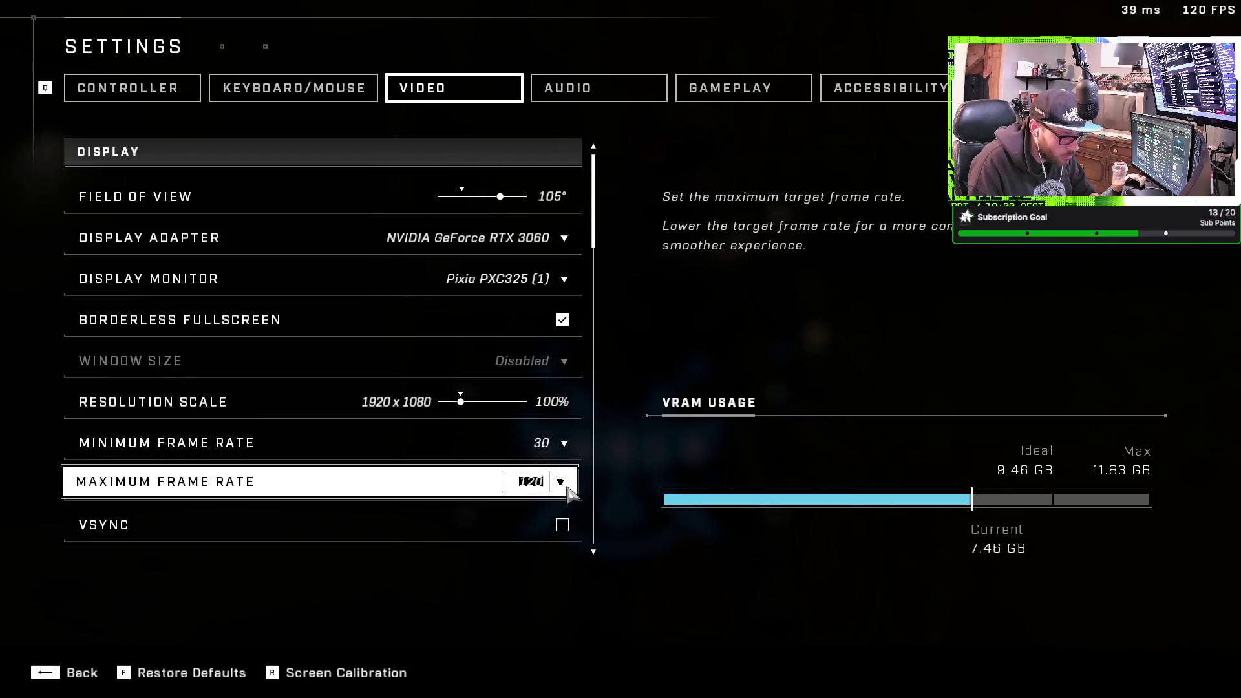
left_click(561, 481)
scroll(540, 355, "up", 5)
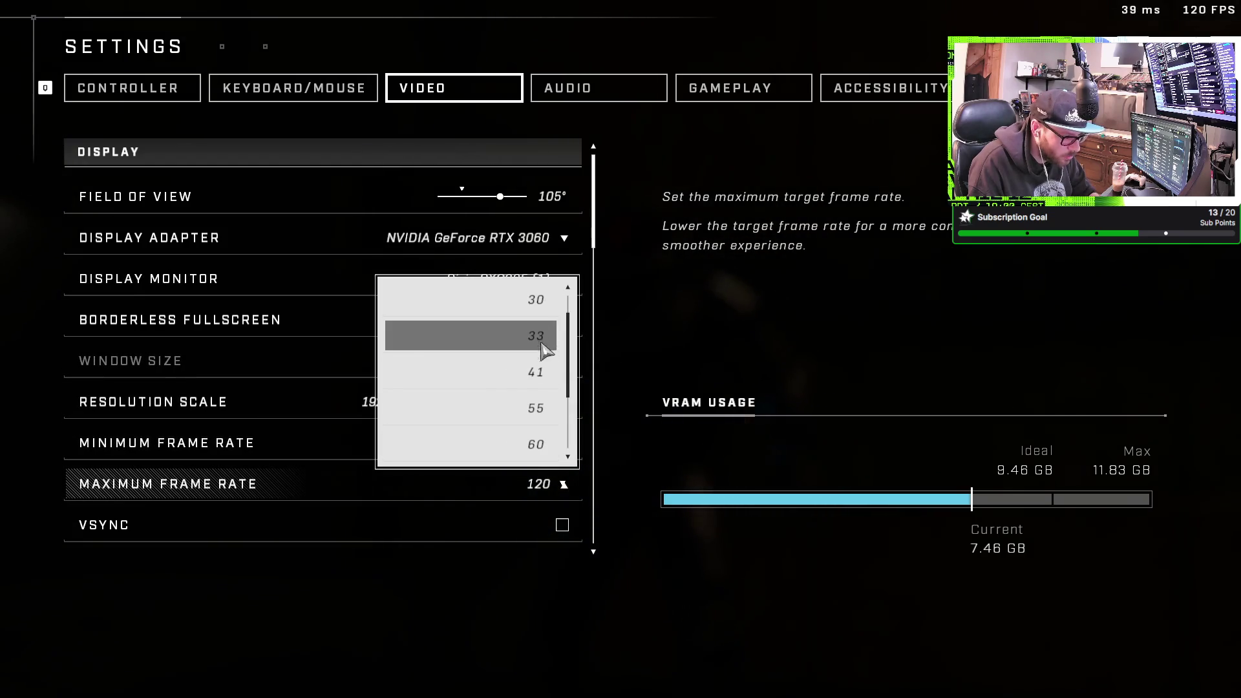
left_click(535, 300)
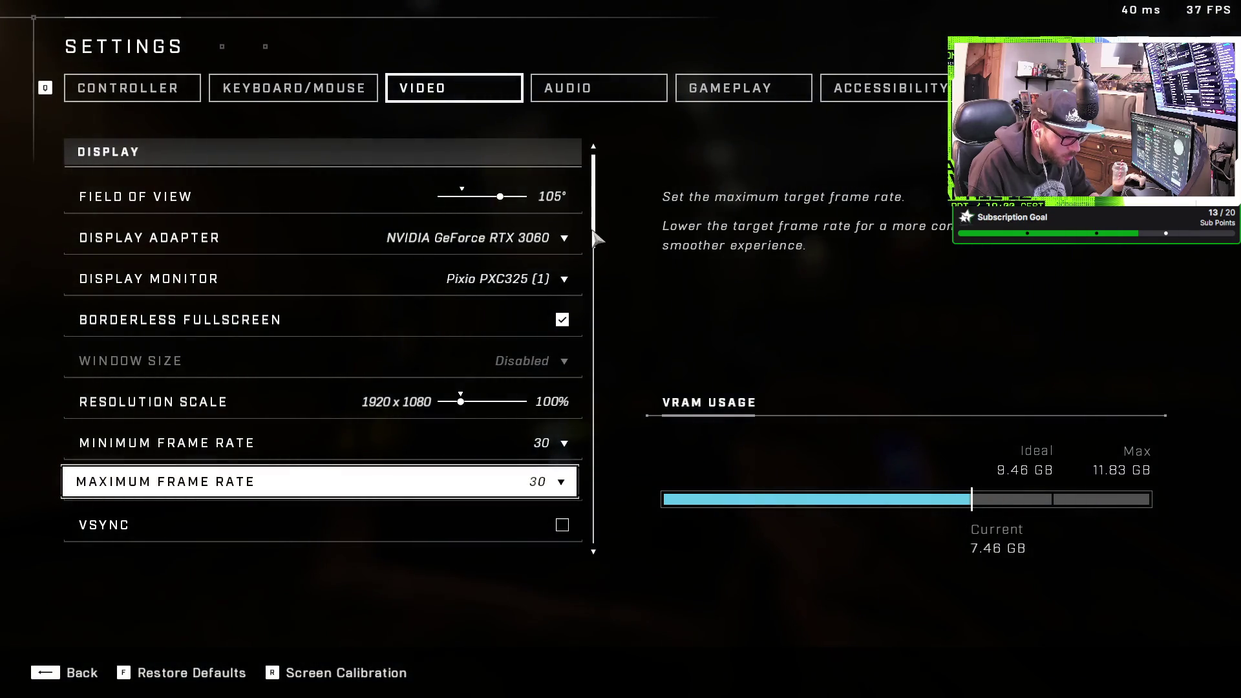
Raise the resolution scale to 150% (2880x1620) and resume the match
scroll(582, 252, "down", 1)
left_click_drag(462, 361, 496, 373)
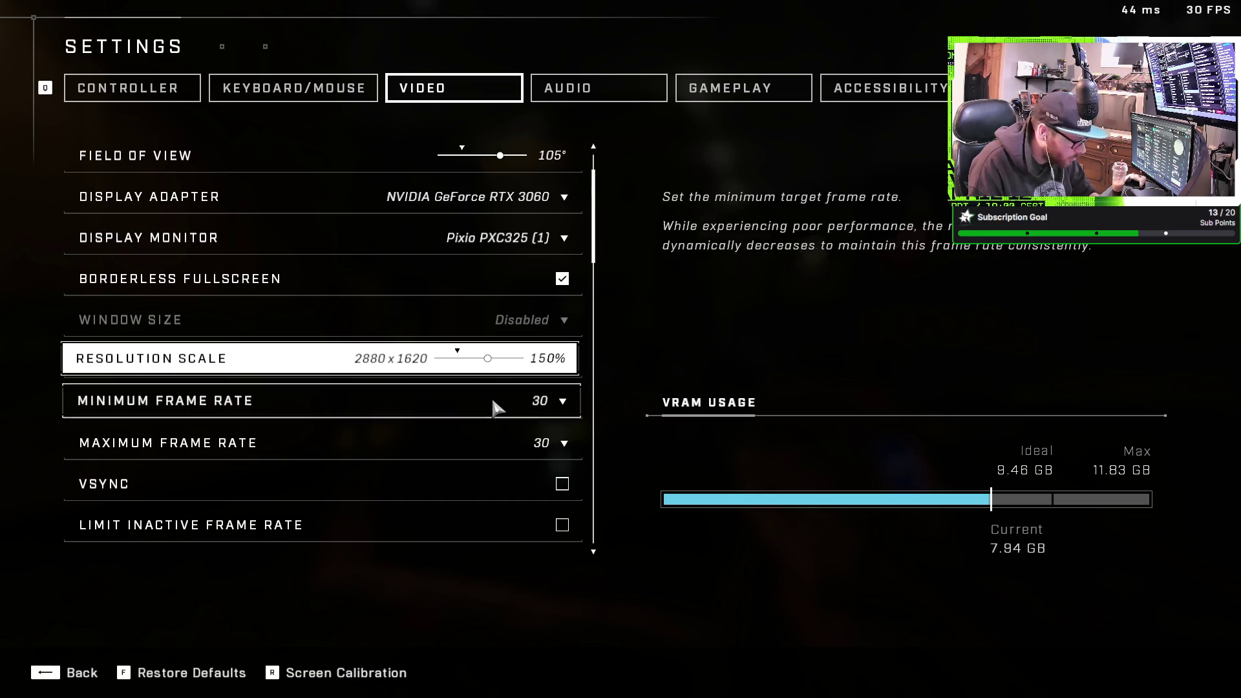
scroll(493, 405, "down", 8)
scroll(498, 388, "down", 9)
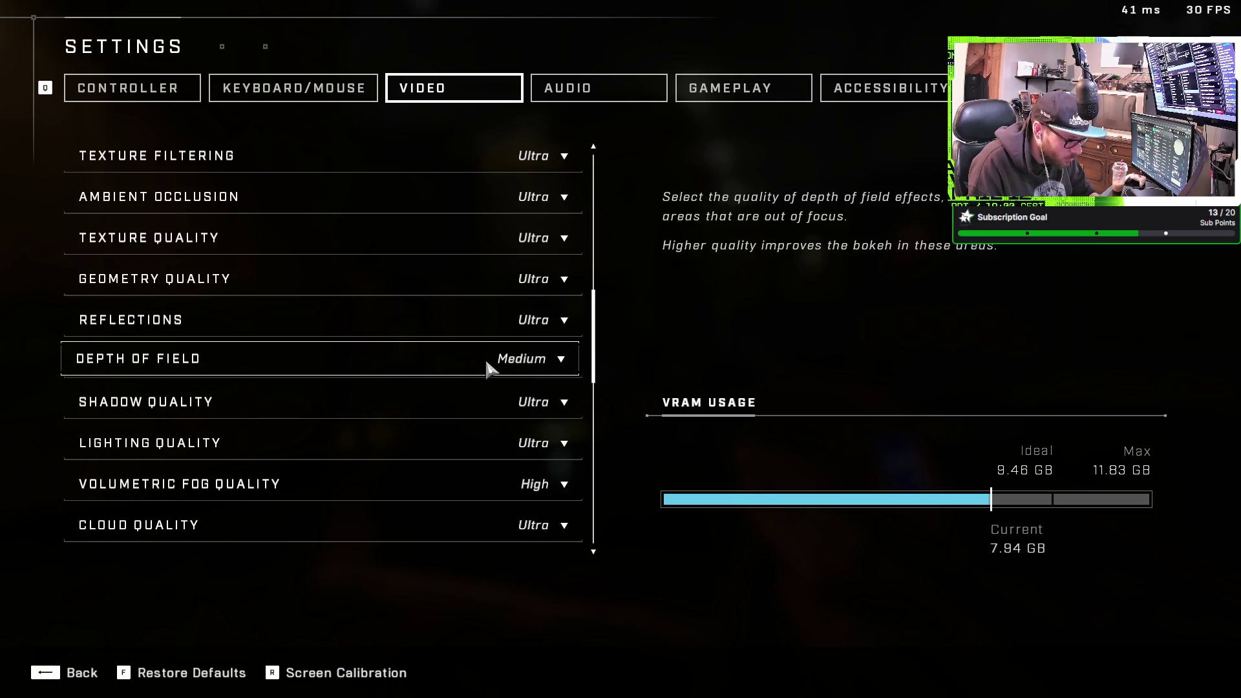
scroll(488, 345, "down", 14)
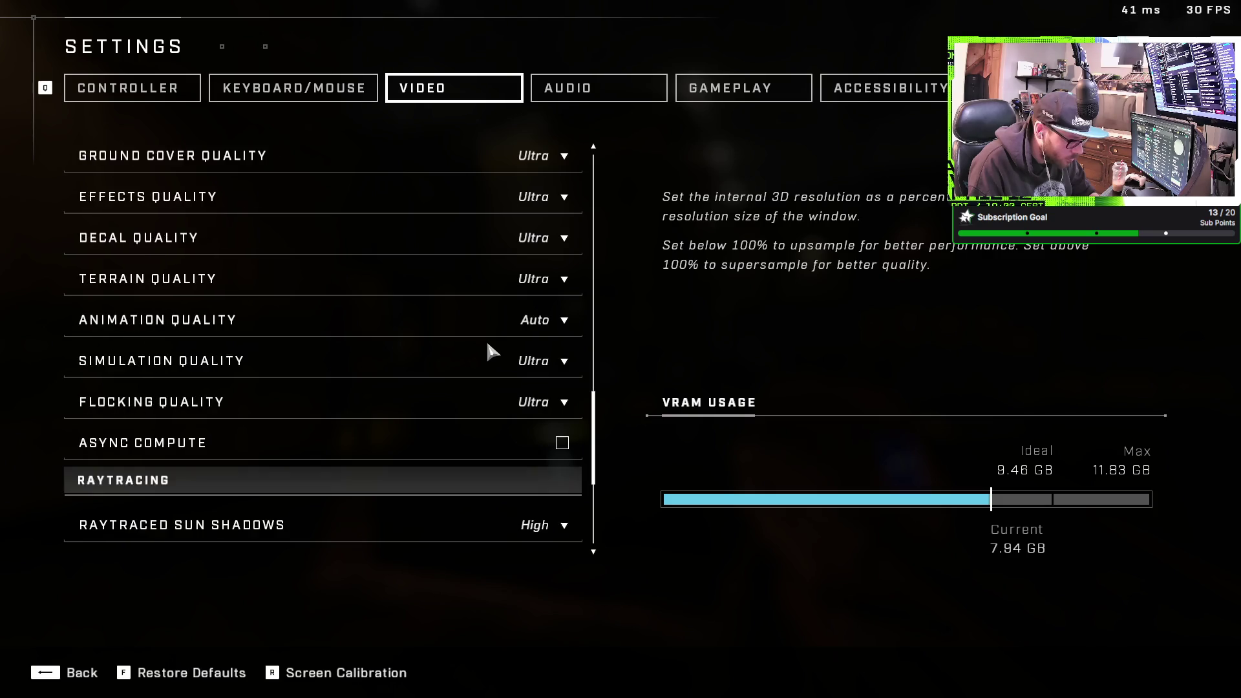
key("Escape")
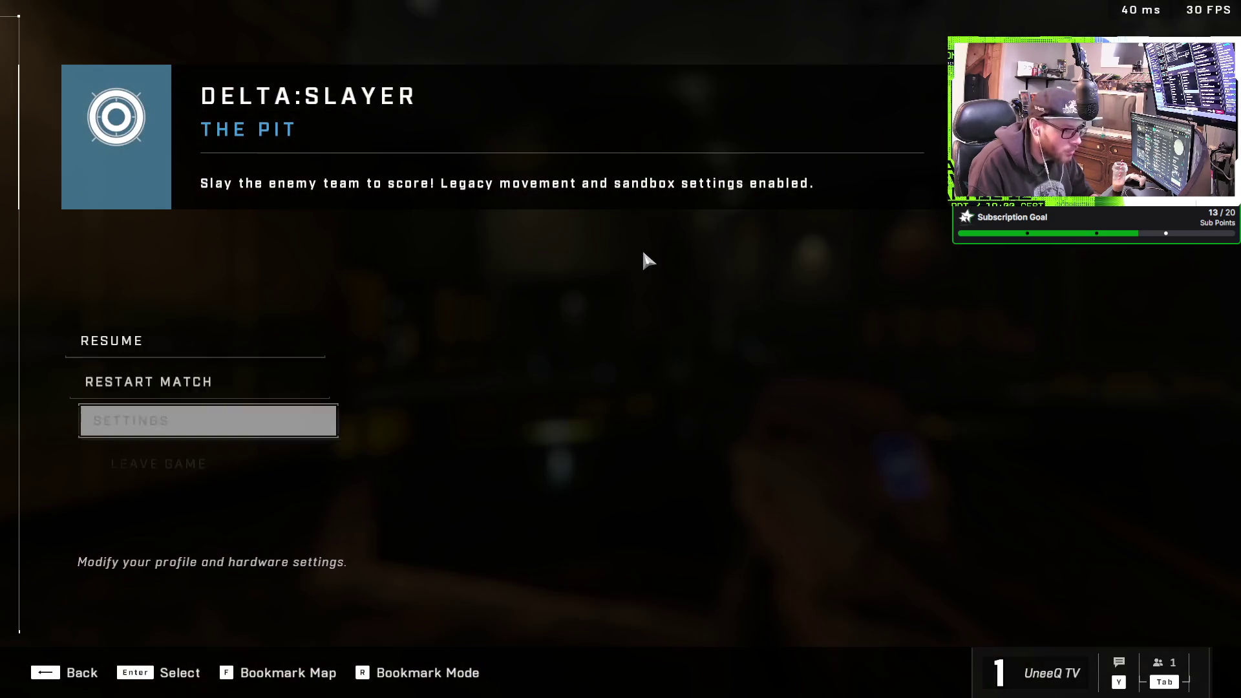
key("Escape")
key("w")
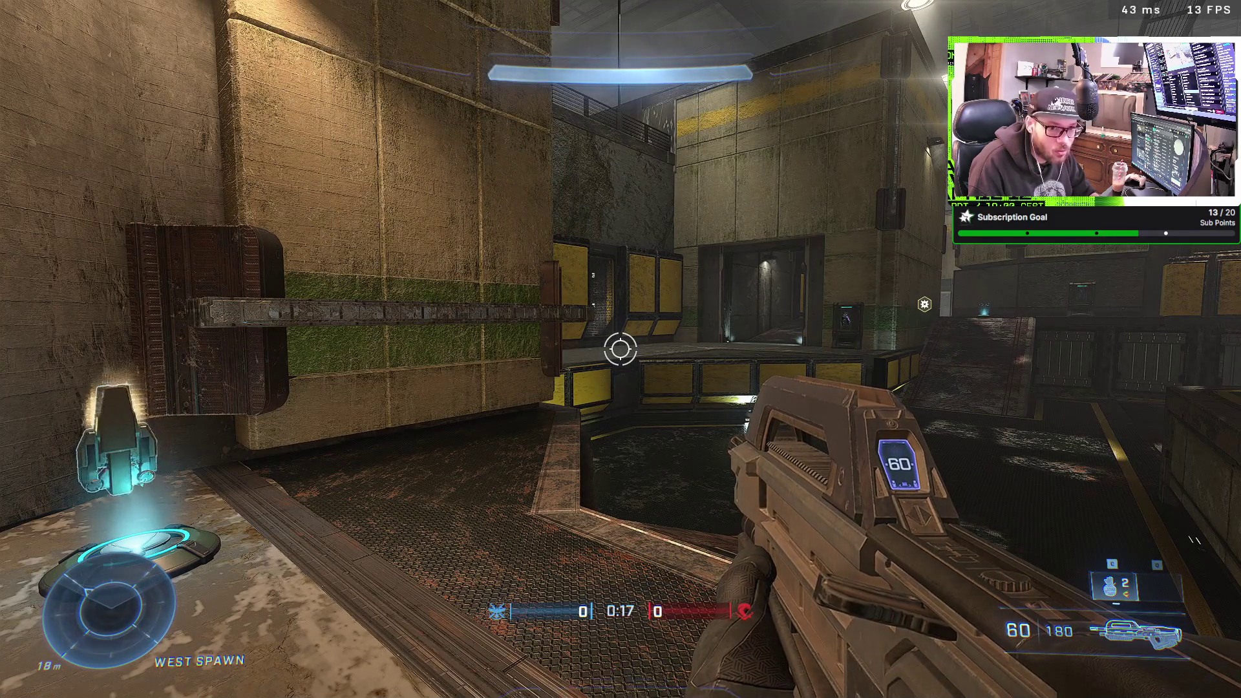
Walk past the weapon pad and red-door corridor to West Elbow, ping it, then pause
key("w")
key("w")
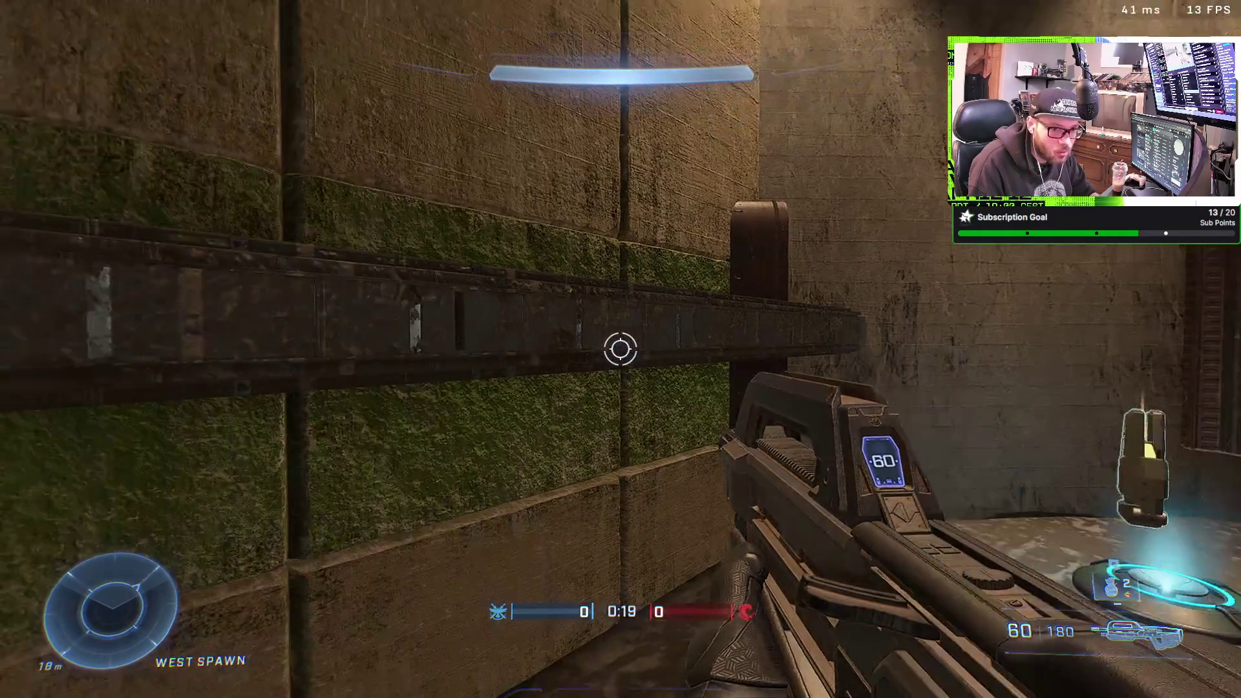
key("w")
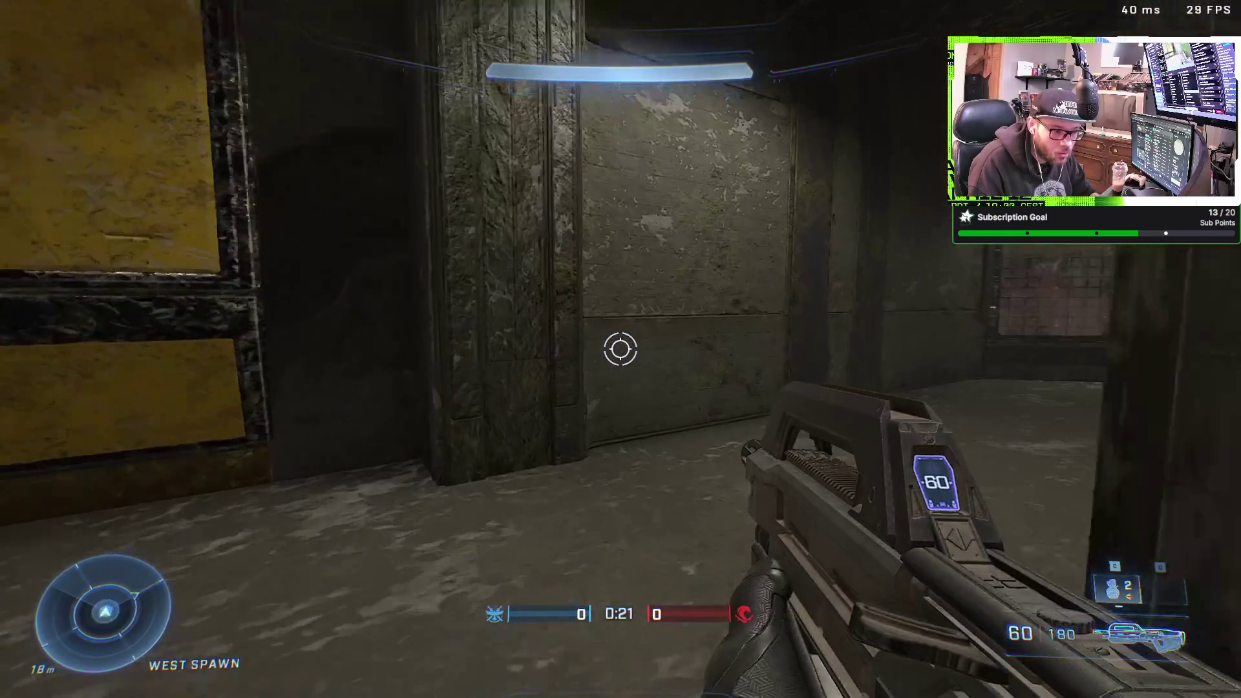
key("w")
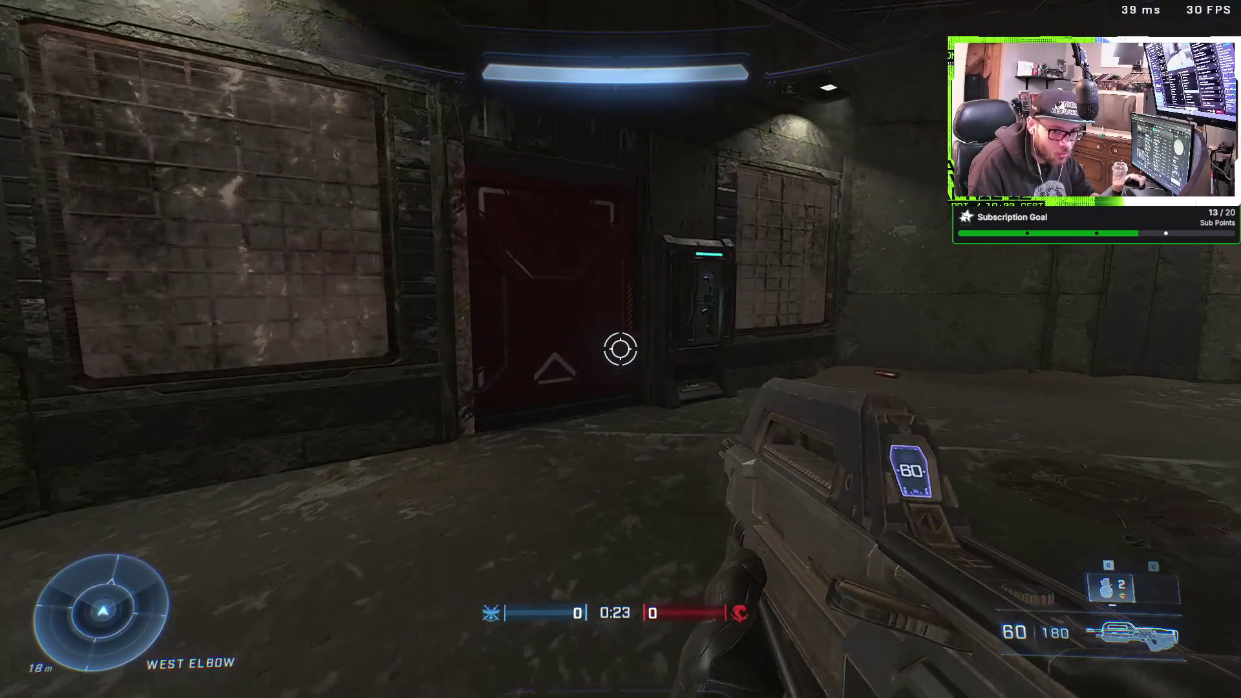
key("w")
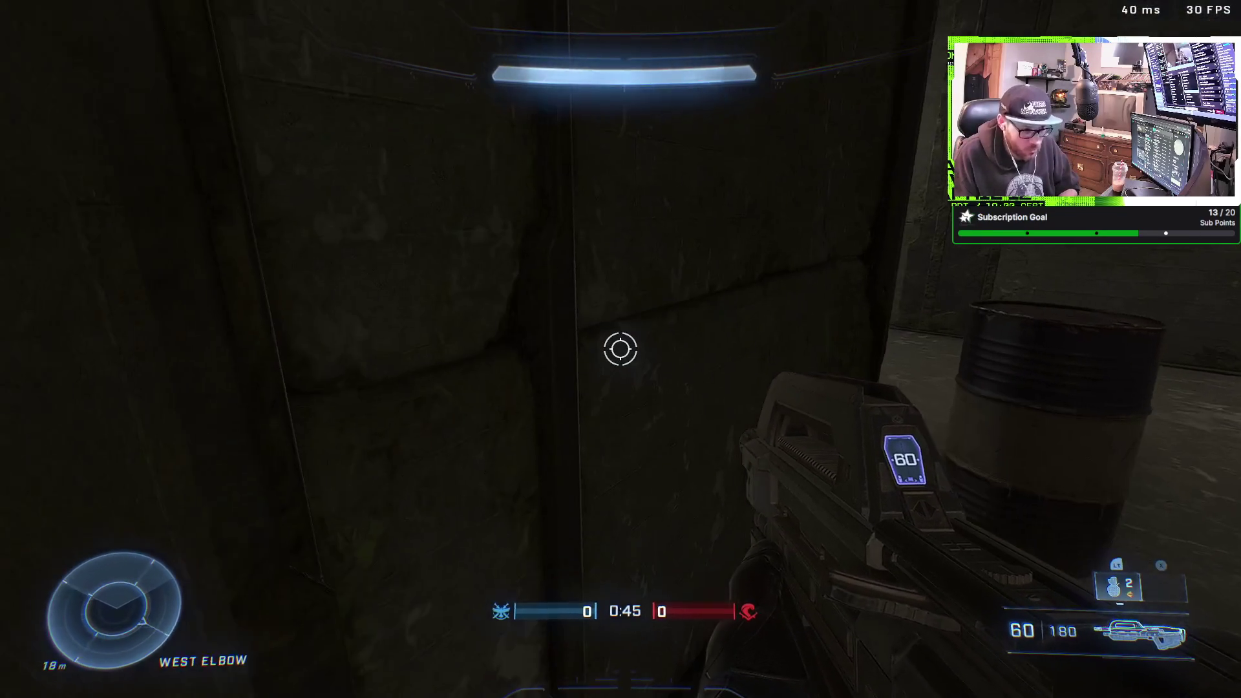
key("z")
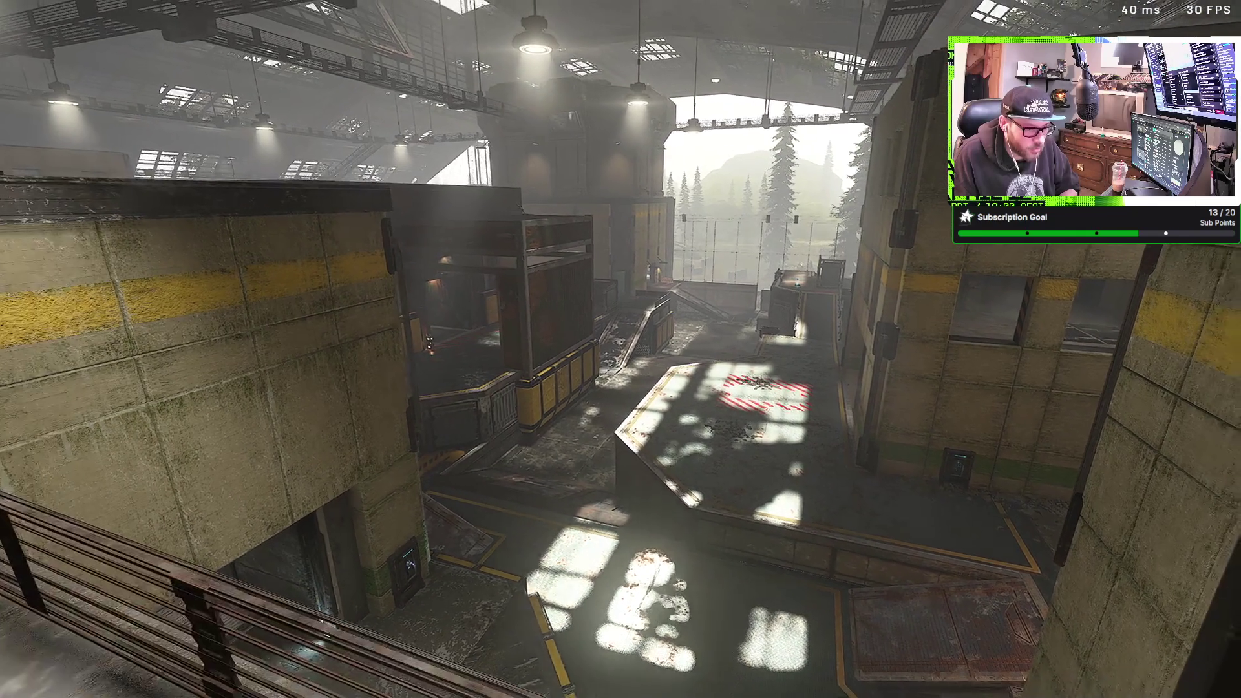
key("Escape")
Turn off the FPS Counter and Network Statistics in Gameplay settings, then resume the match
key("Down")
key("Return")
key("e")
key("e")
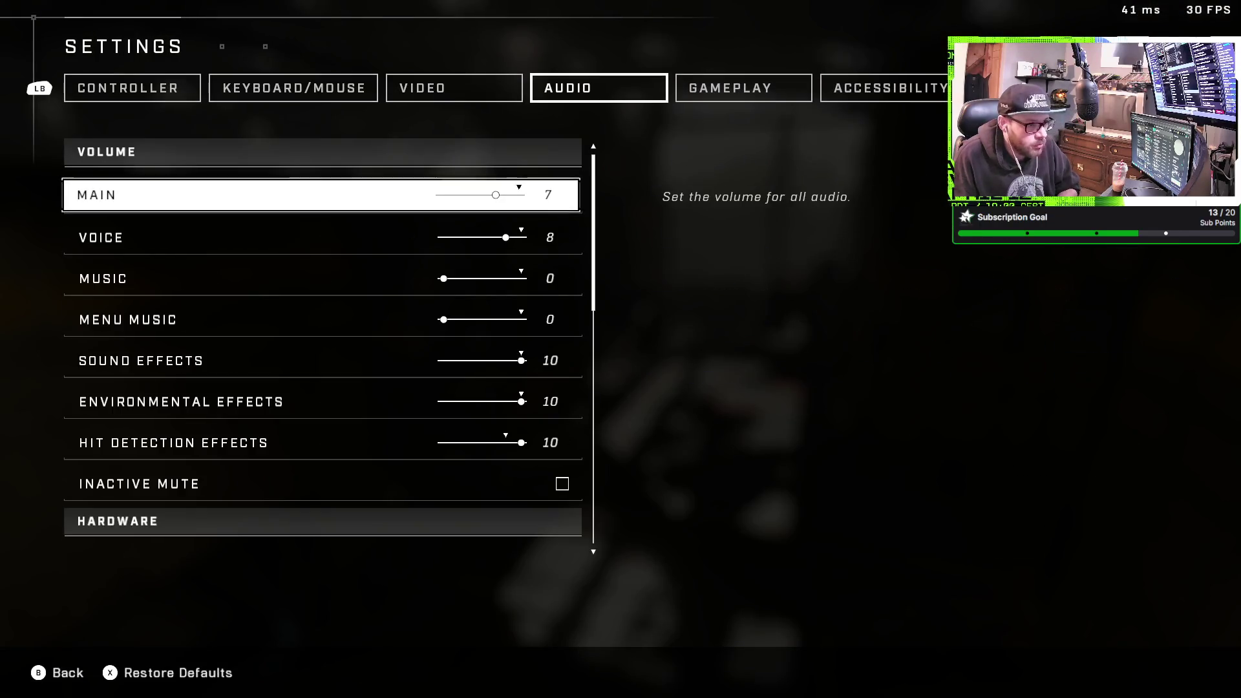
key("e")
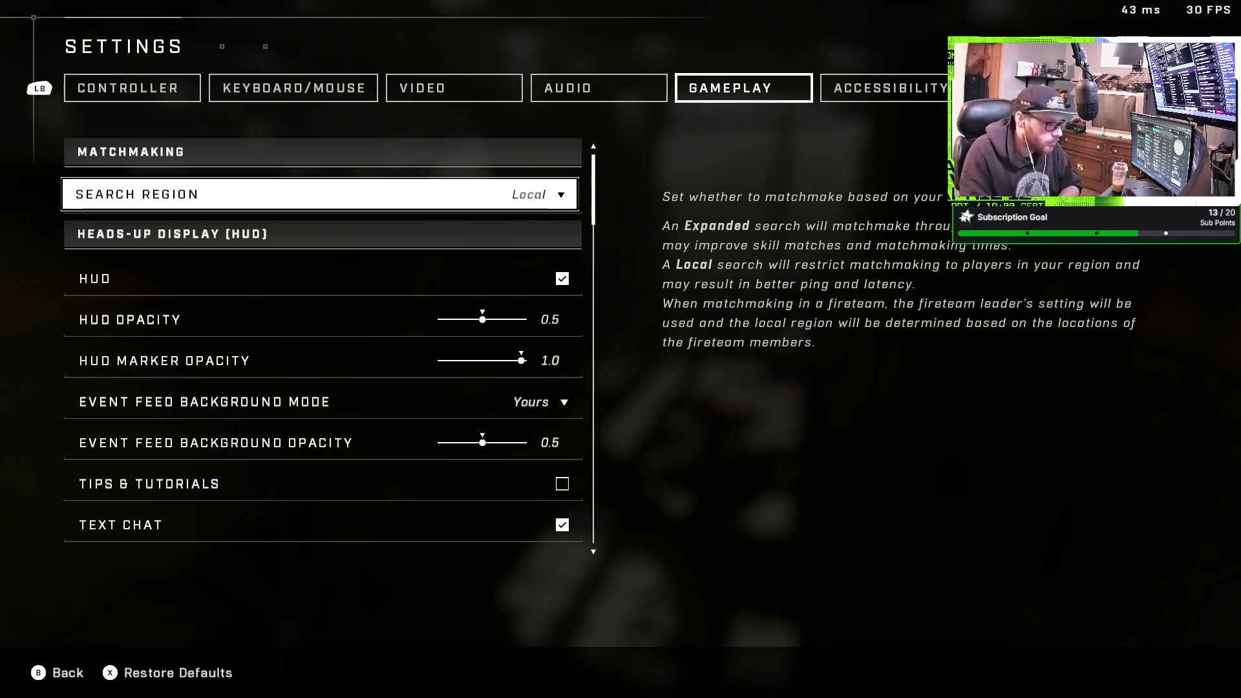
left_click(866, 89)
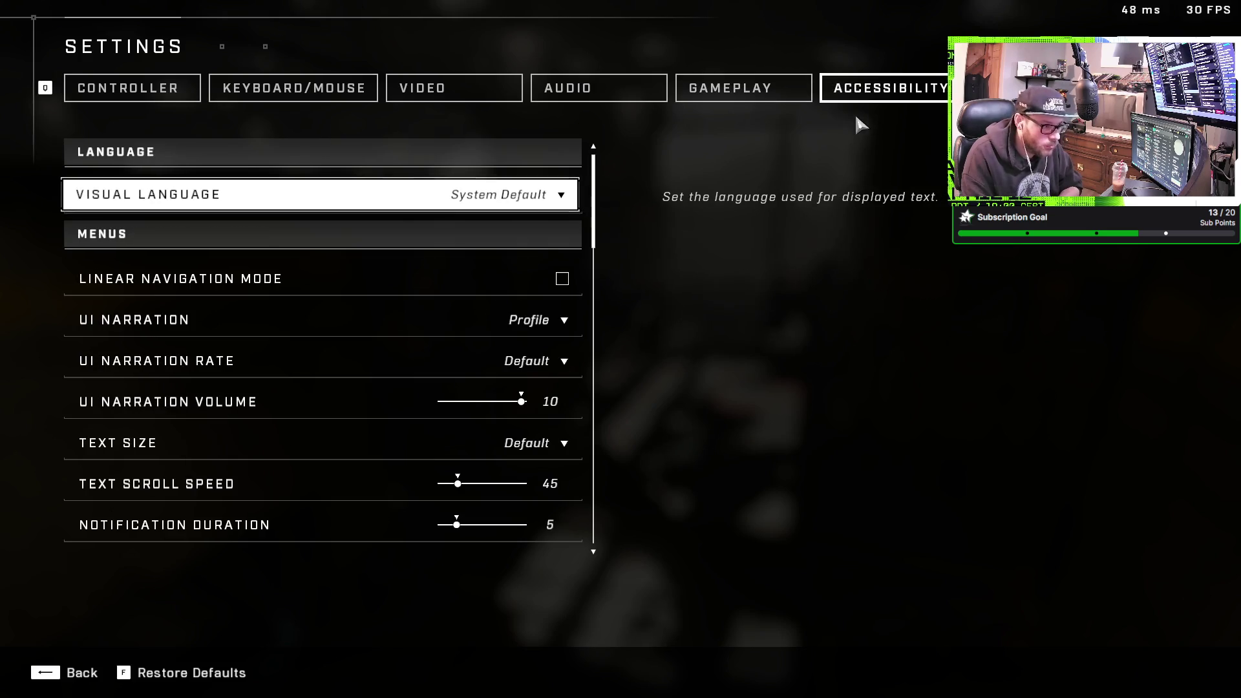
left_click(775, 89)
scroll(564, 378, "down", 10)
left_click(562, 450)
left_click(562, 442)
left_click(561, 483)
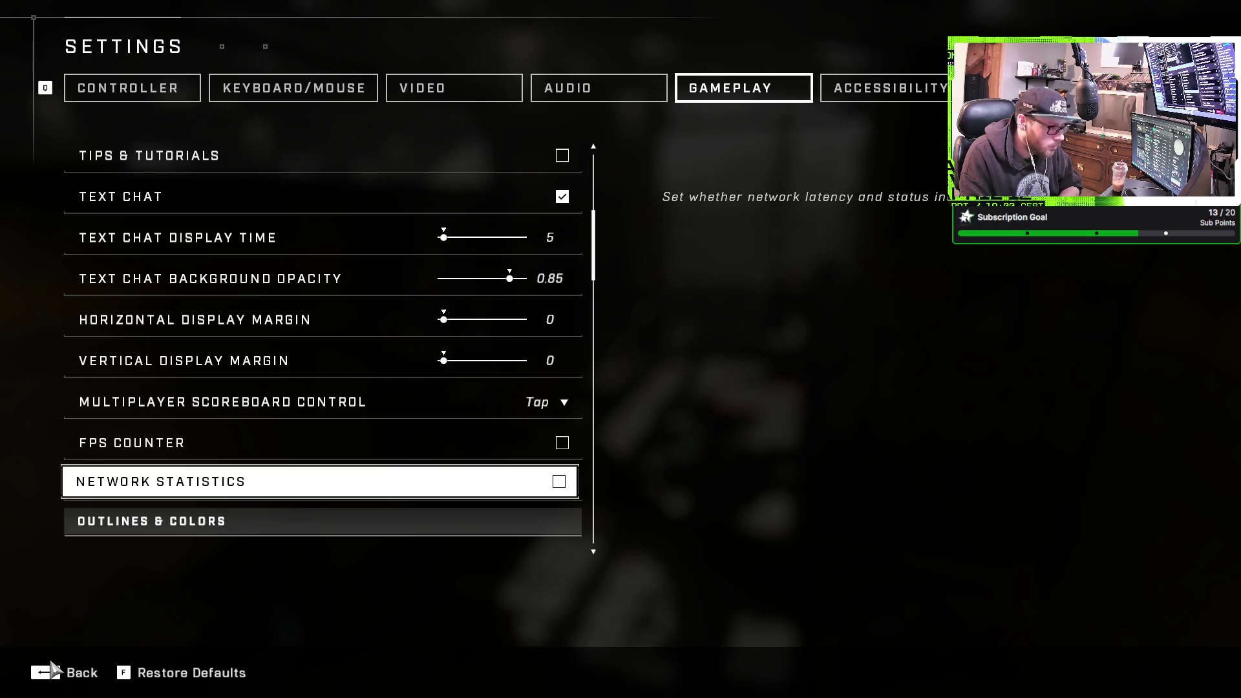
left_click(51, 672)
key("Escape")
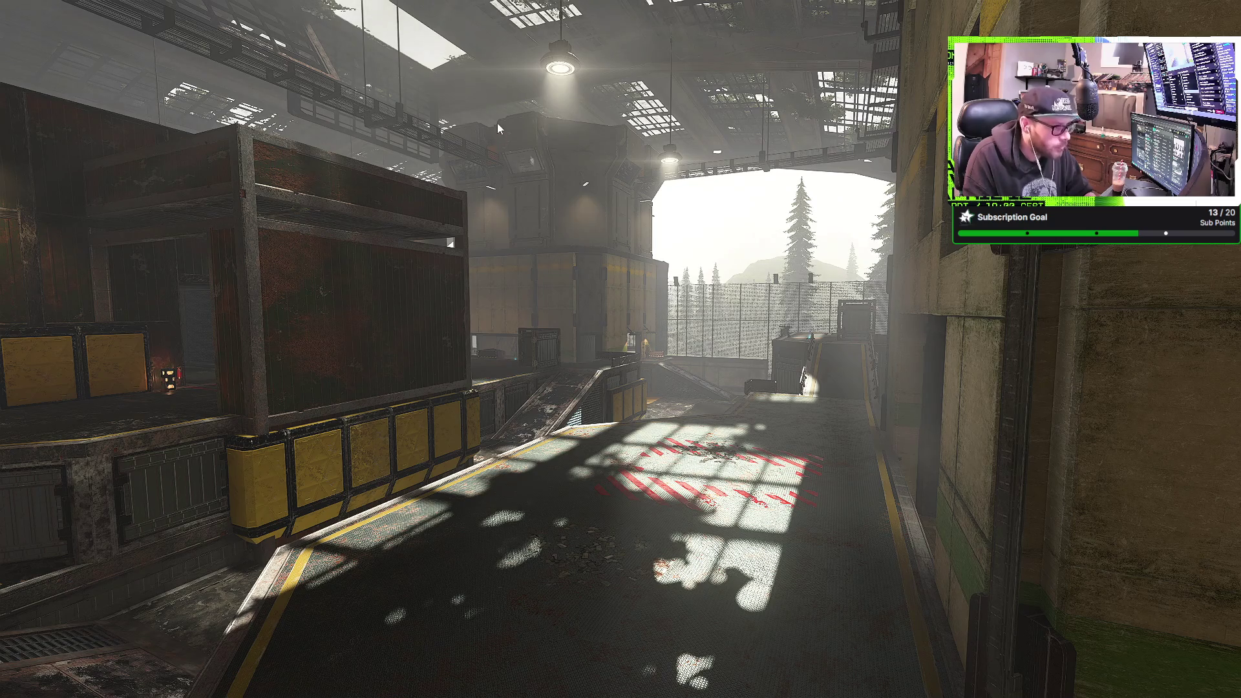
Bring up the NVIDIA overlay while looking down the walkway toward the hangar doors
key("alt+z")
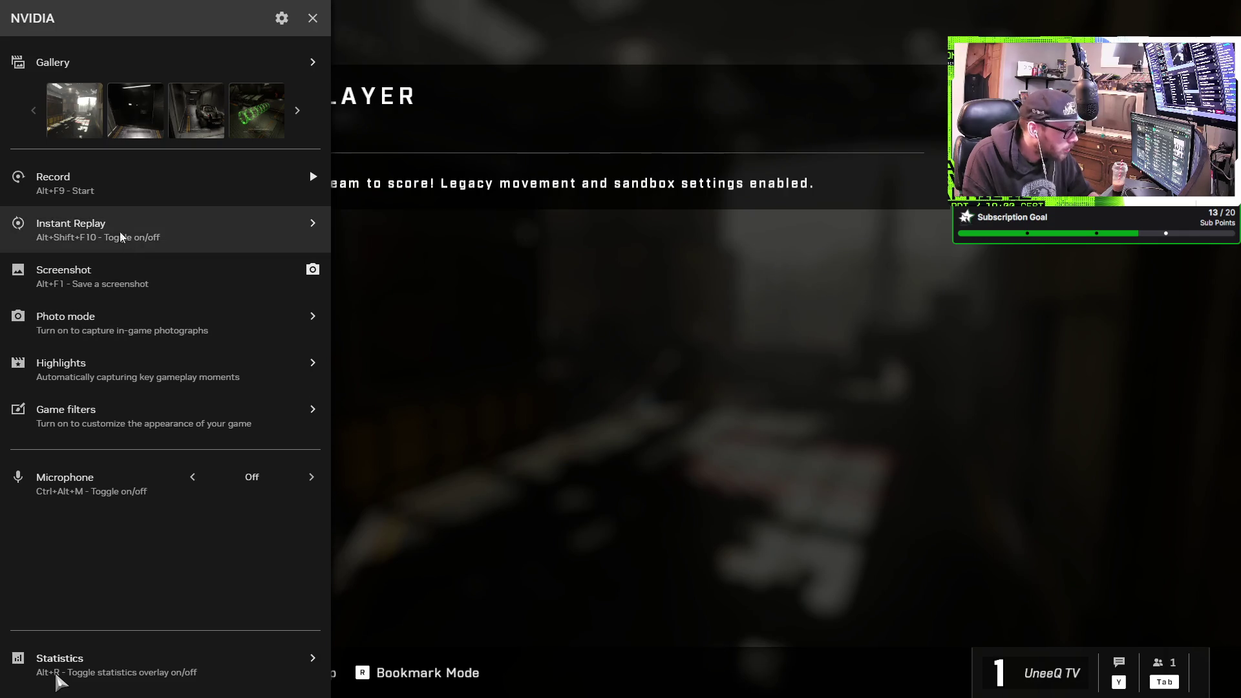
View the newest gallery screenshot and open its Halo Infinite folder in File Explorer
left_click(78, 115)
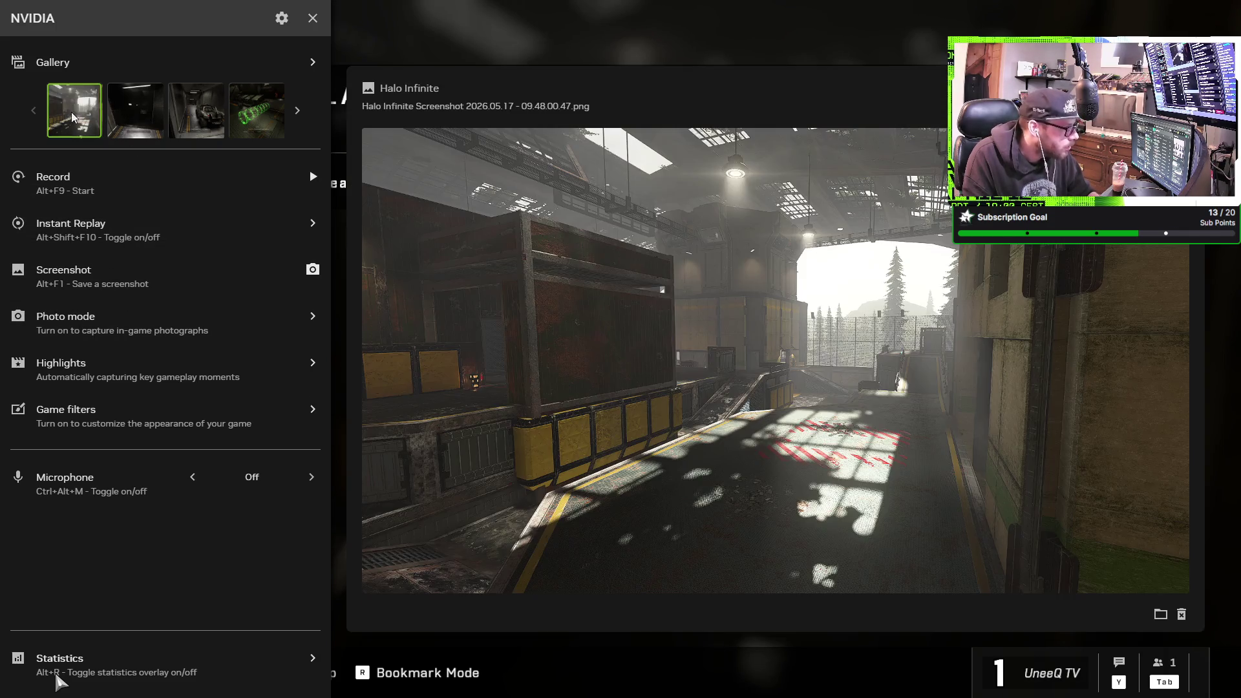
left_click(1160, 614)
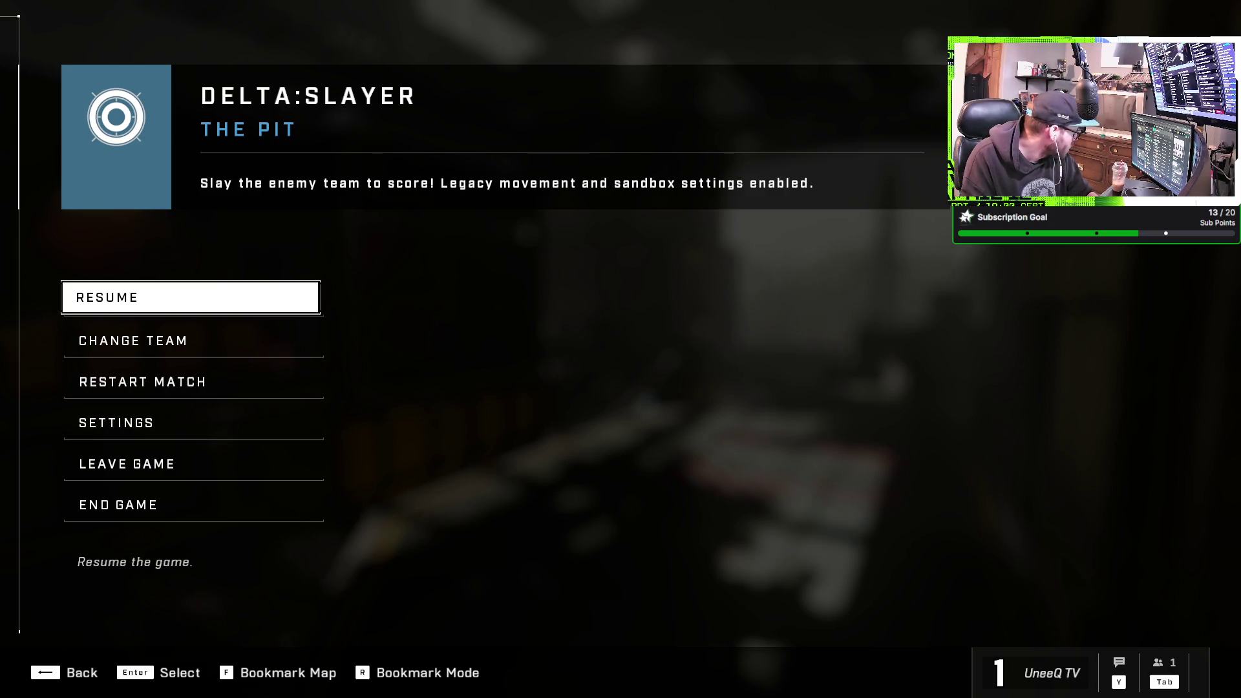
key("alt+Tab")
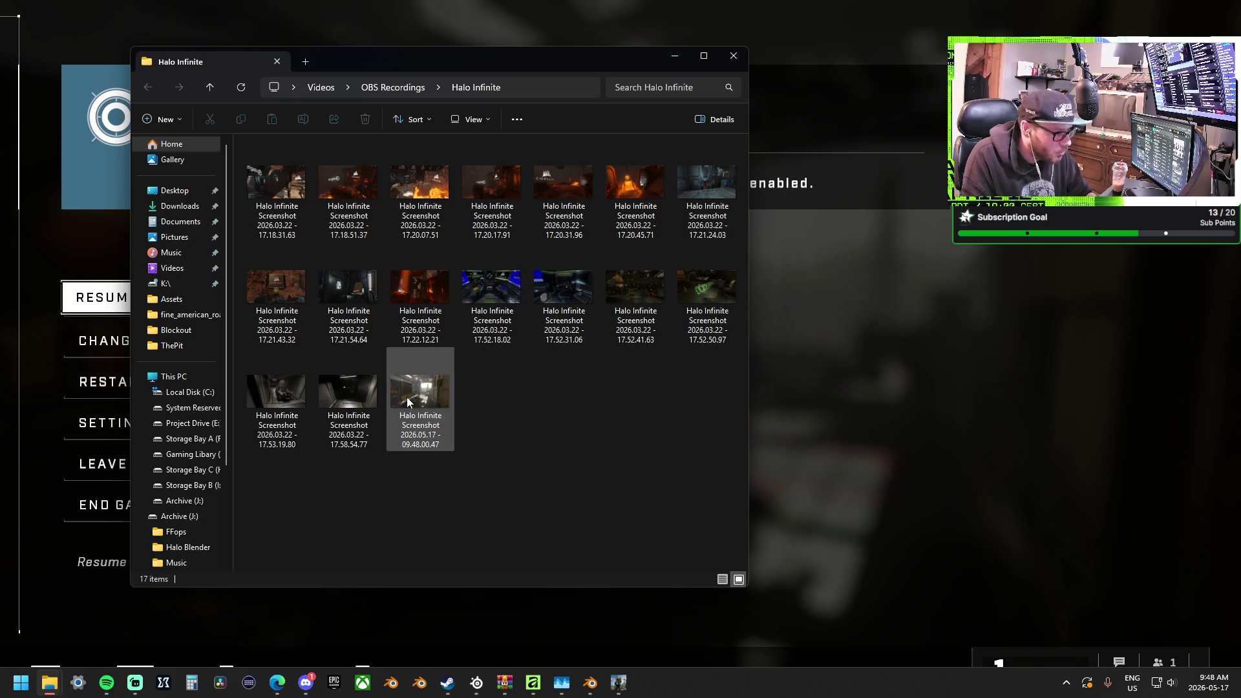
Delete the sixteen older screenshots, keeping only the 2026.05.17 one, and resume the match
left_click(351, 414)
left_click(276, 214, "shift")
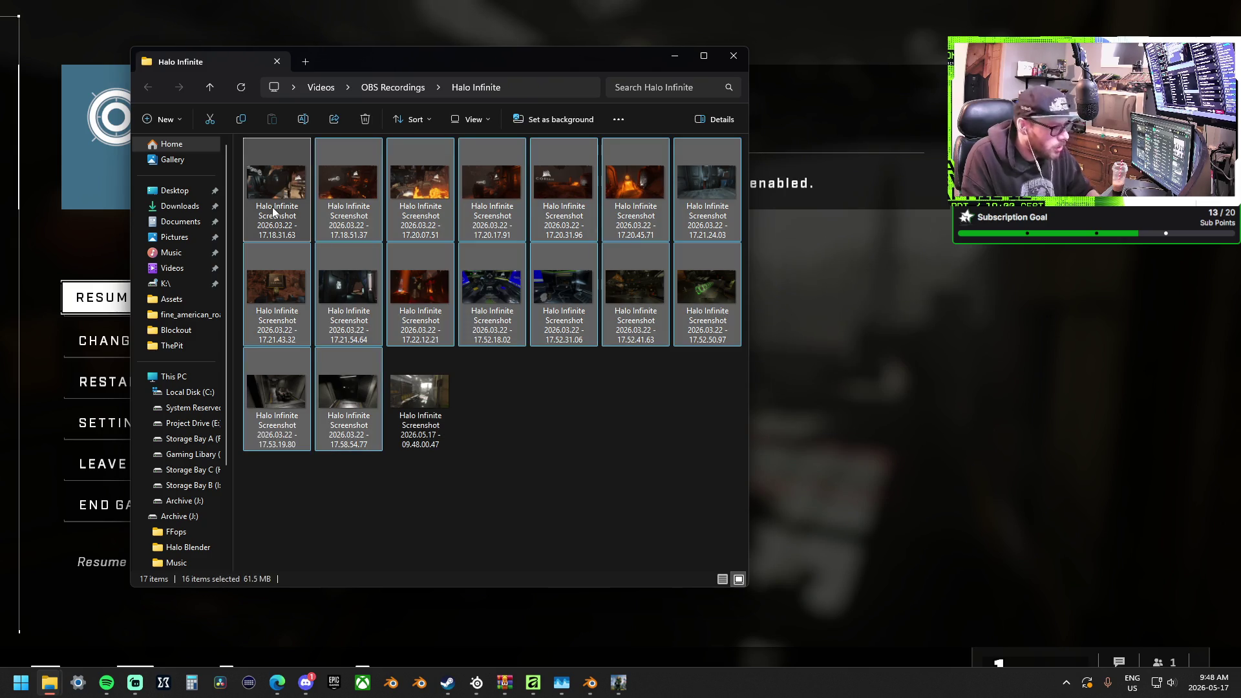
key("Delete")
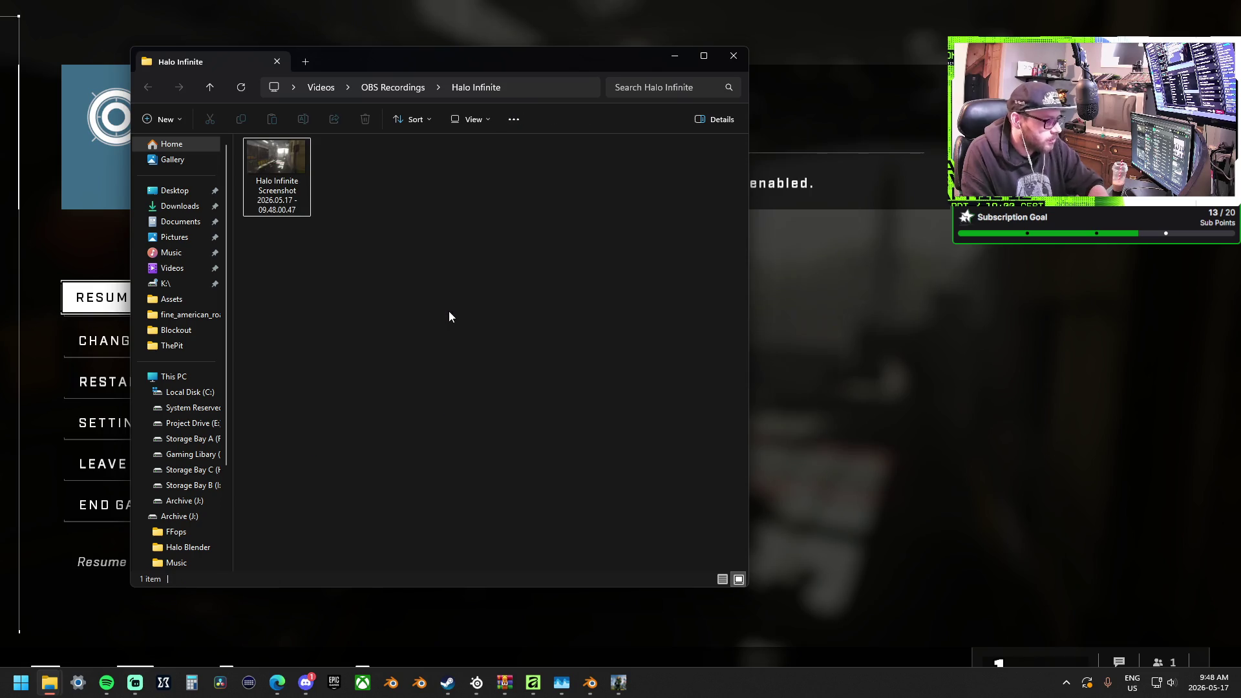
left_click(126, 111)
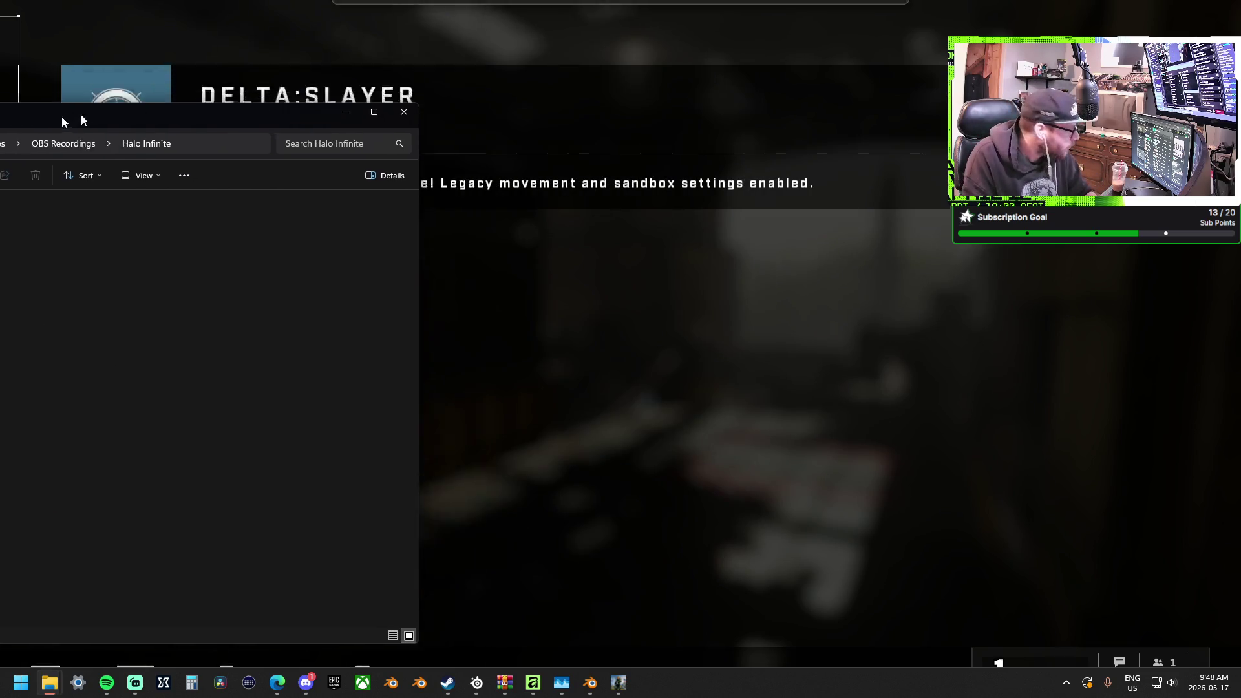
key("Escape")
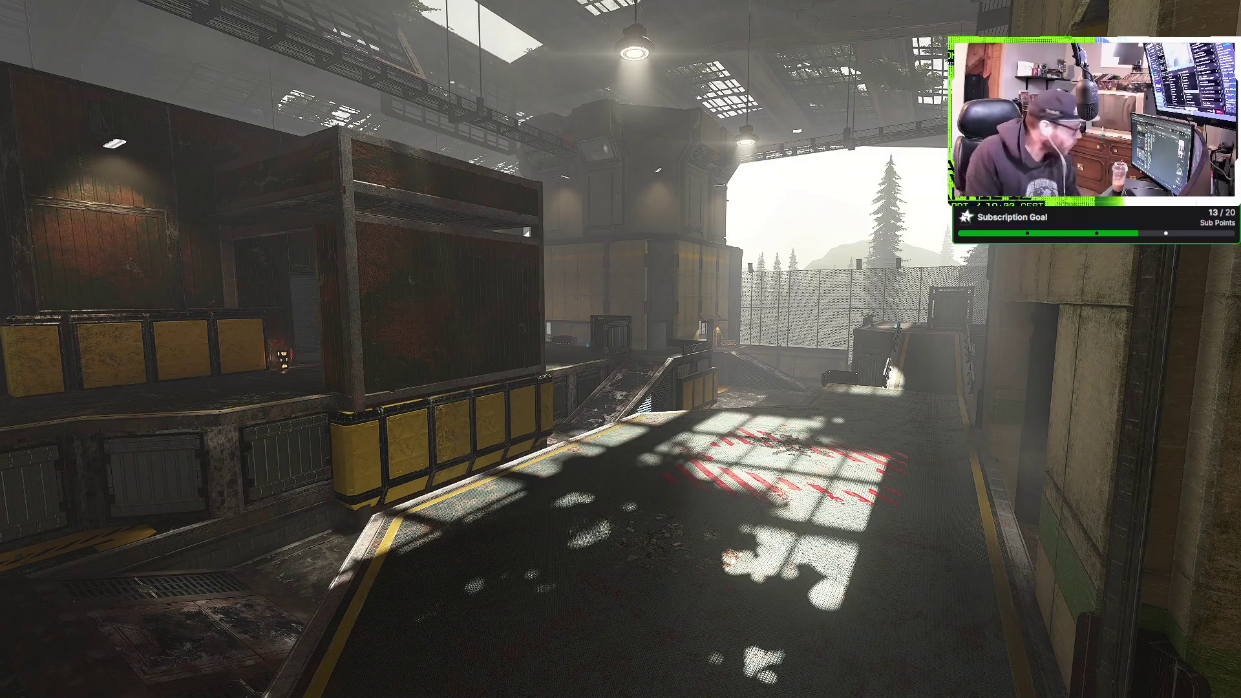
Walk along the walkway past the ramp to a spot overlooking the central crate building
key("w")
key("w")
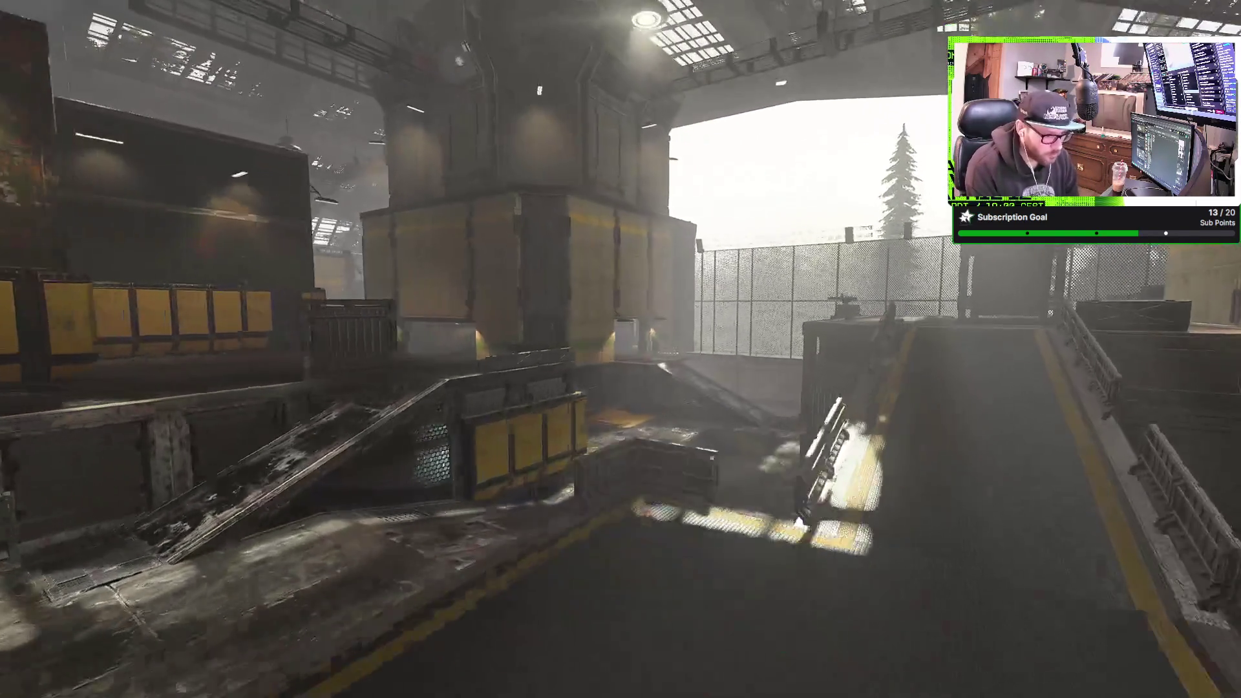
key("w")
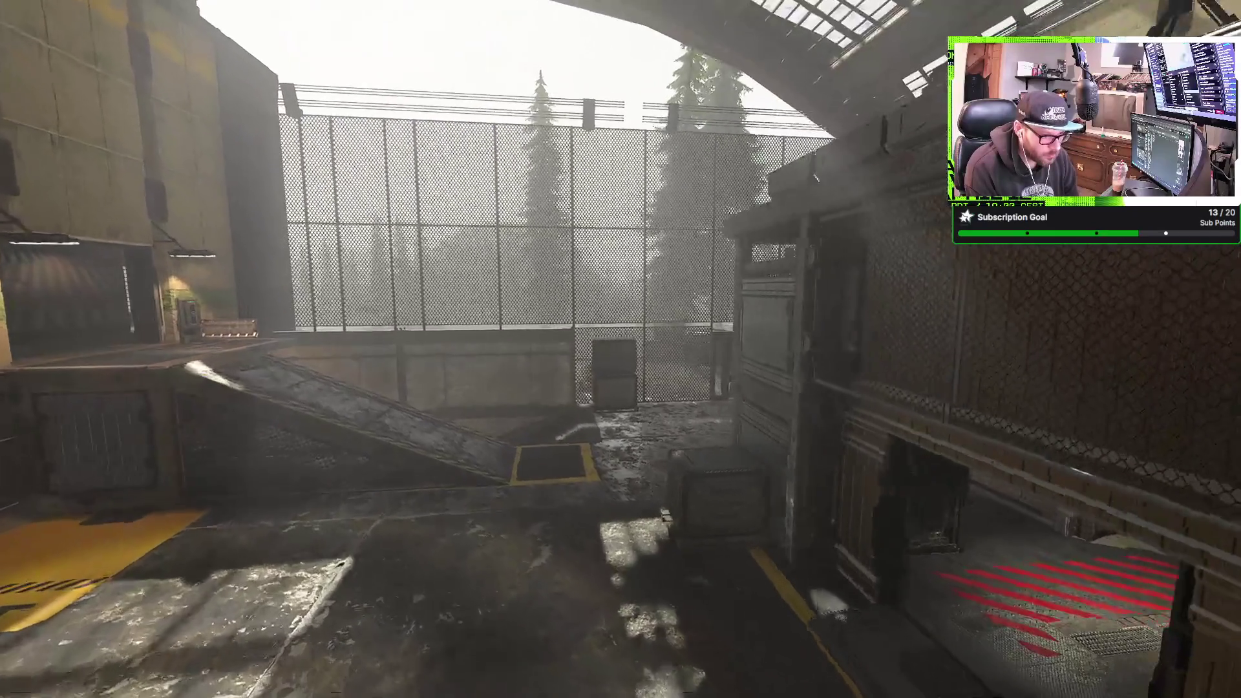
key("w")
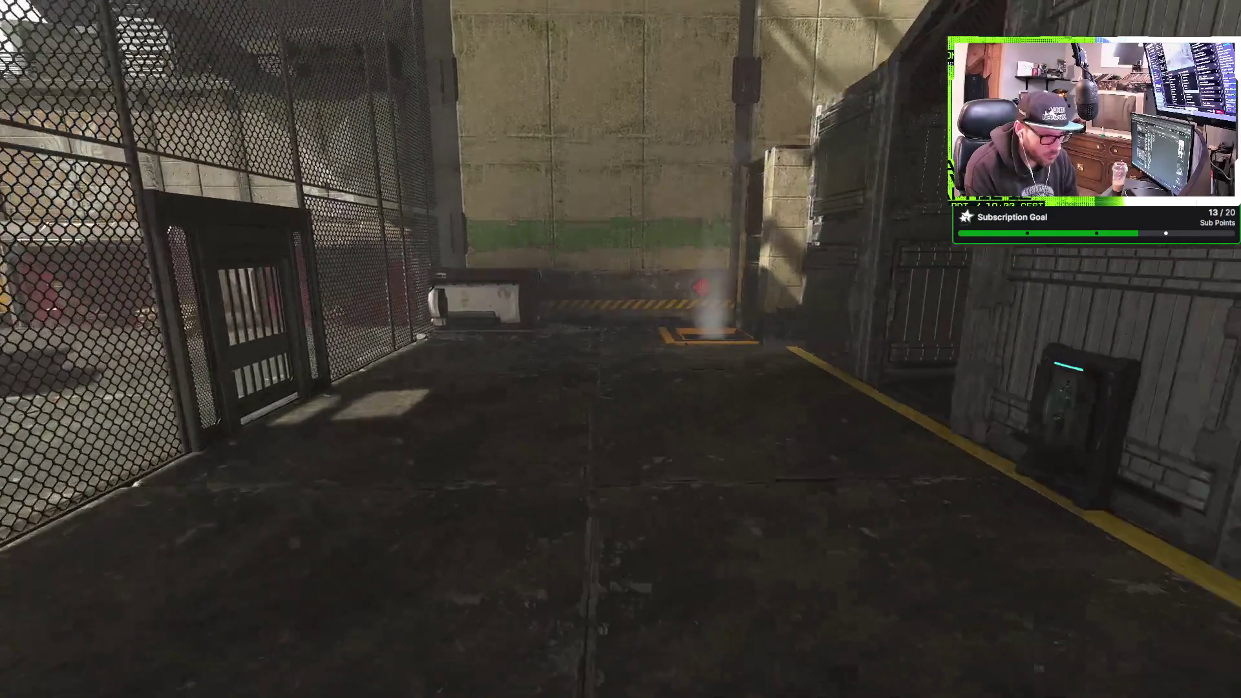
key("s")
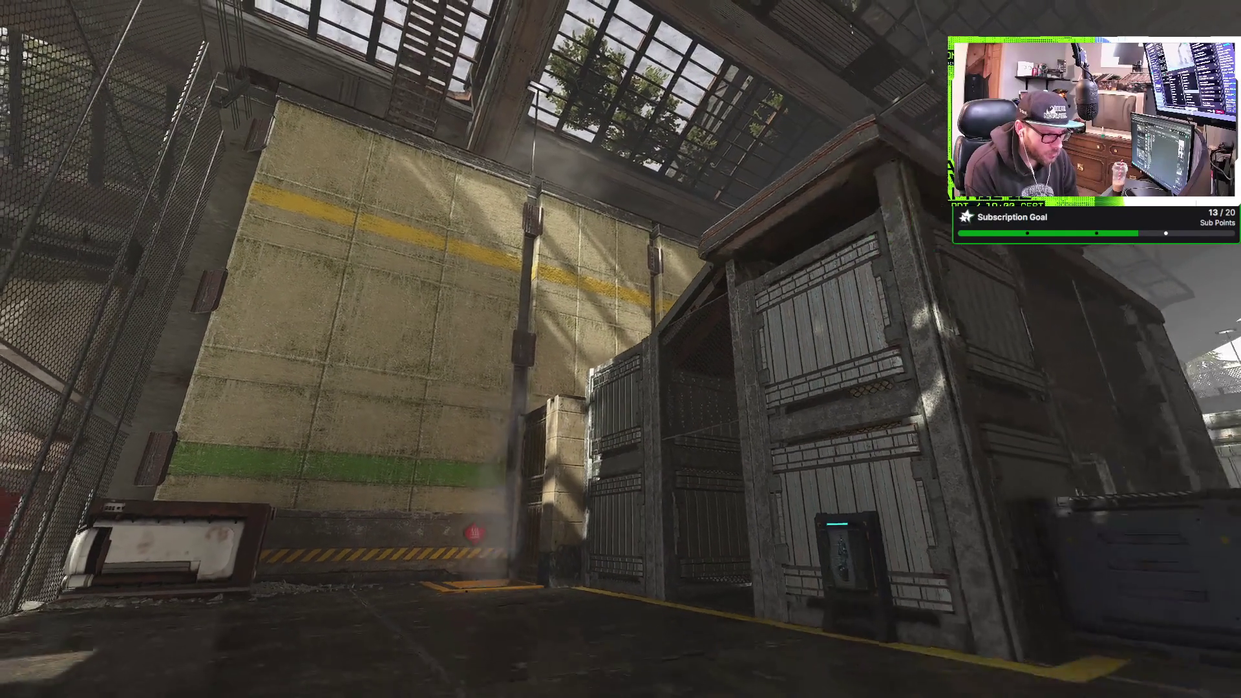
key("a")
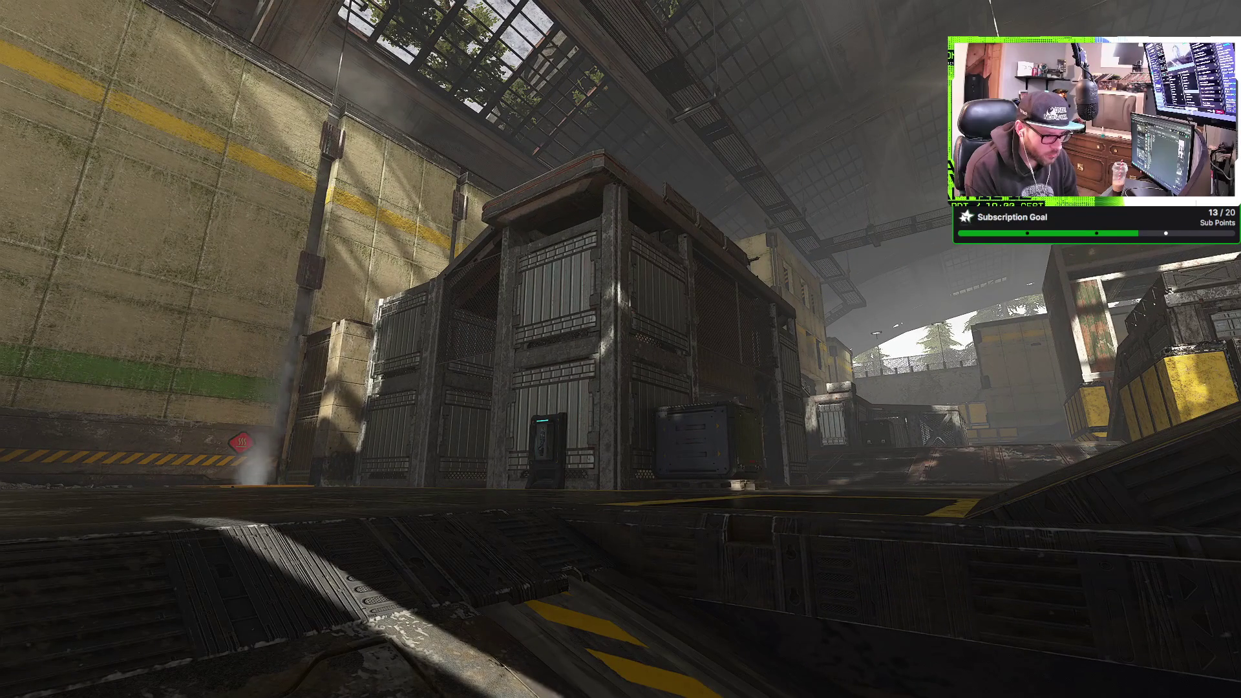
key("d")
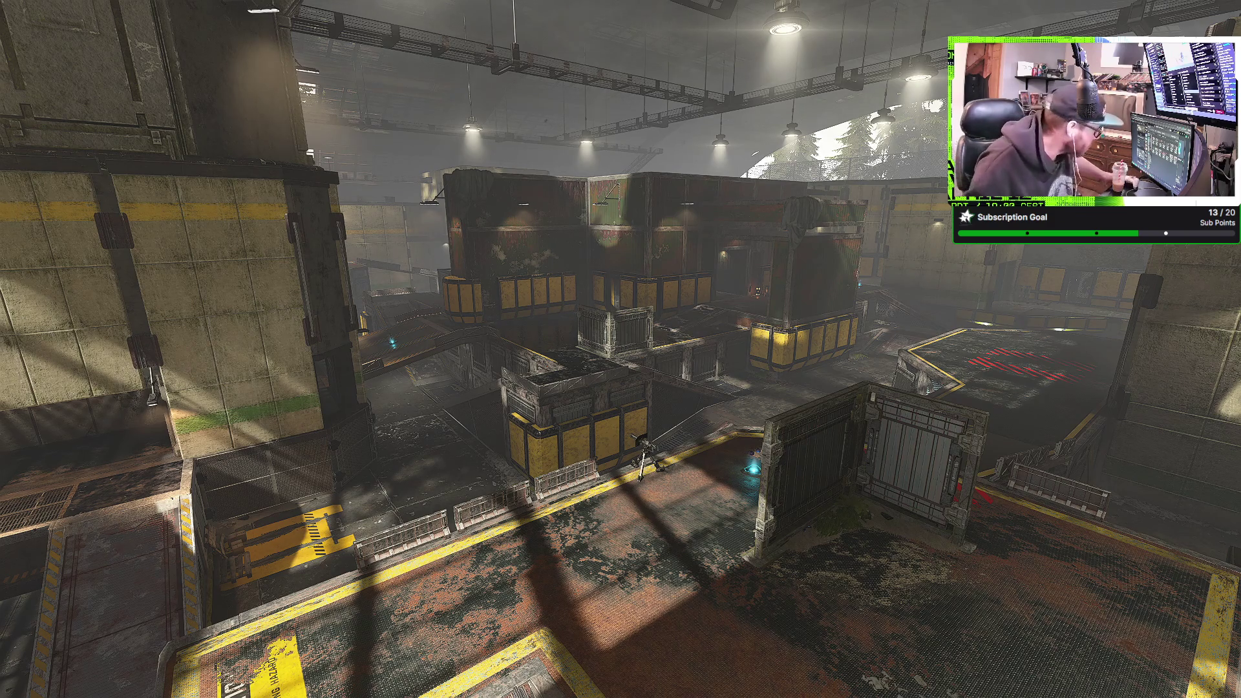
Pause the match and bring the ArtStation editing page to the front, maximized
key("Escape")
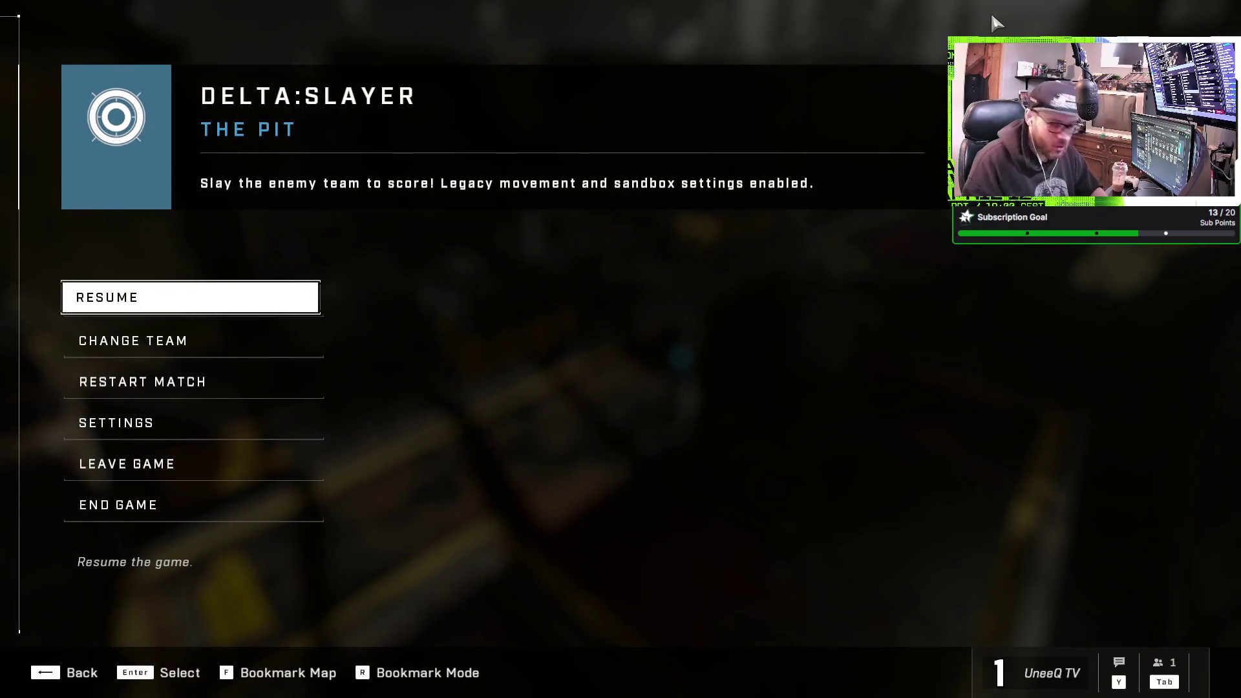
key("alt+Tab")
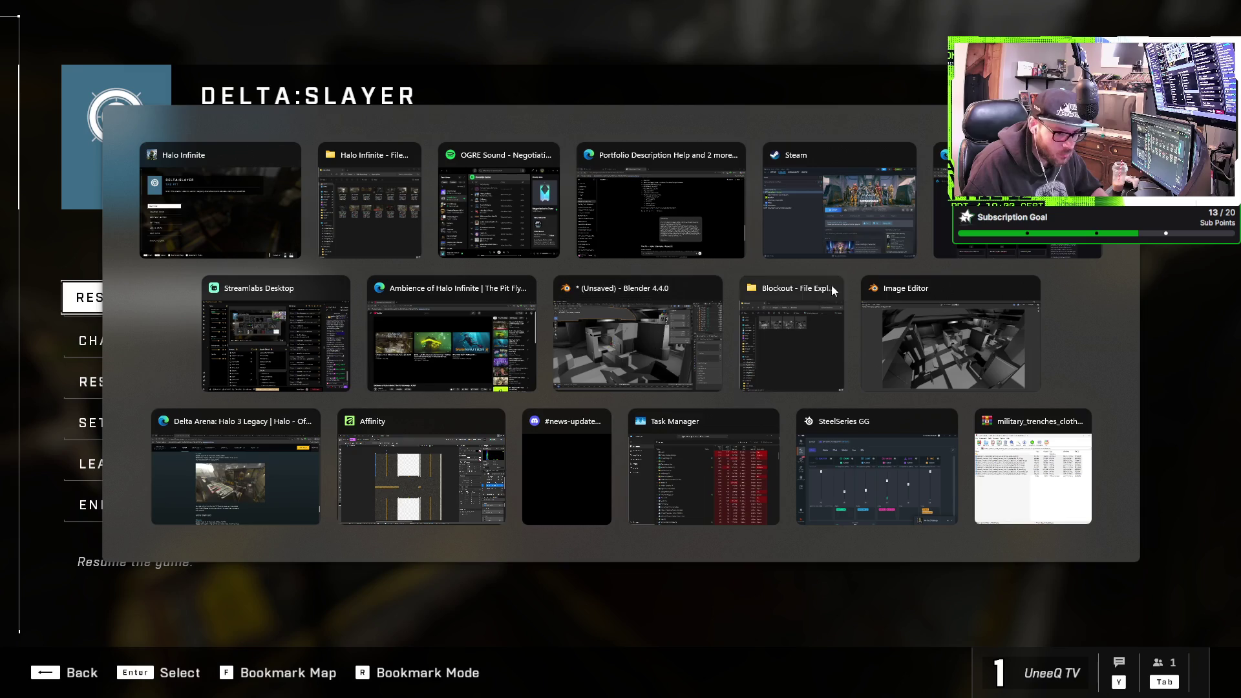
key("Escape")
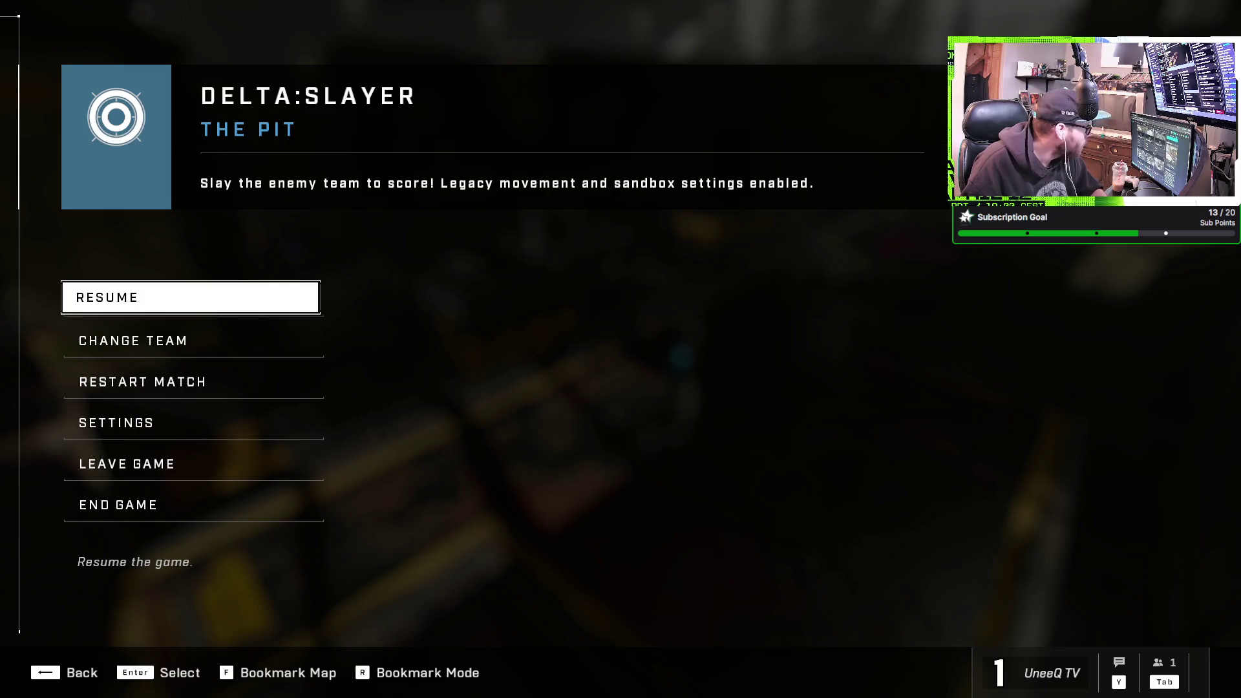
key("alt+Tab")
double_click(700, 53)
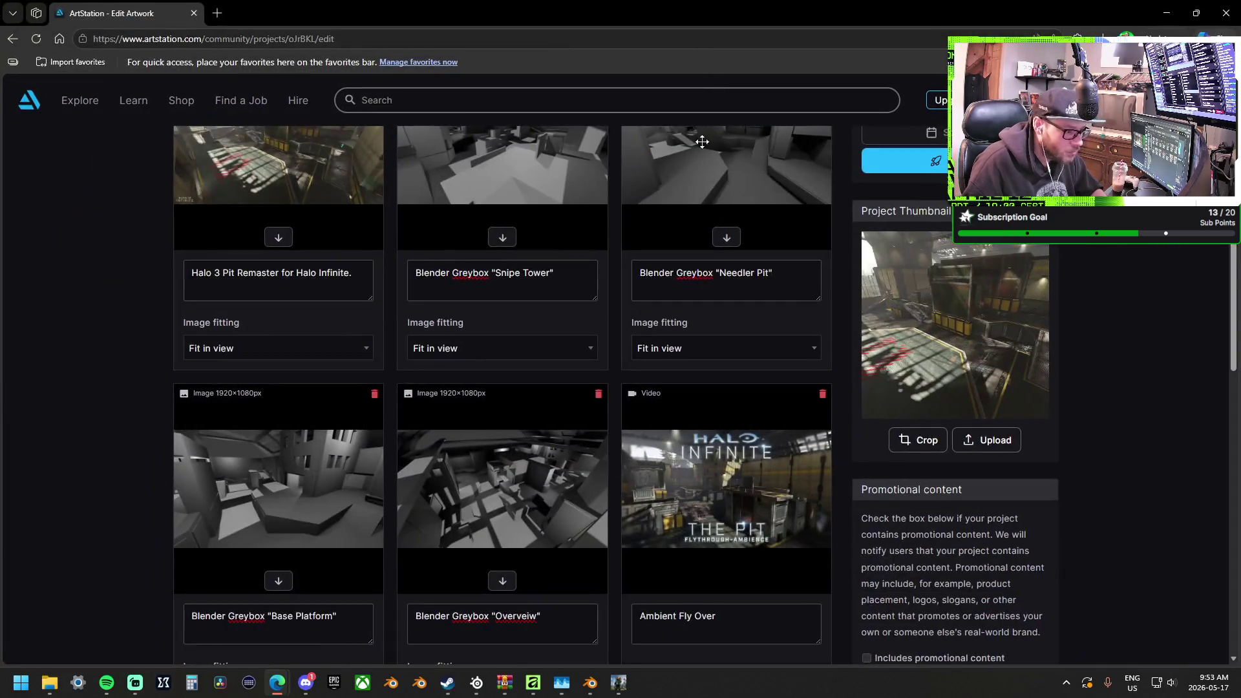
Drag the fourteen screenshots from File Explorer onto ArtStation's Upload media files area
scroll(610, 296, "up", 5)
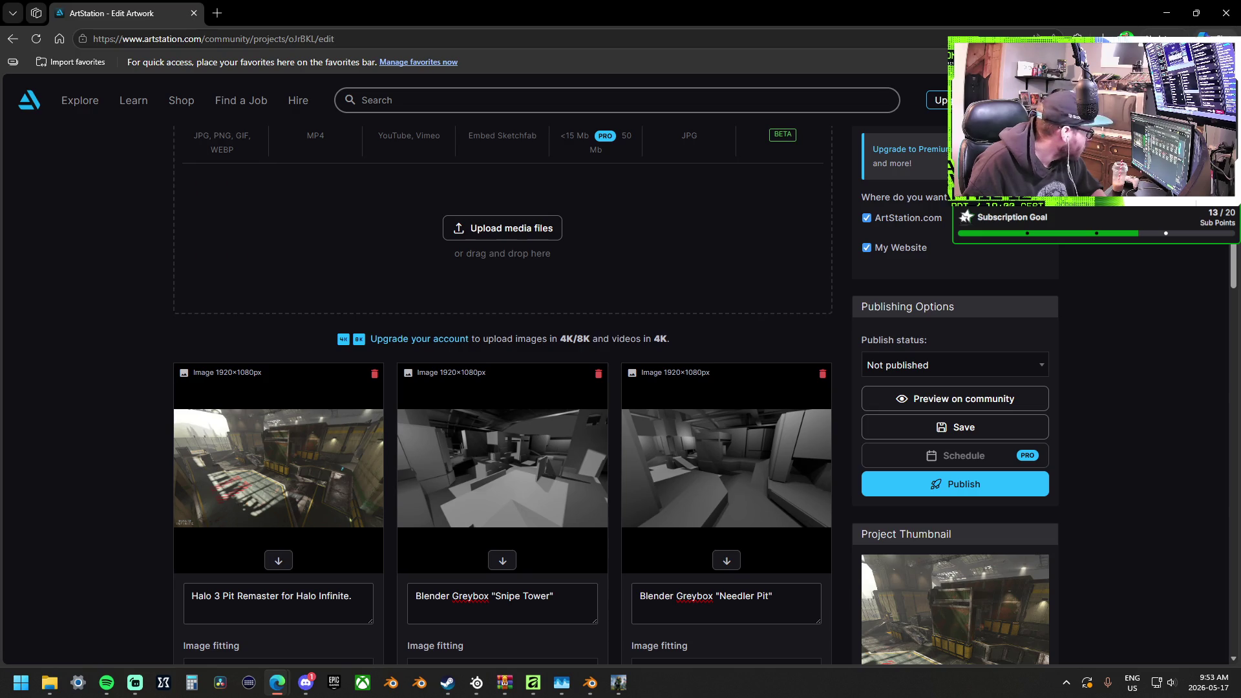
key("alt+Tab")
mouse_move(290, 258)
left_mouse_down()
mouse_move(443, 266)
mouse_move(408, 267)
left_mouse_up()
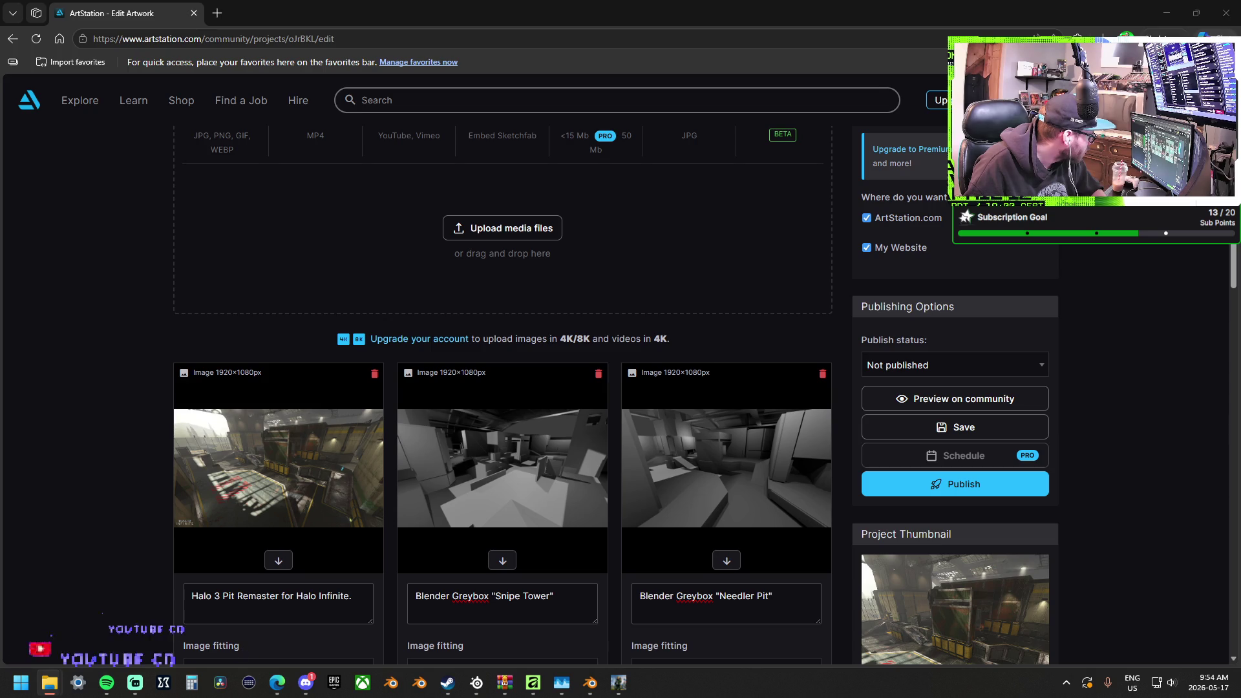
mouse_move(504, 362)
left_mouse_down()
mouse_move(554, 277)
mouse_move(565, 315)
left_mouse_up()
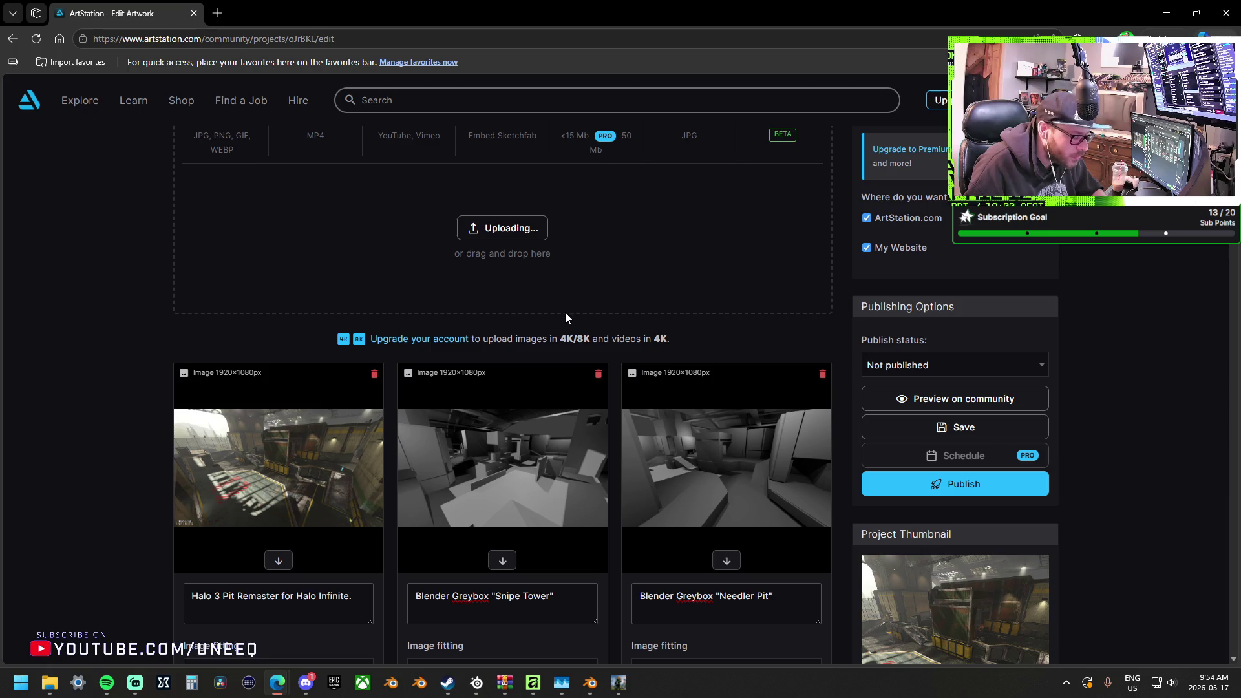
scroll(561, 311, "down", 10)
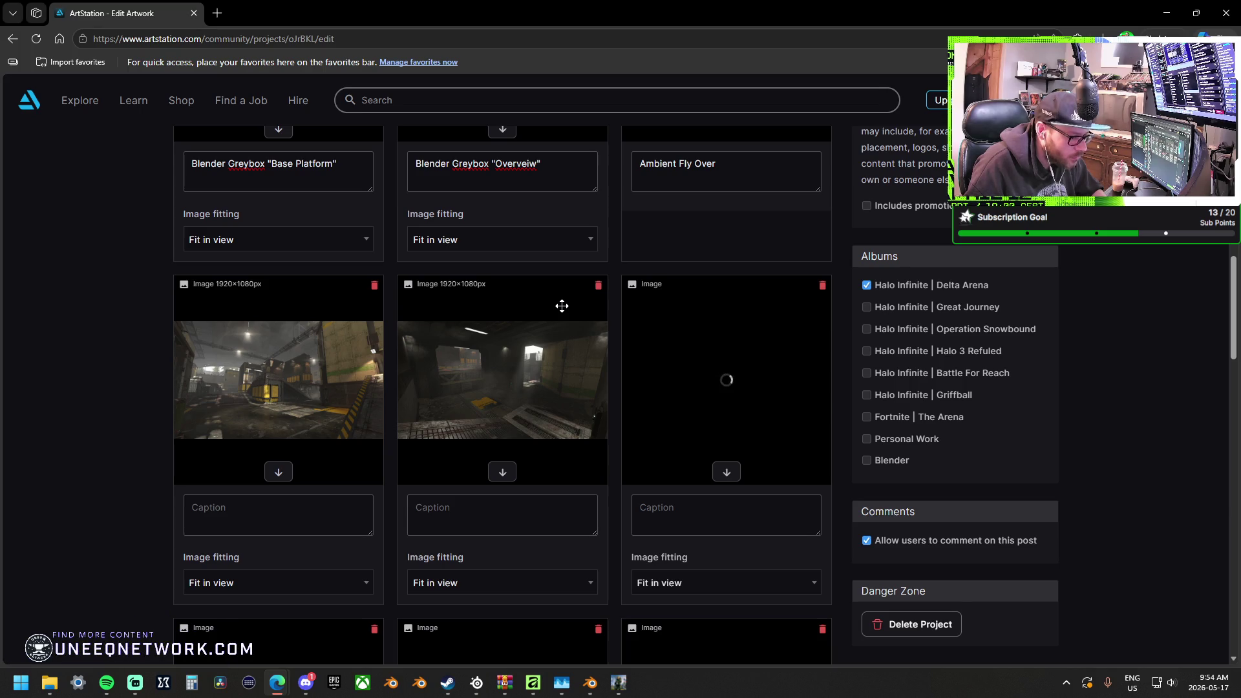
Scroll down the project page to the newly uploaded screenshot slots
scroll(562, 305, "down", 5)
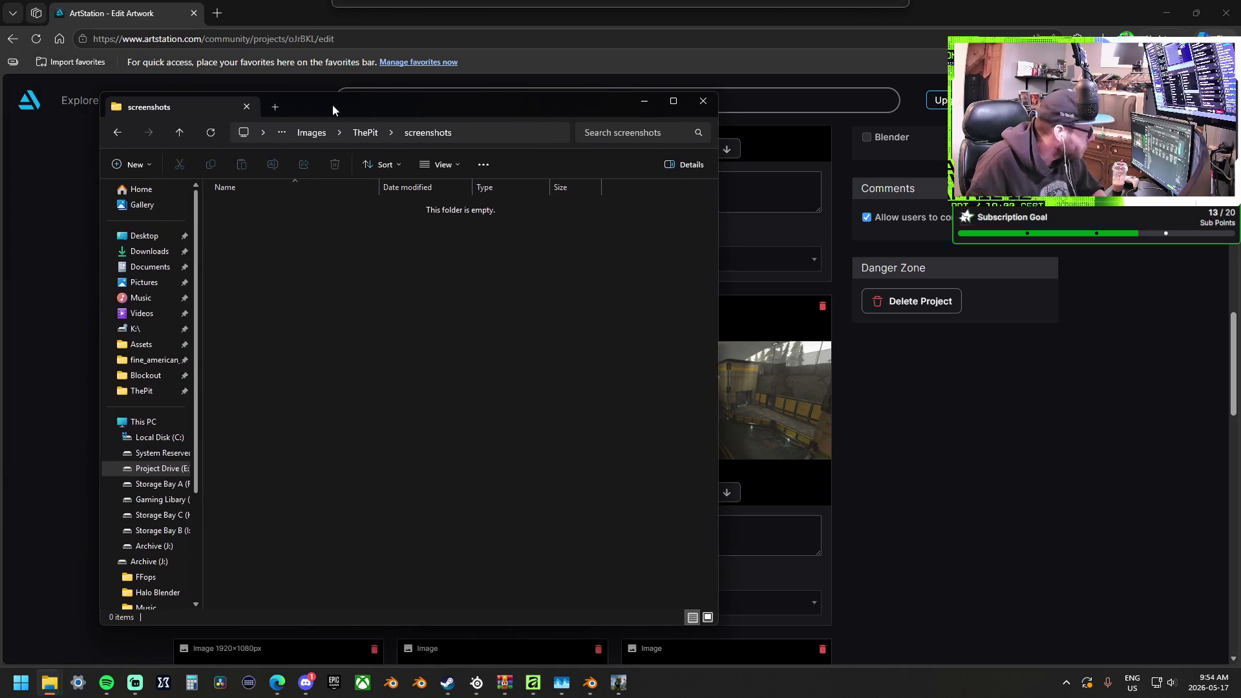
Copy a screenshot into the screenshots folder, retrying past the File In Use block, then close Explorer
left_click_drag(0, 349, 482, 347)
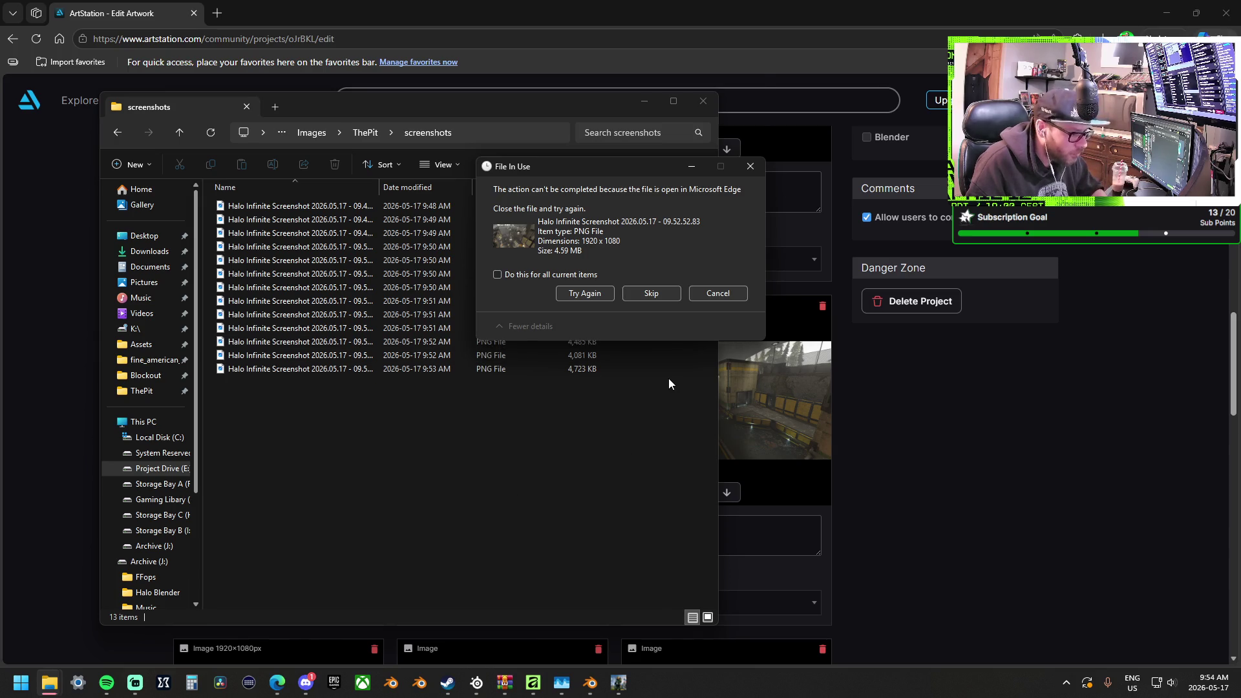
left_click(600, 300)
left_click(614, 444)
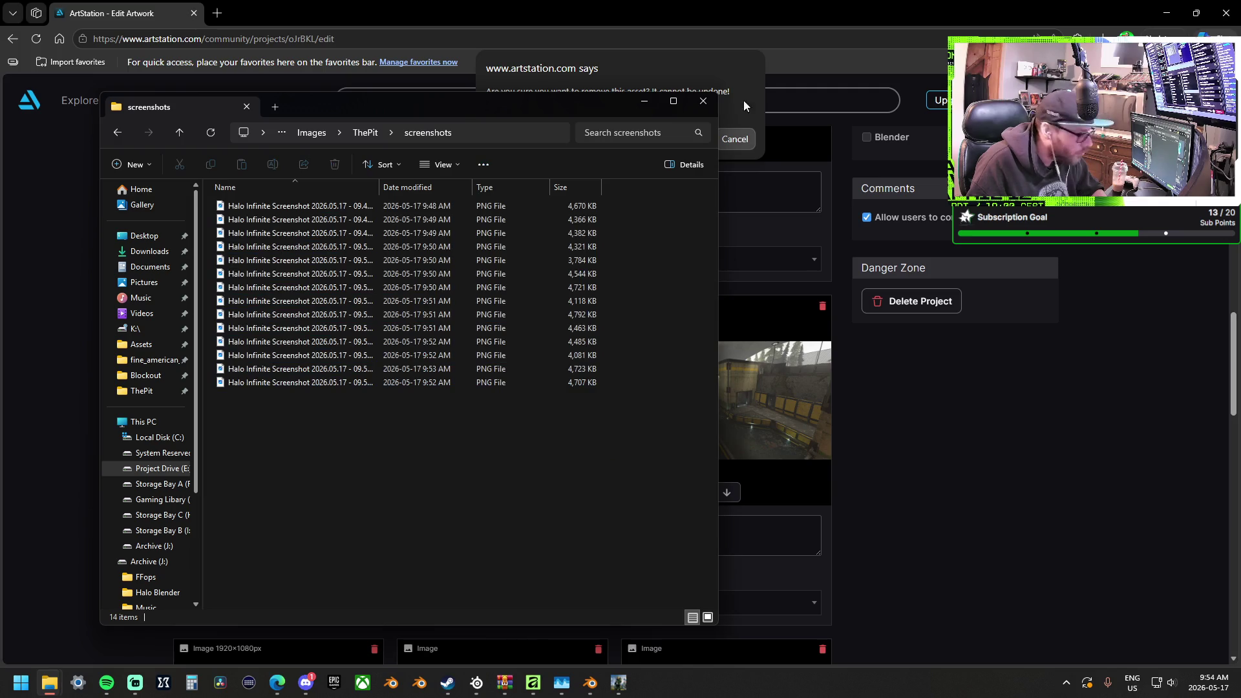
left_click(702, 101)
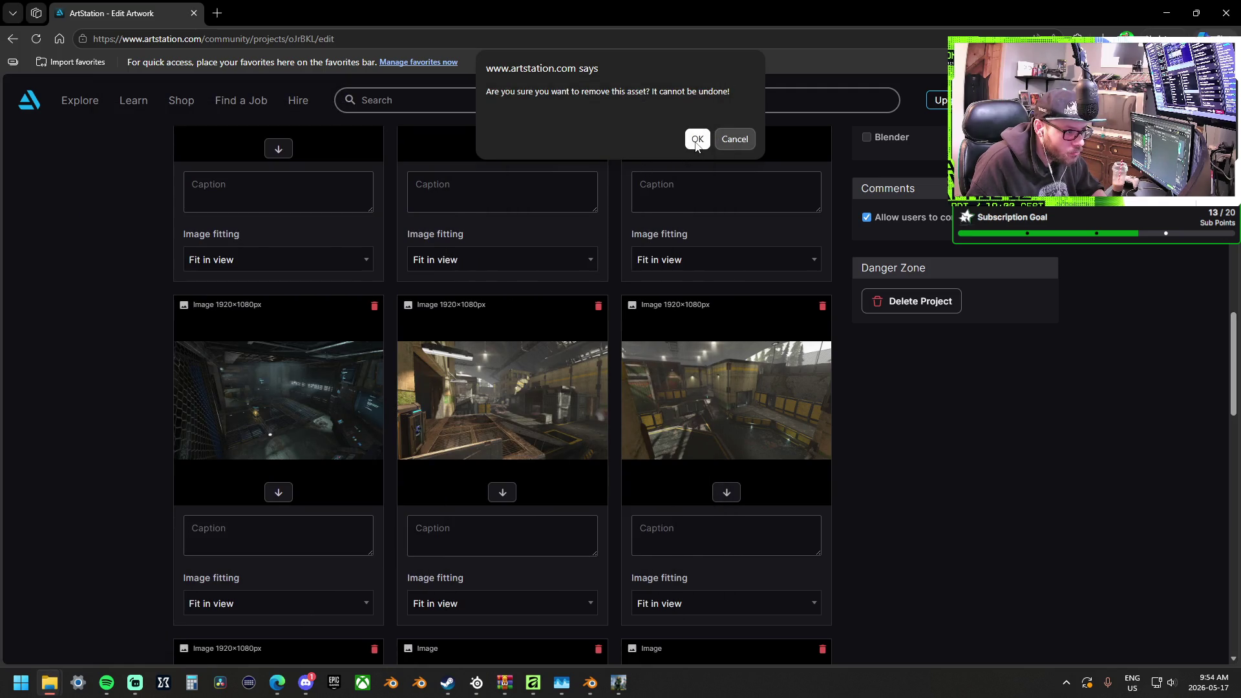
Confirm removing the asset, then delete the still-loading third image tile too
left_click(697, 139)
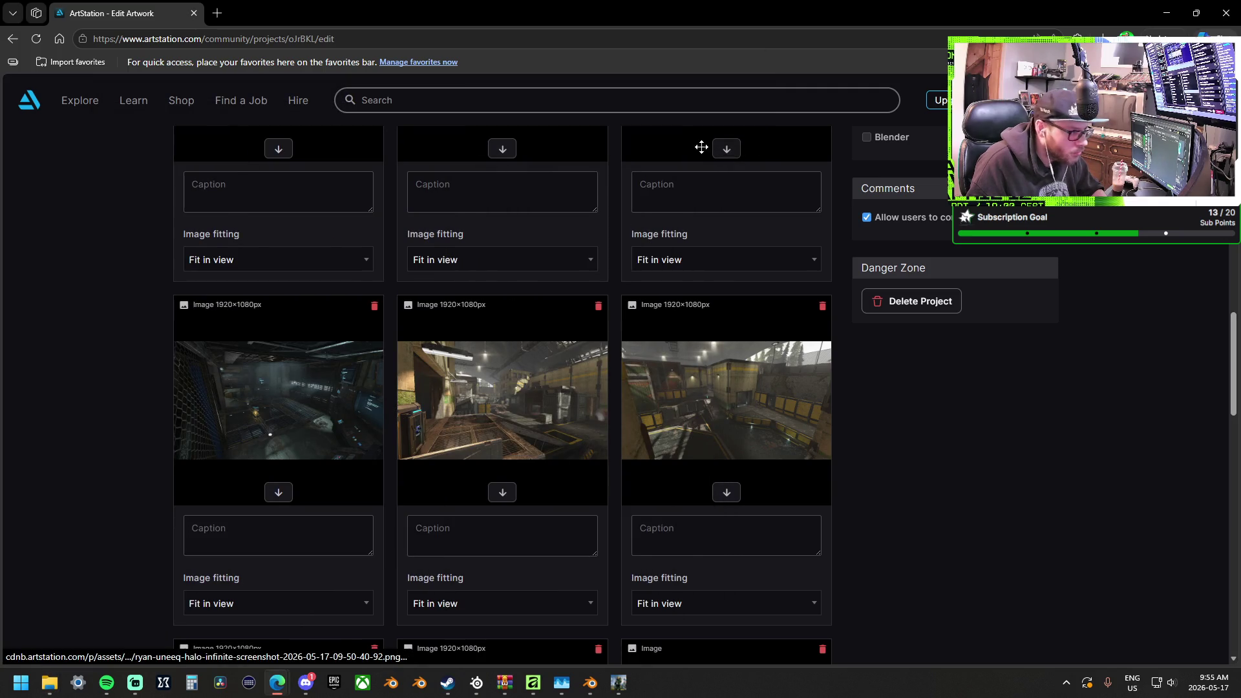
scroll(582, 358, "down", 8)
scroll(619, 389, "up", 2)
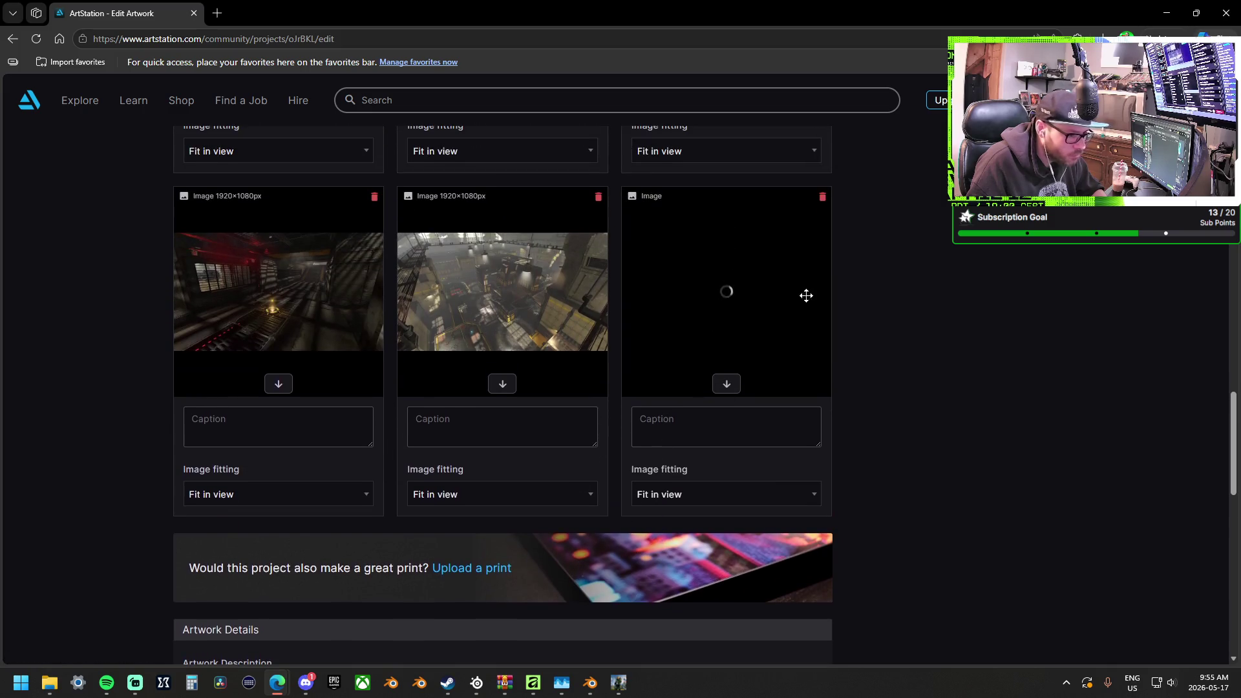
left_click(822, 198)
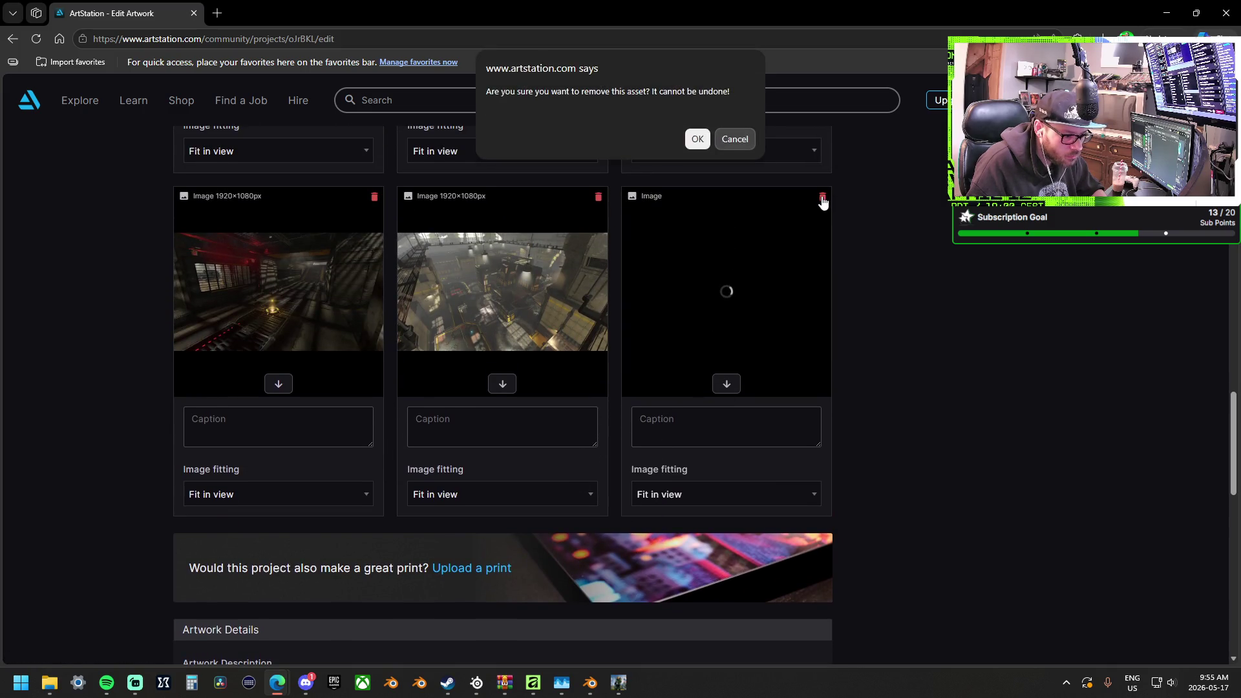
left_click(697, 139)
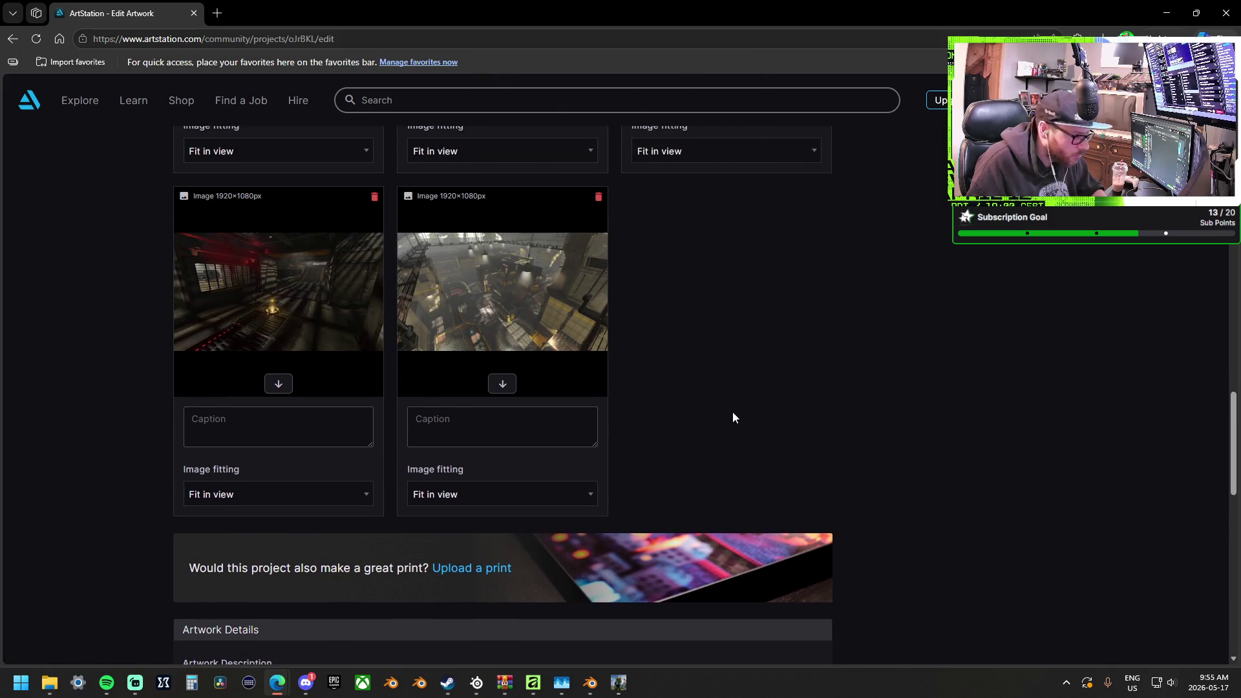
Drag the Ambient Fly Over video tile to the last slot, after the screenshots
scroll(763, 423, "up", 5)
scroll(900, 474, "up", 3)
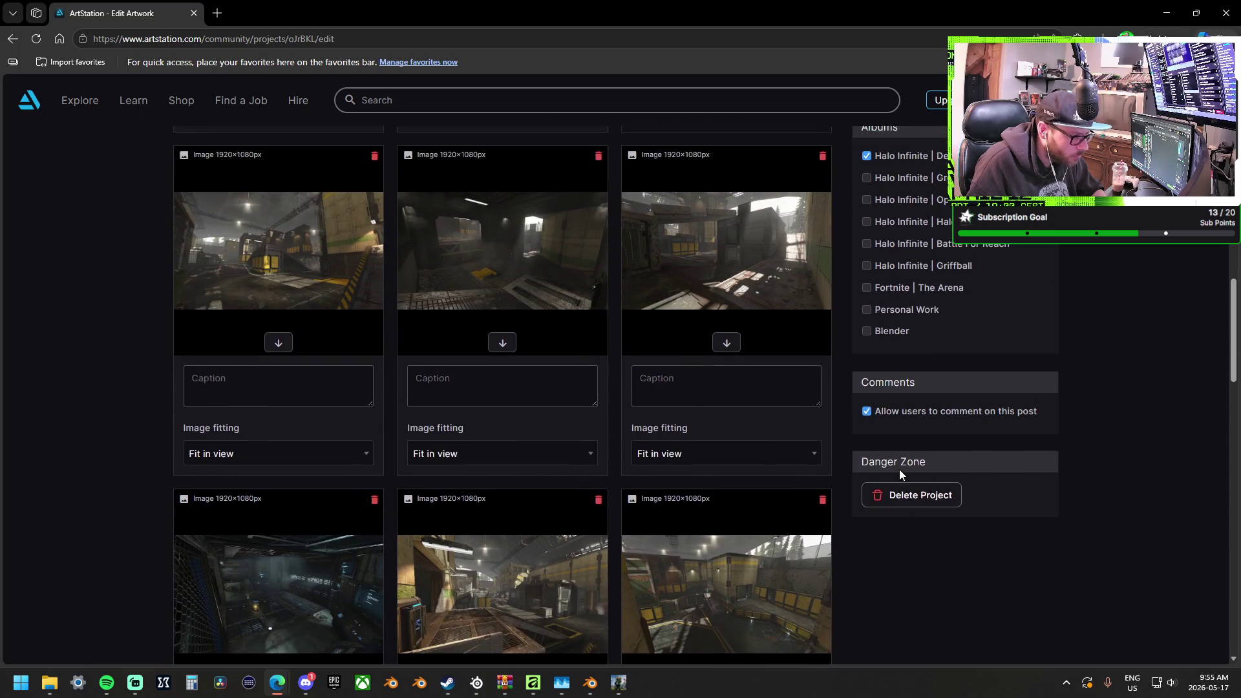
scroll(900, 473, "up", 1)
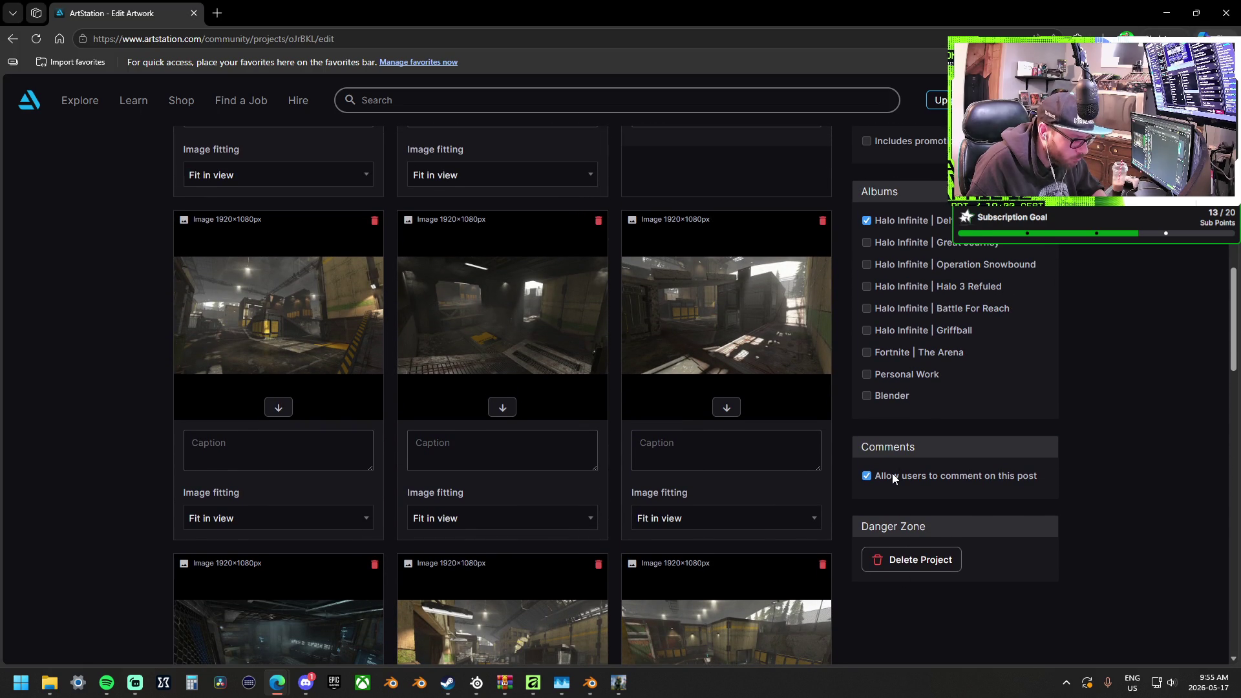
scroll(892, 475, "up", 5)
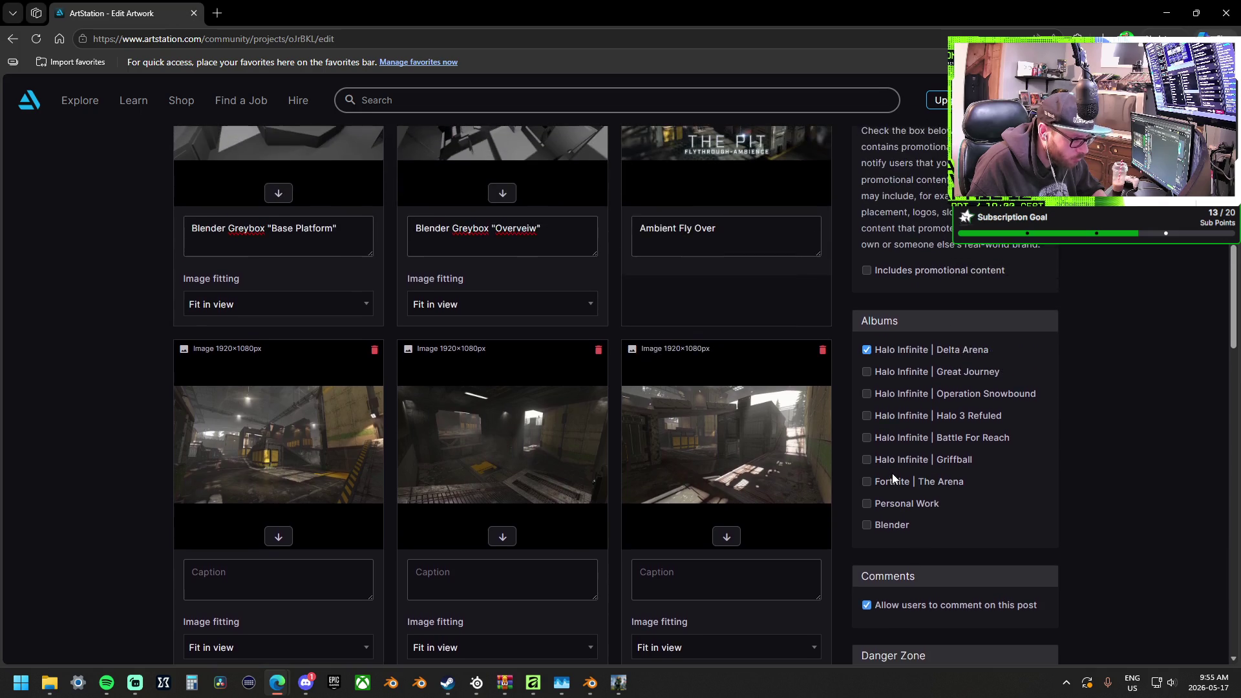
scroll(754, 391, "up", 4)
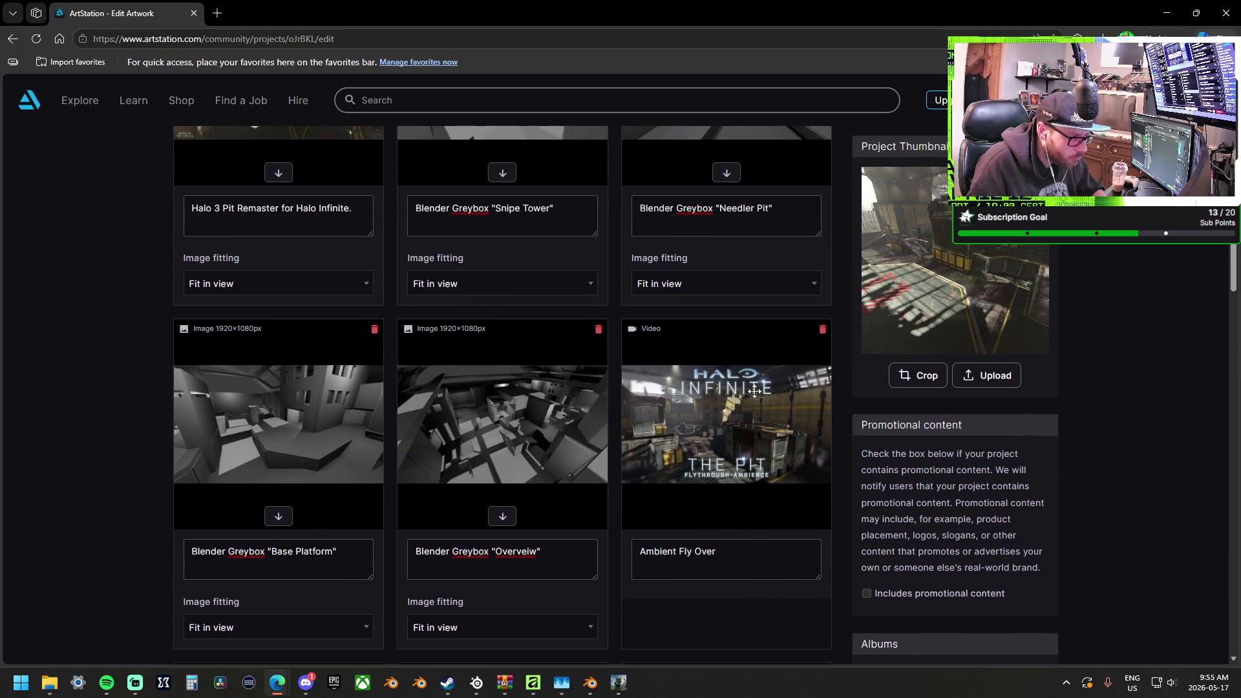
scroll(751, 391, "down", 4)
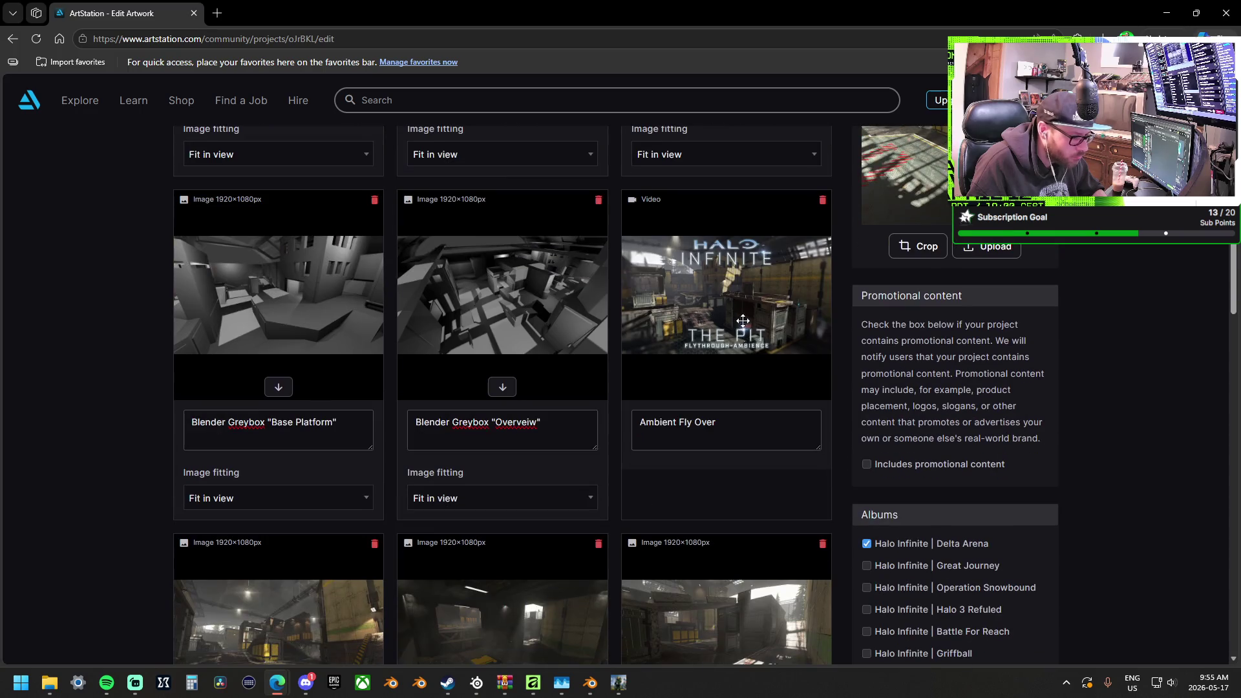
mouse_move(741, 289)
left_mouse_down()
mouse_move(733, 633)
mouse_move(748, 475)
mouse_move(735, 380)
mouse_move(736, 537)
mouse_move(740, 331)
mouse_move(744, 549)
mouse_move(748, 506)
left_mouse_up()
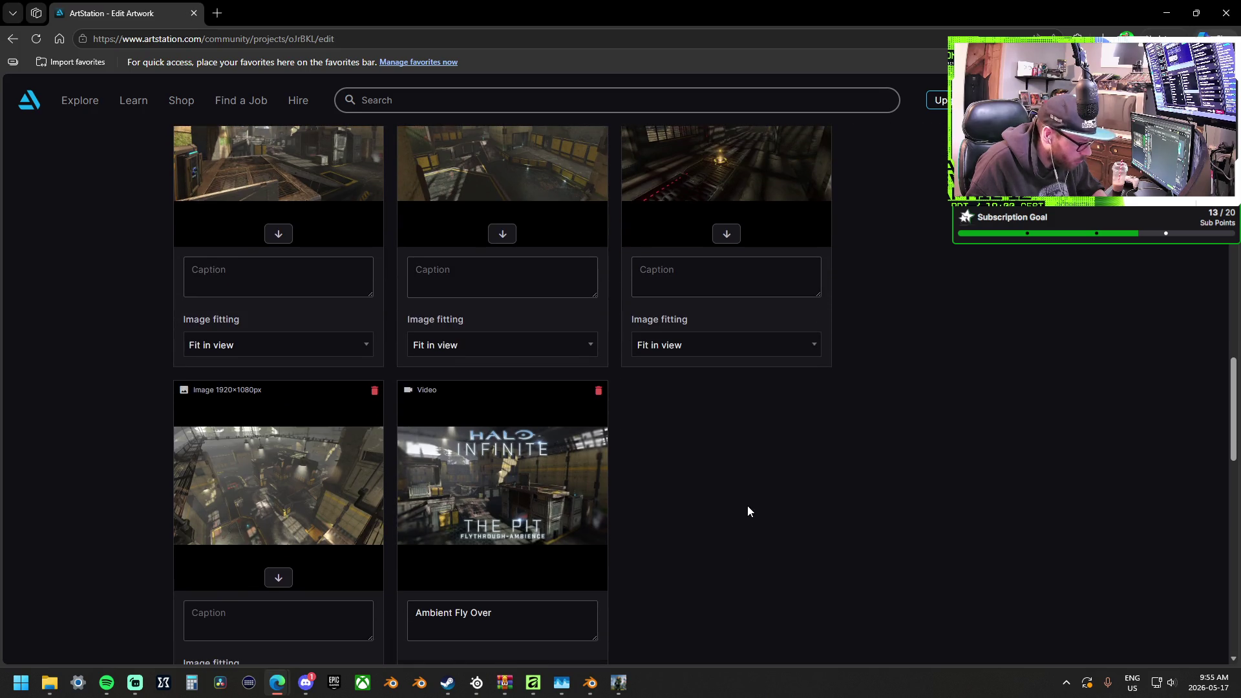
scroll(718, 499, "up", 10)
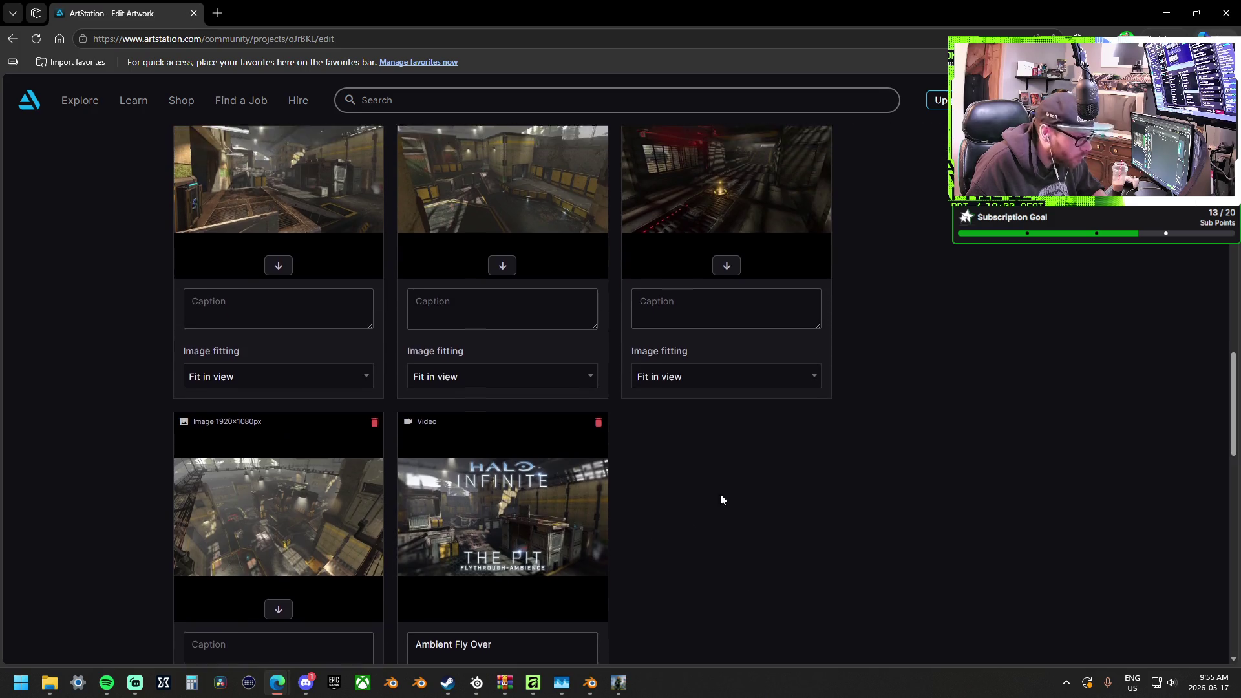
scroll(762, 506, "up", 3)
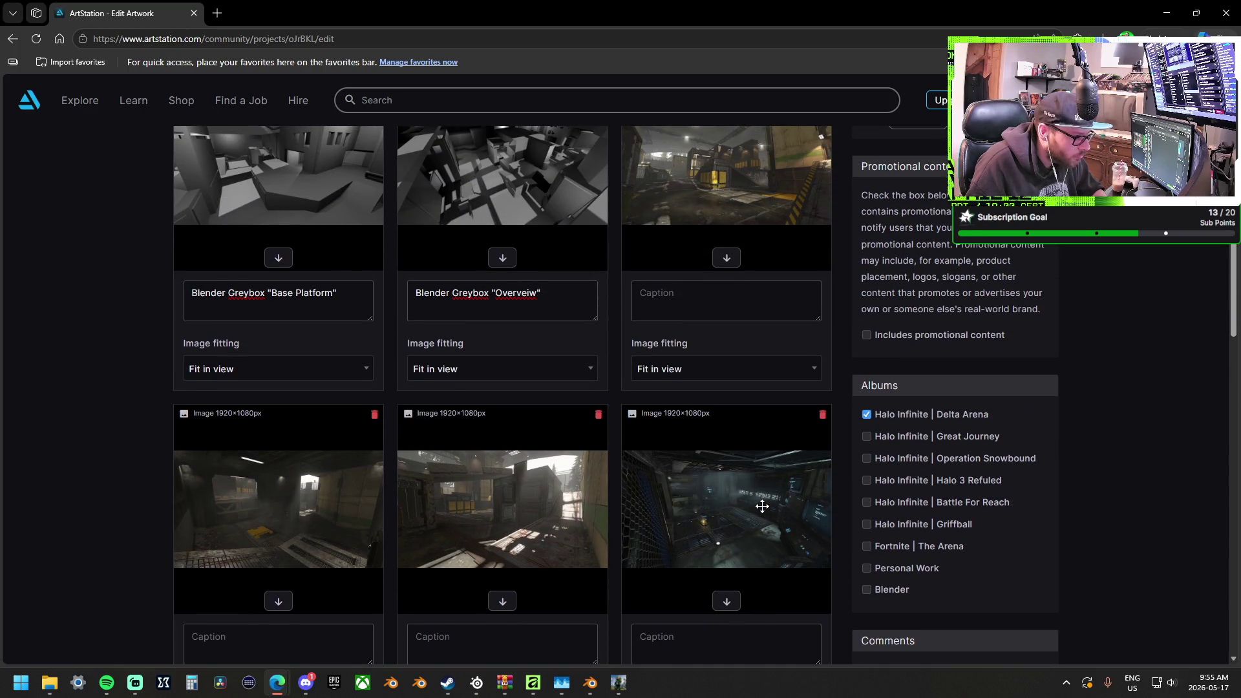
left_click(686, 293)
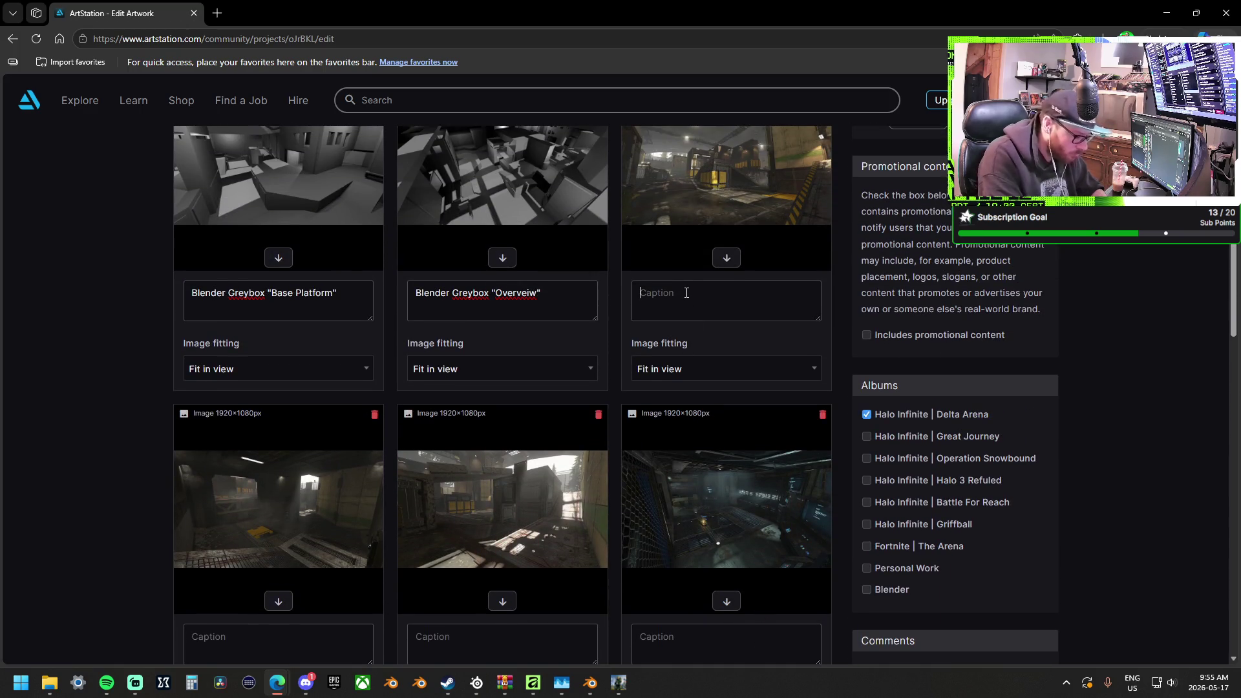
Caption the first two screenshots In Game Screenshot "Courtyard" and "Team Base"
type("In Game")
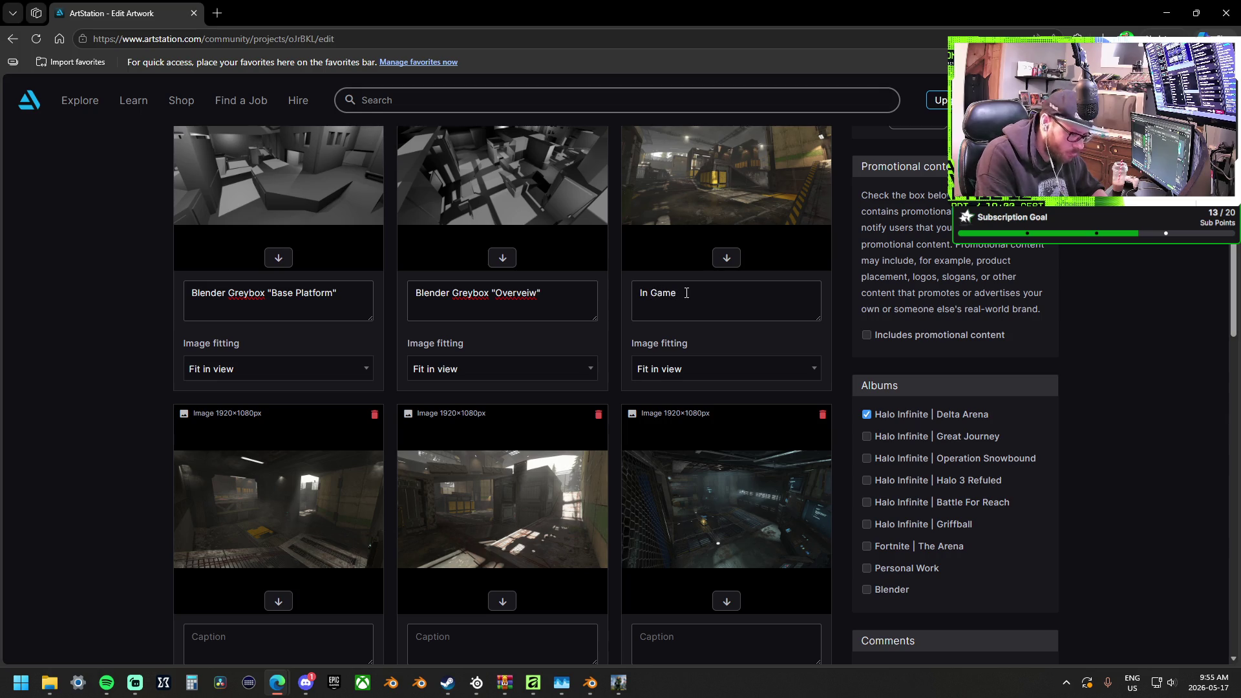
type(" Screenshot")
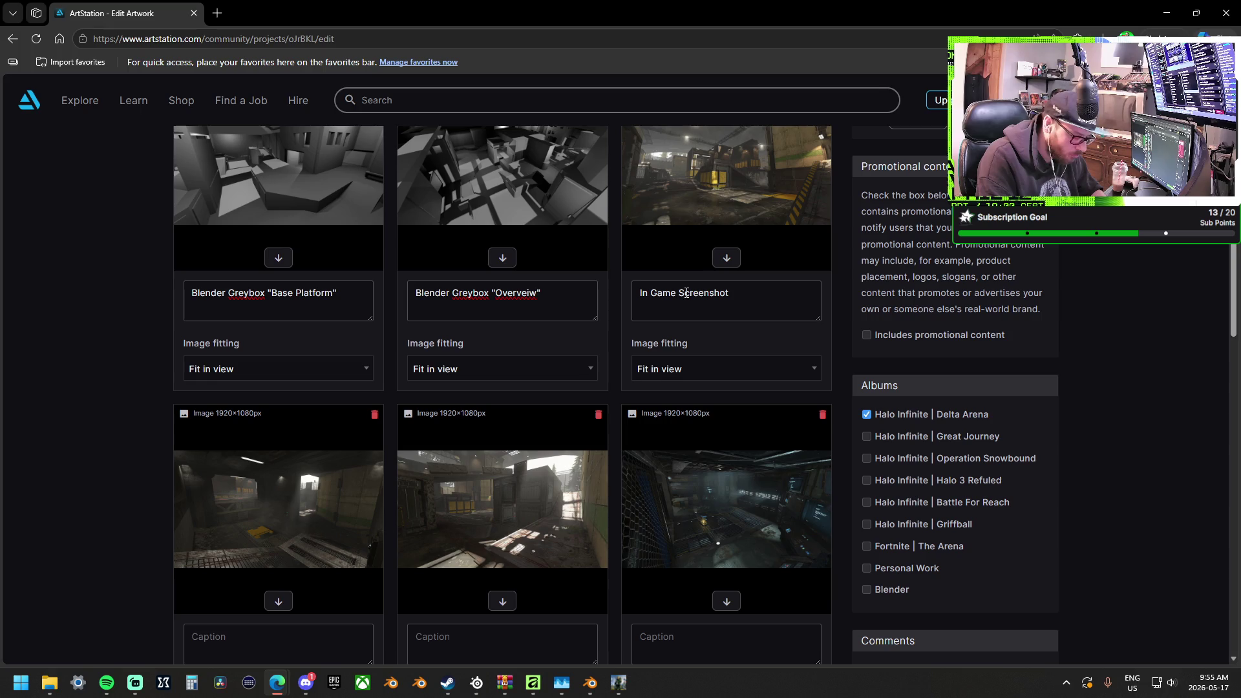
type("aing")
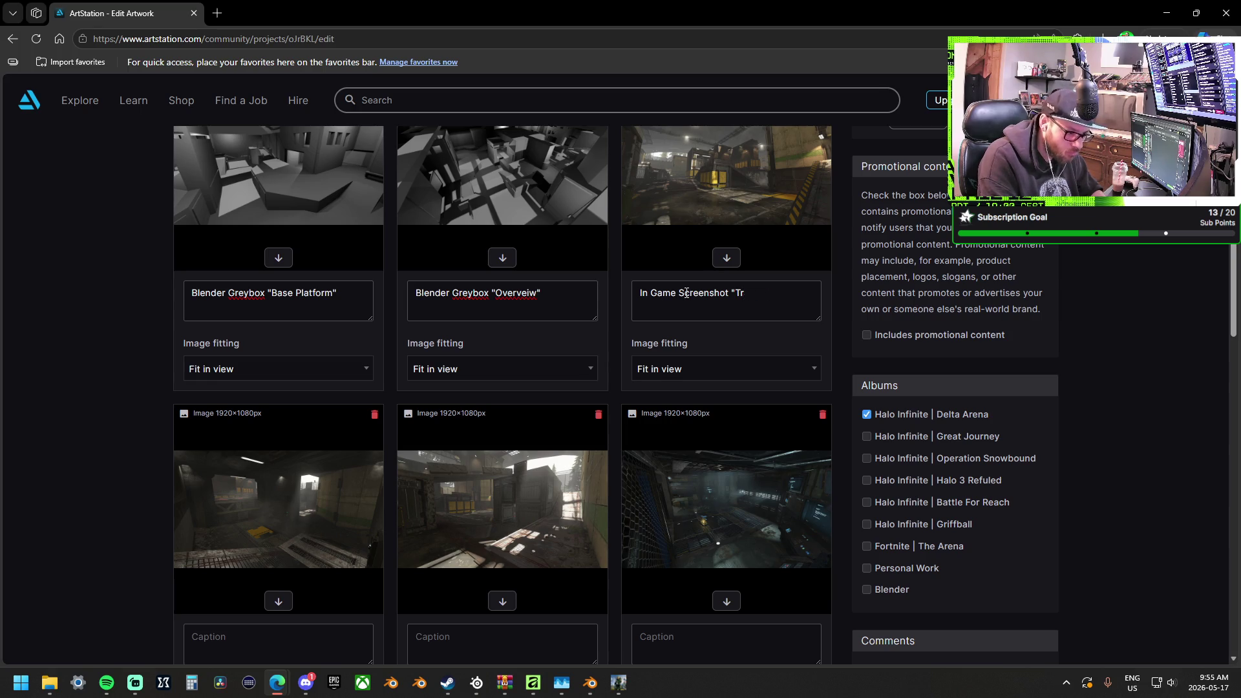
type("ourtyard")
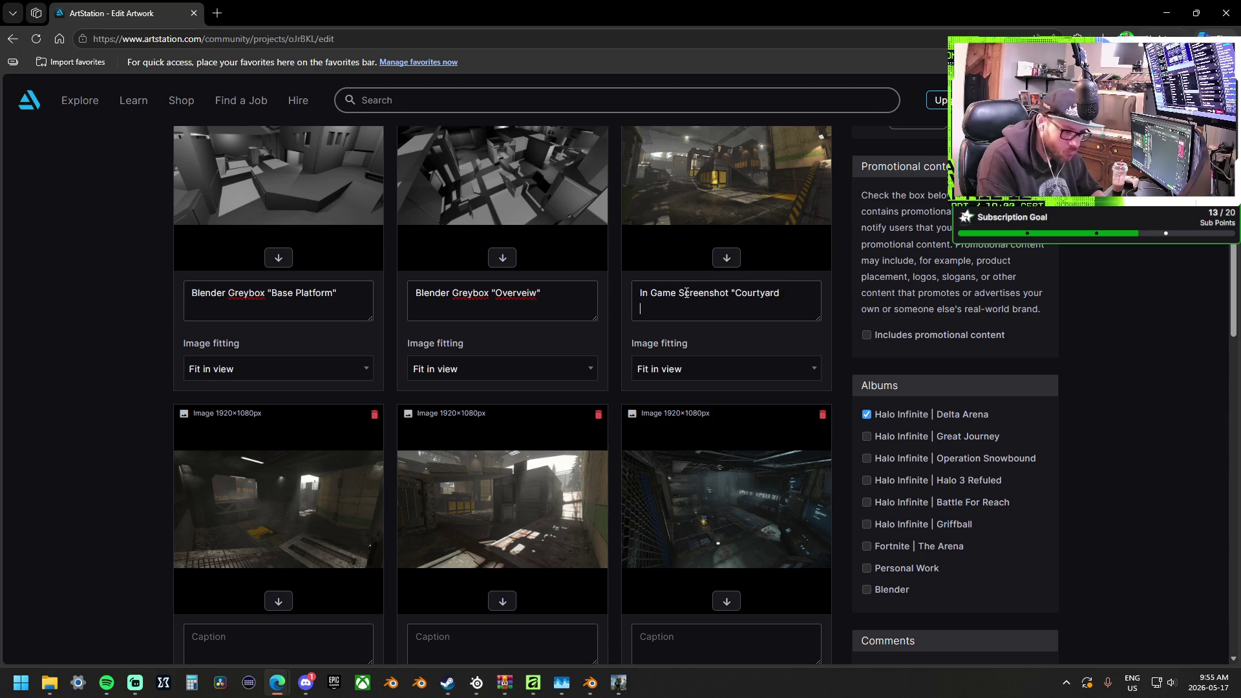
triple_click(686, 292)
key("ctrl+c")
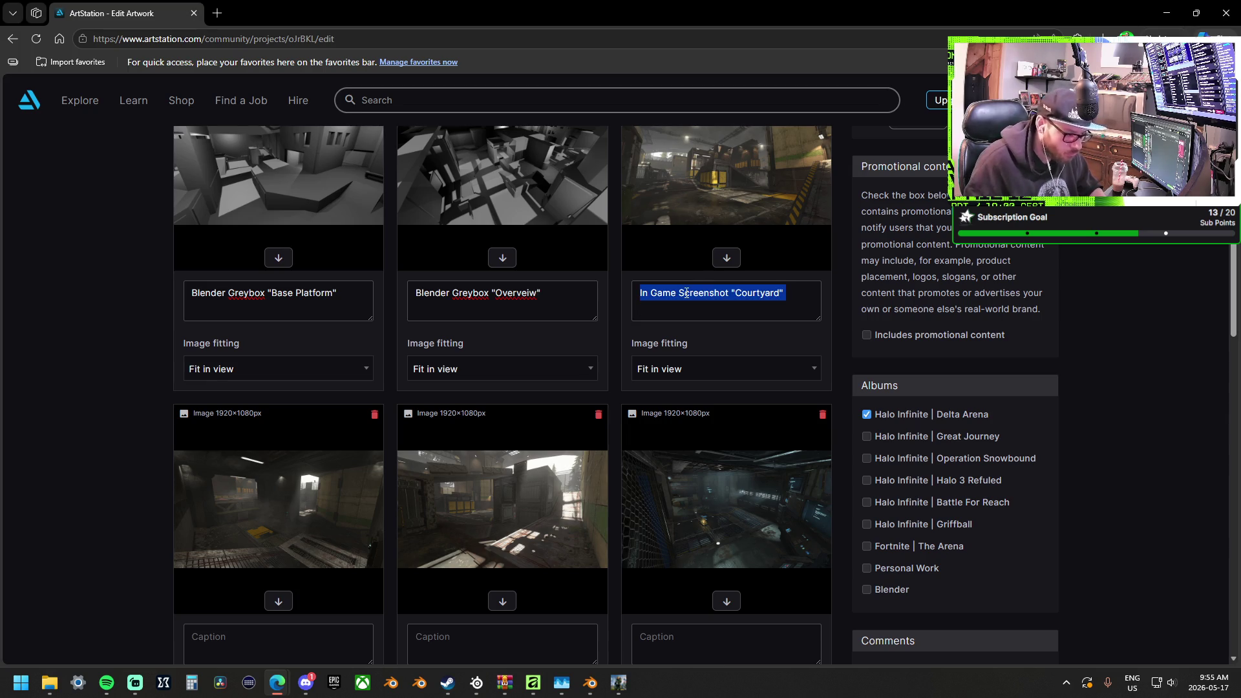
scroll(382, 534, "down", 1)
left_click(250, 567)
key("ctrl+v")
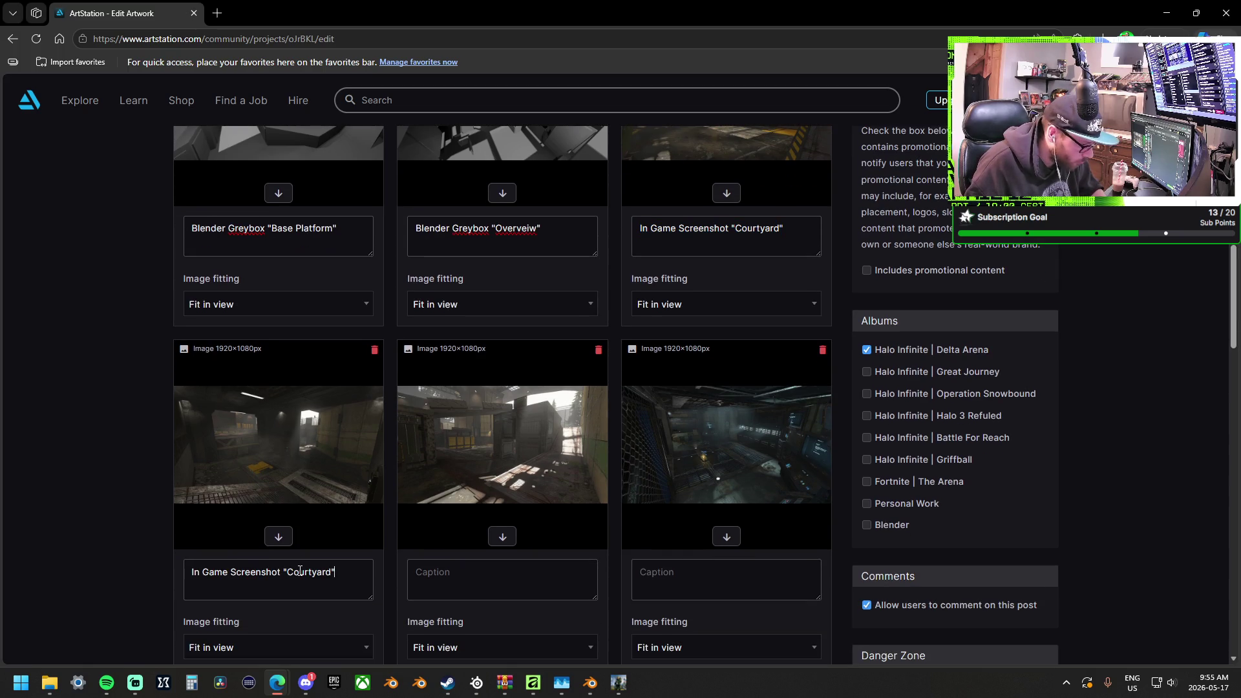
left_click_drag(288, 574, 331, 574)
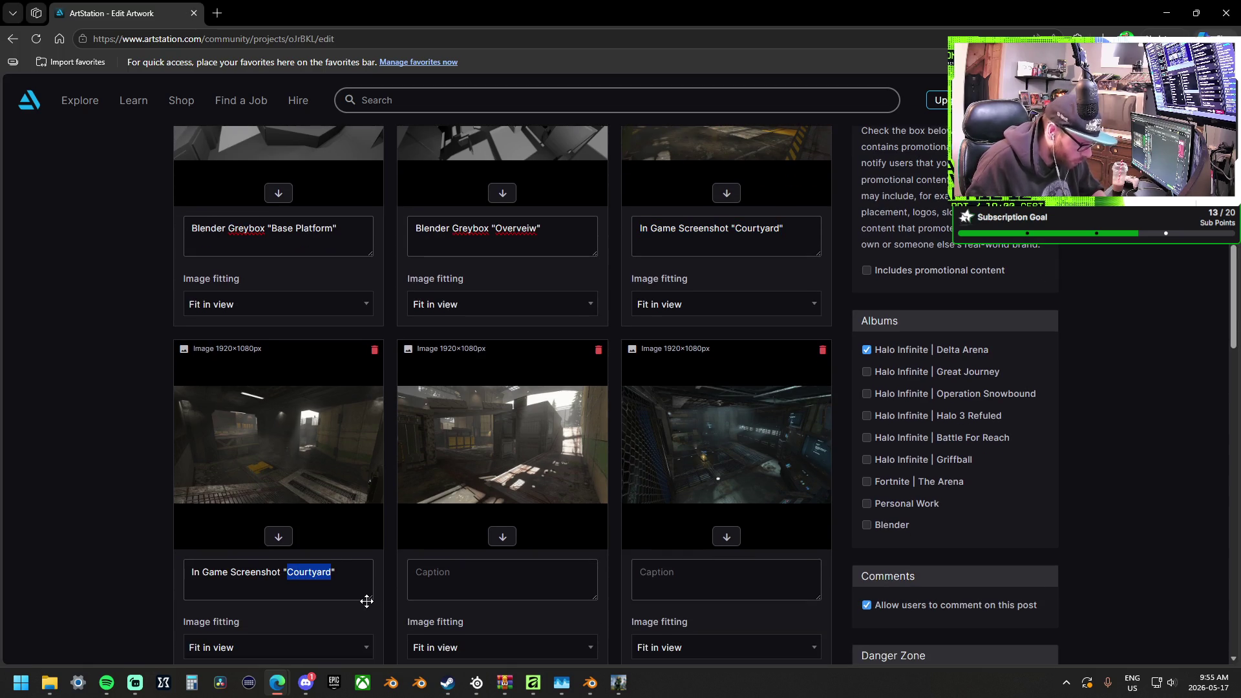
type("Team Base")
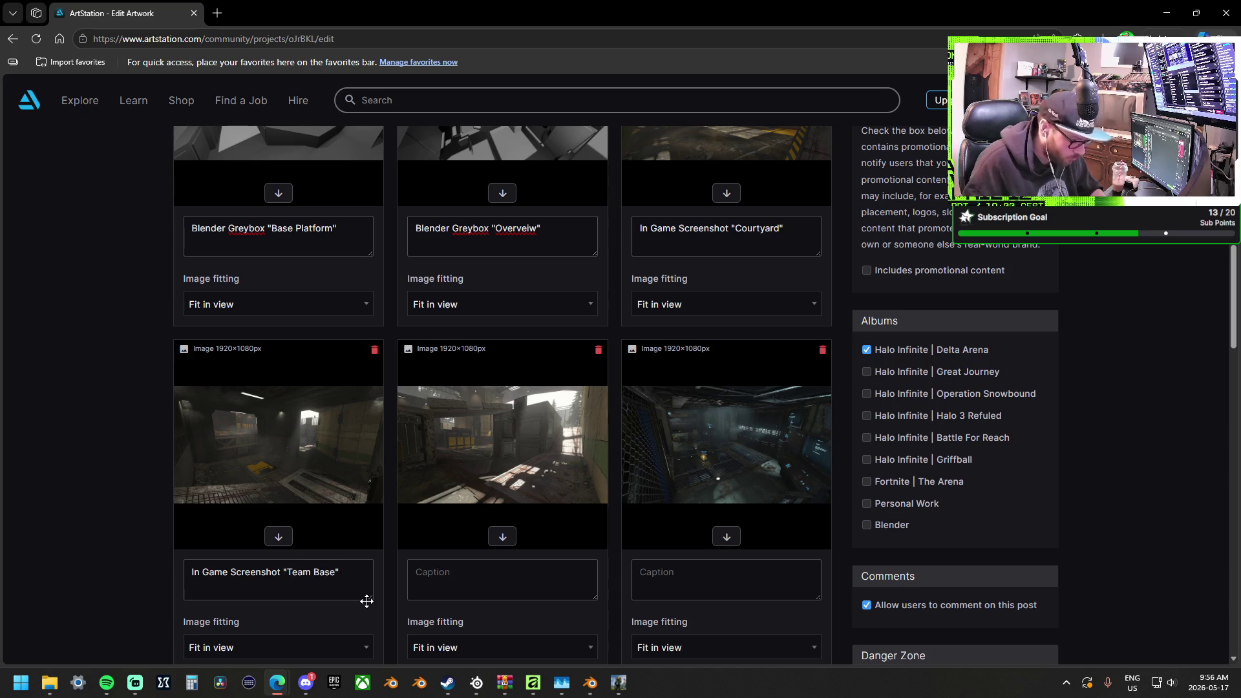
Caption the next two screenshots "Team Base to Snipe tower" and "Sword Room"
key("ctrl+a")
key("ctrl+c")
left_click(460, 590)
key("ctrl+v")
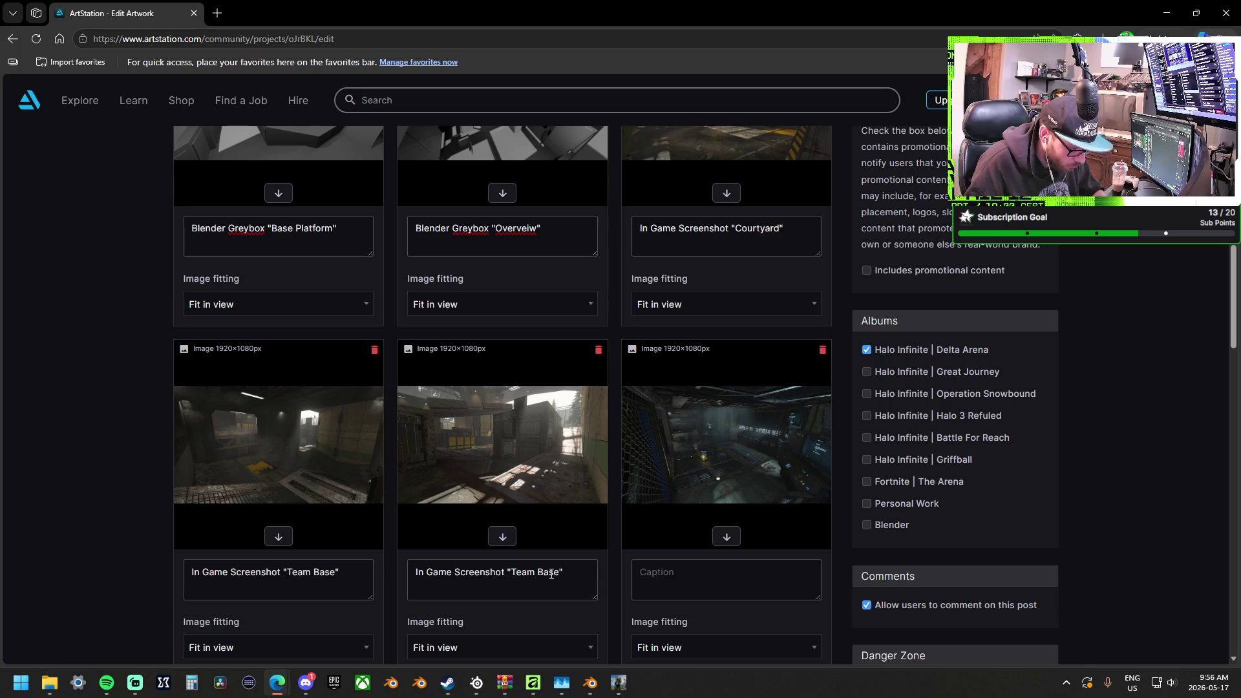
type("to Snip")
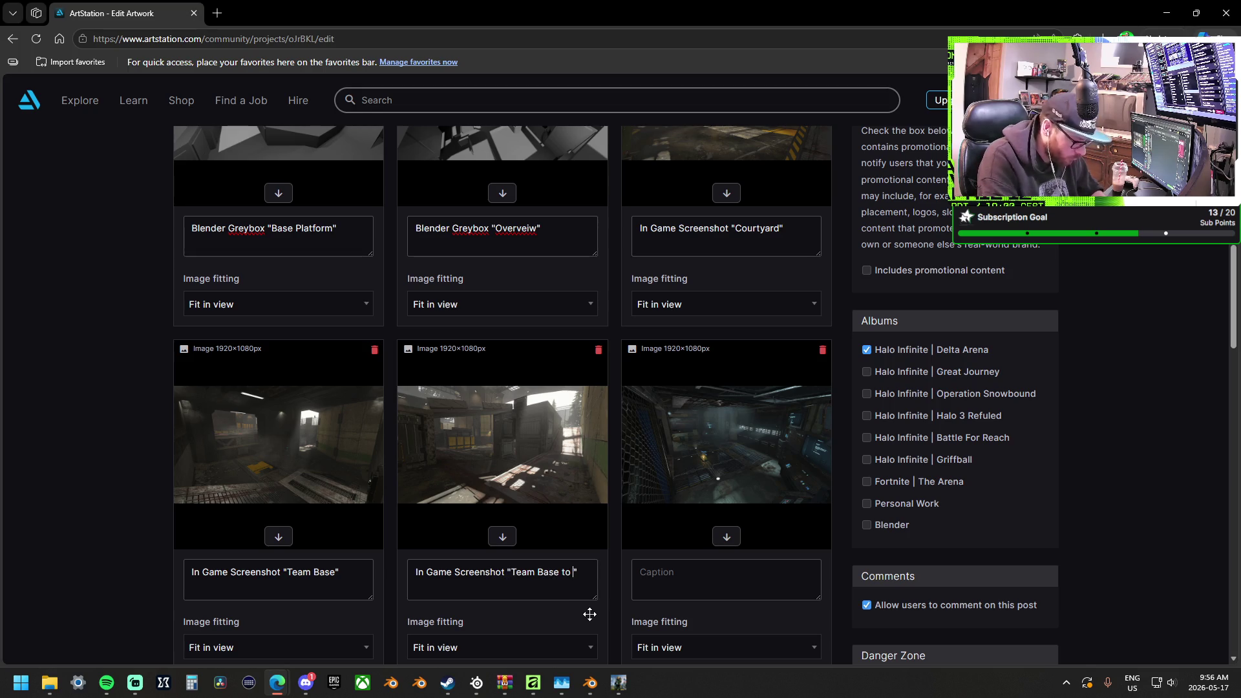
type("e tow")
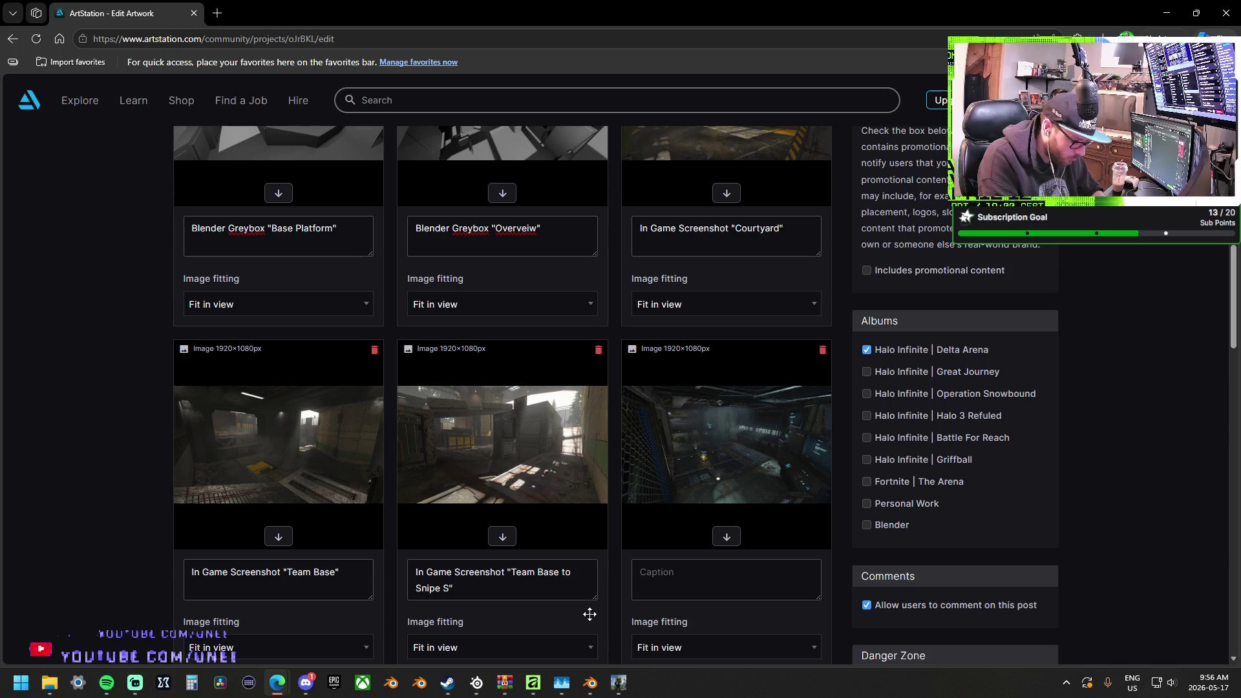
type("er")
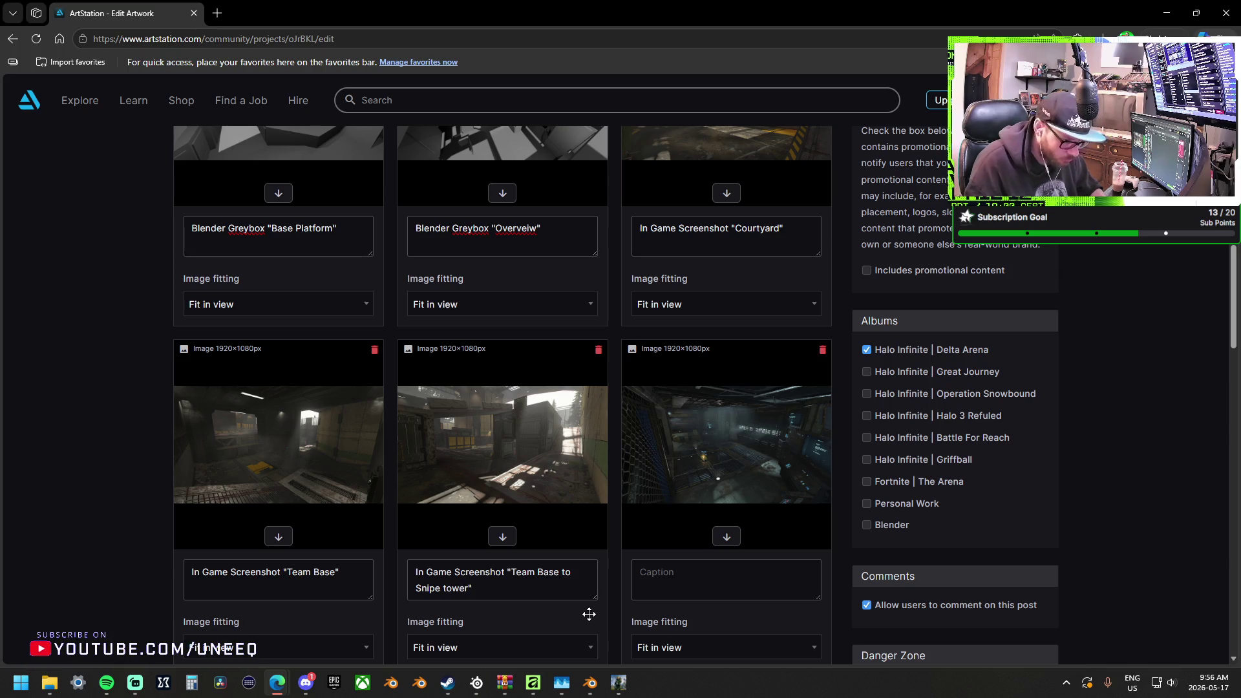
key("ctrl+a")
left_click(684, 591)
key("ctrl+v")
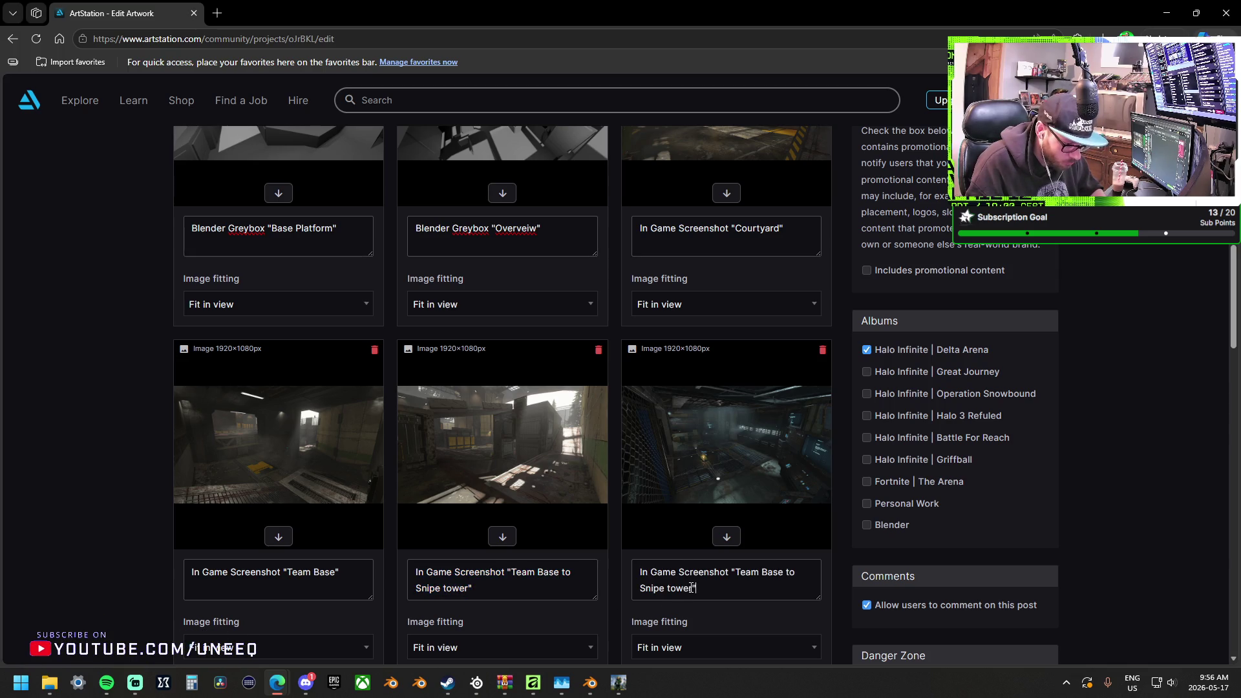
mouse_move(693, 584)
left_mouse_down()
mouse_move(779, 572)
mouse_move(737, 569)
left_mouse_up()
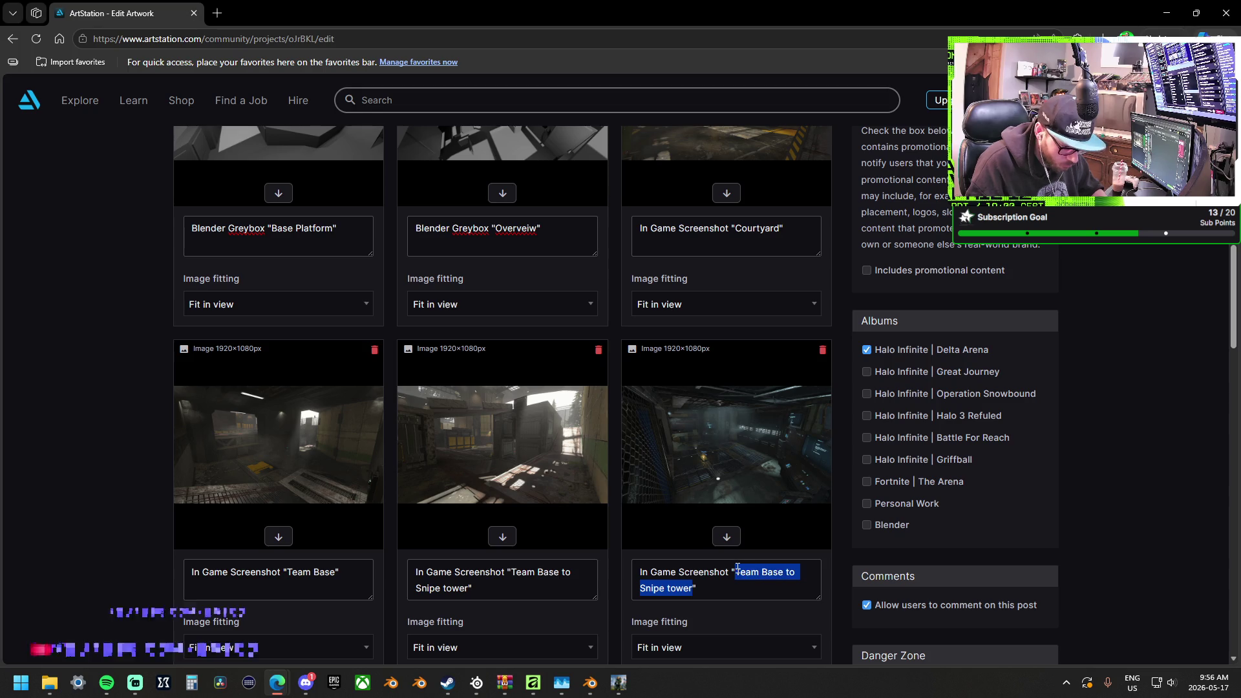
type("Sword Room")
scroll(535, 526, "down", 5)
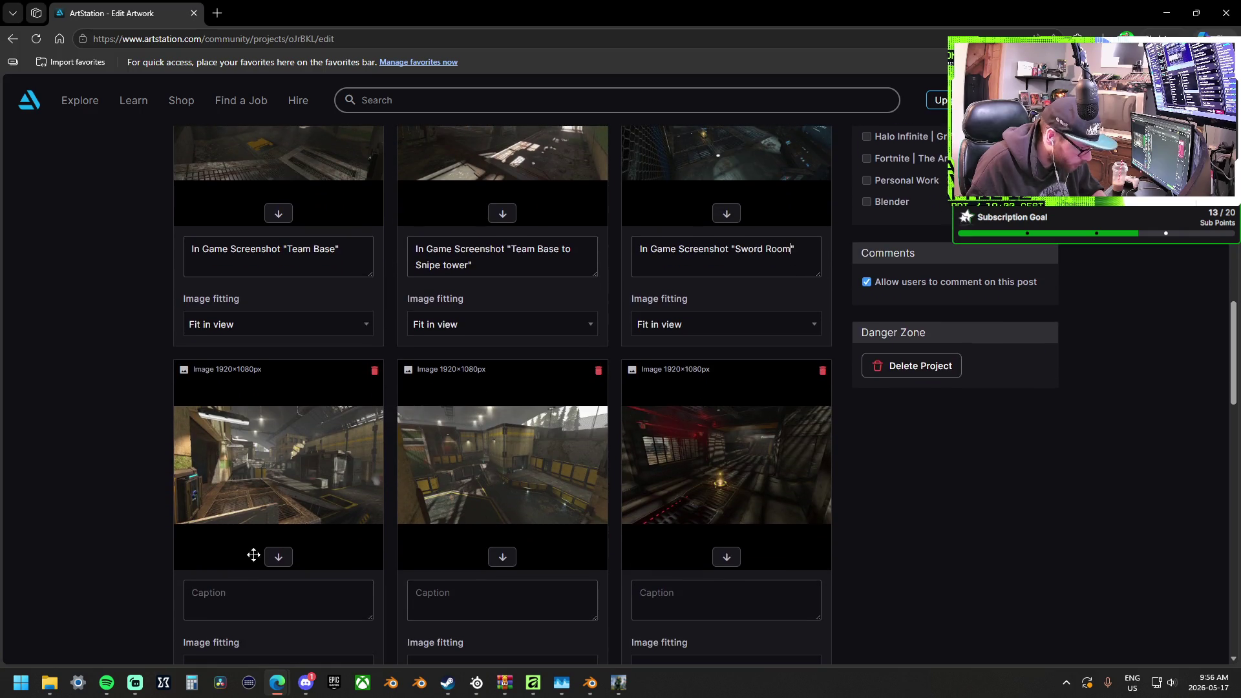
Caption two screenshots "Sword Room Entrance" and "Needler Pit" by editing the pasted caption
left_click(243, 597)
key("ctrl+v")
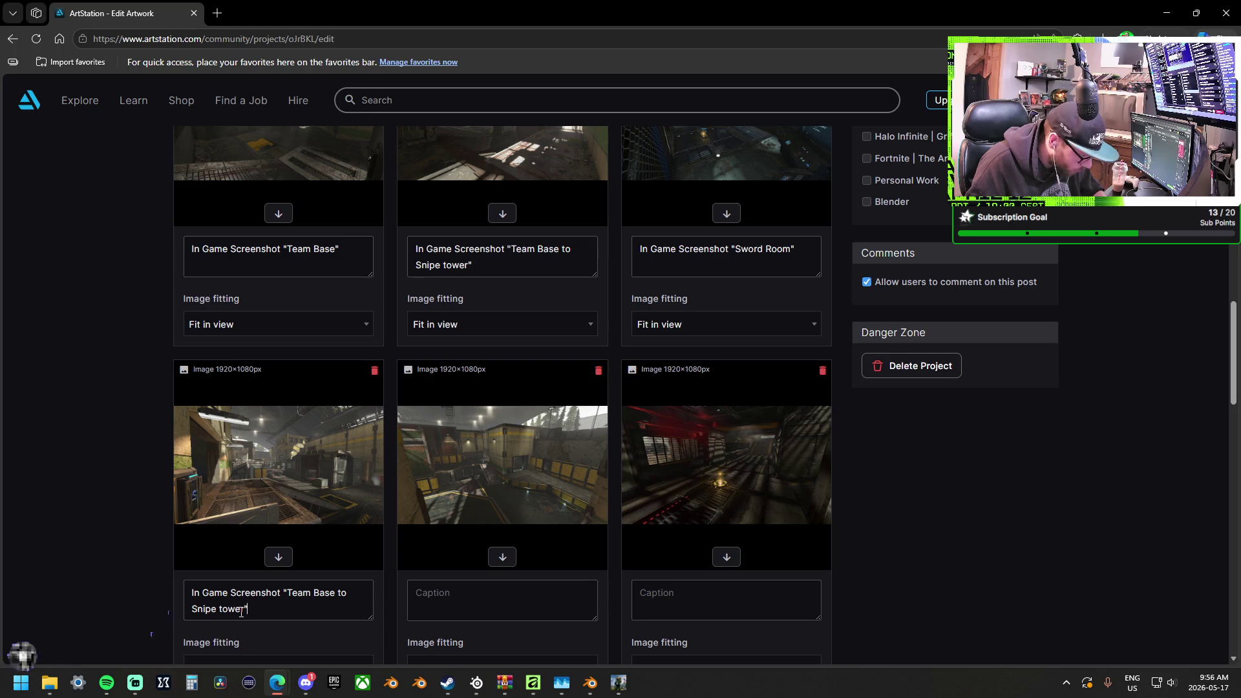
left_click_drag(241, 612, 288, 591)
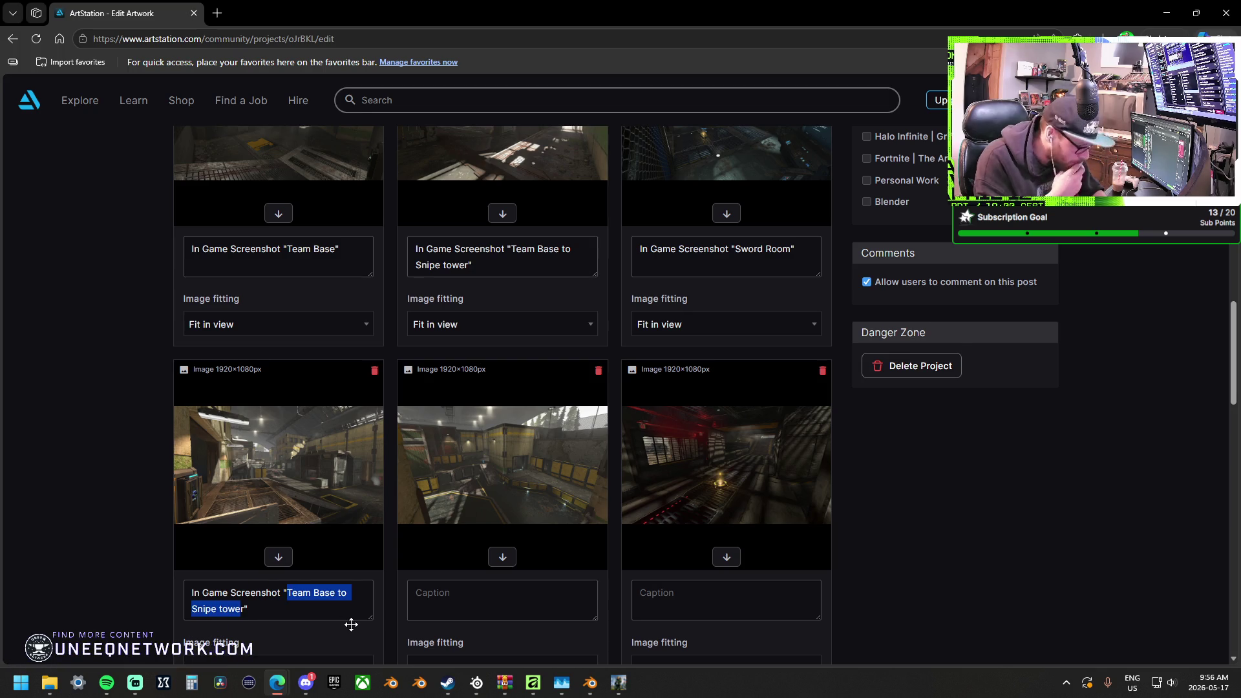
type("Sword Ror")
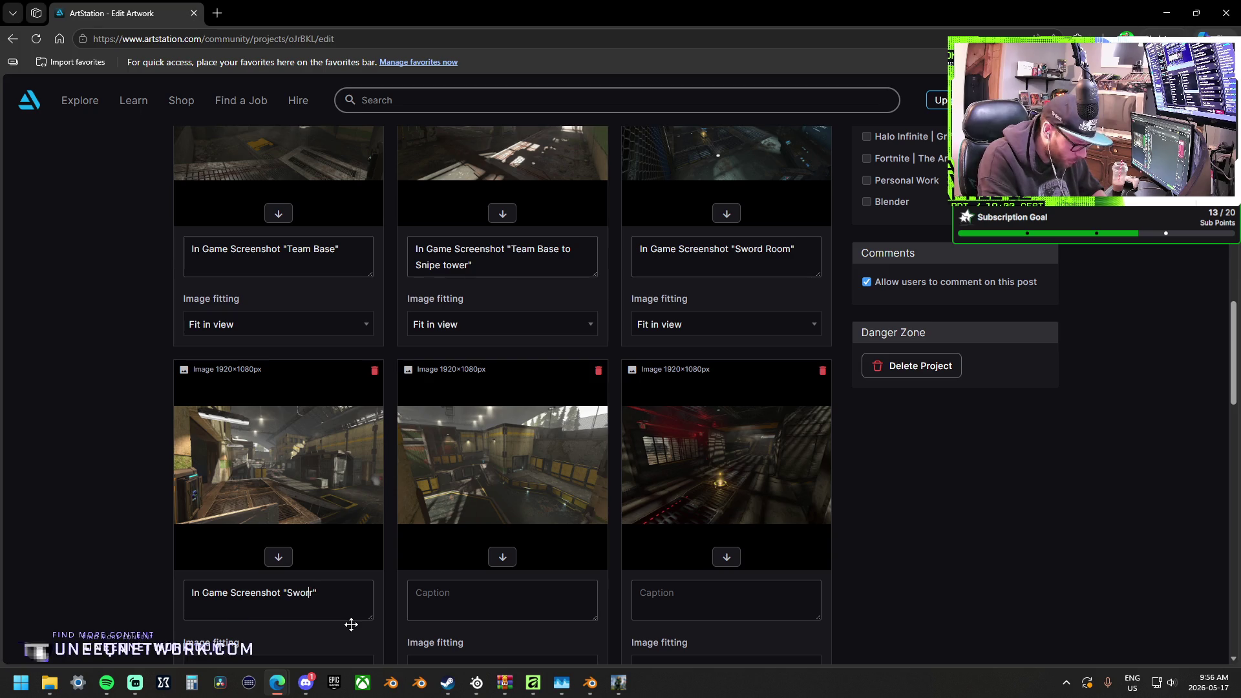
type("om Entrancer")
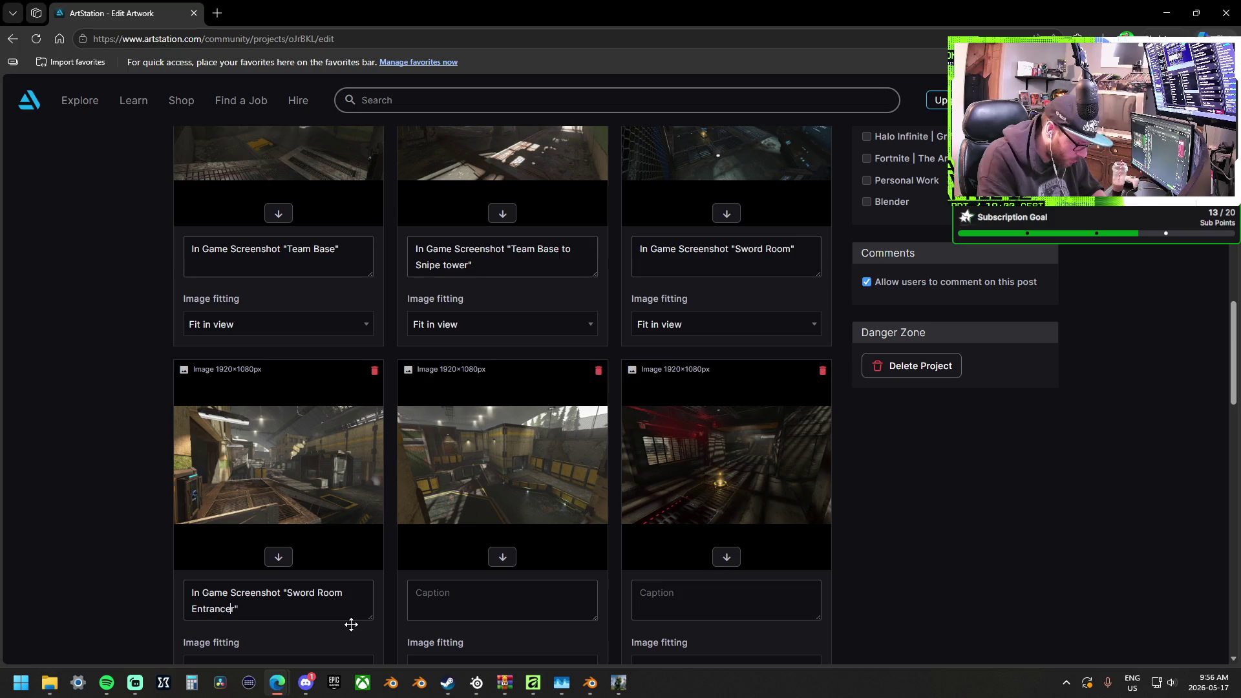
key("Delete")
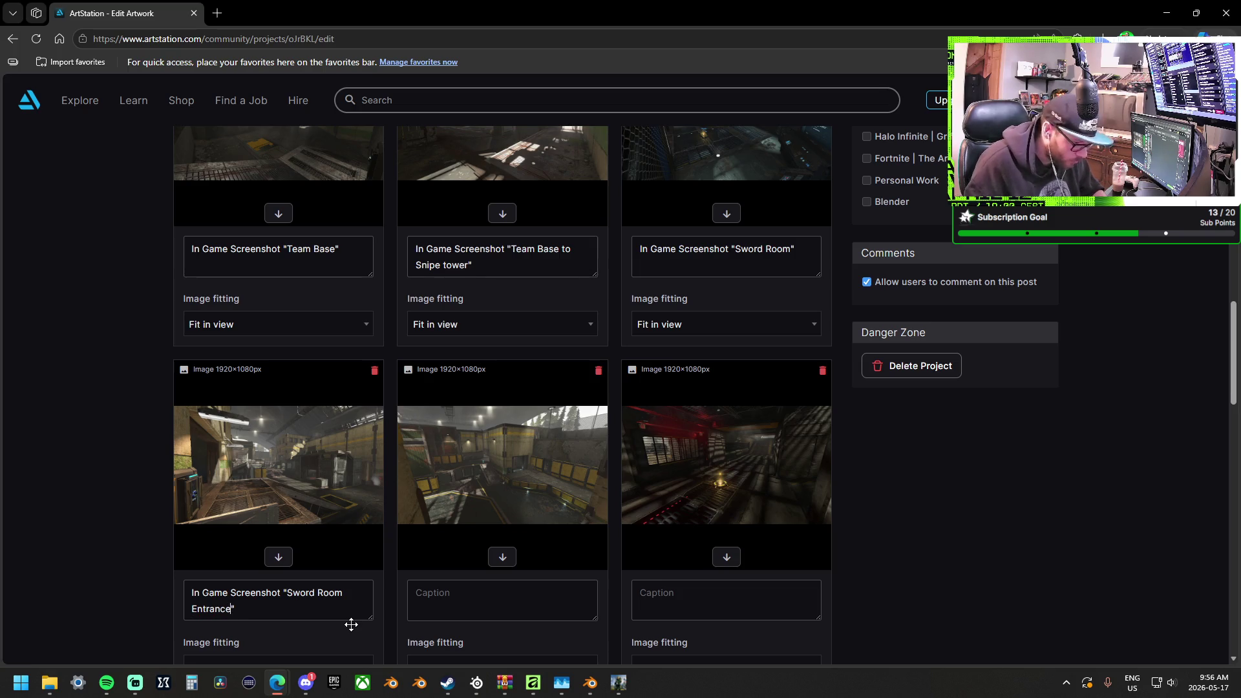
key("ctrl+v")
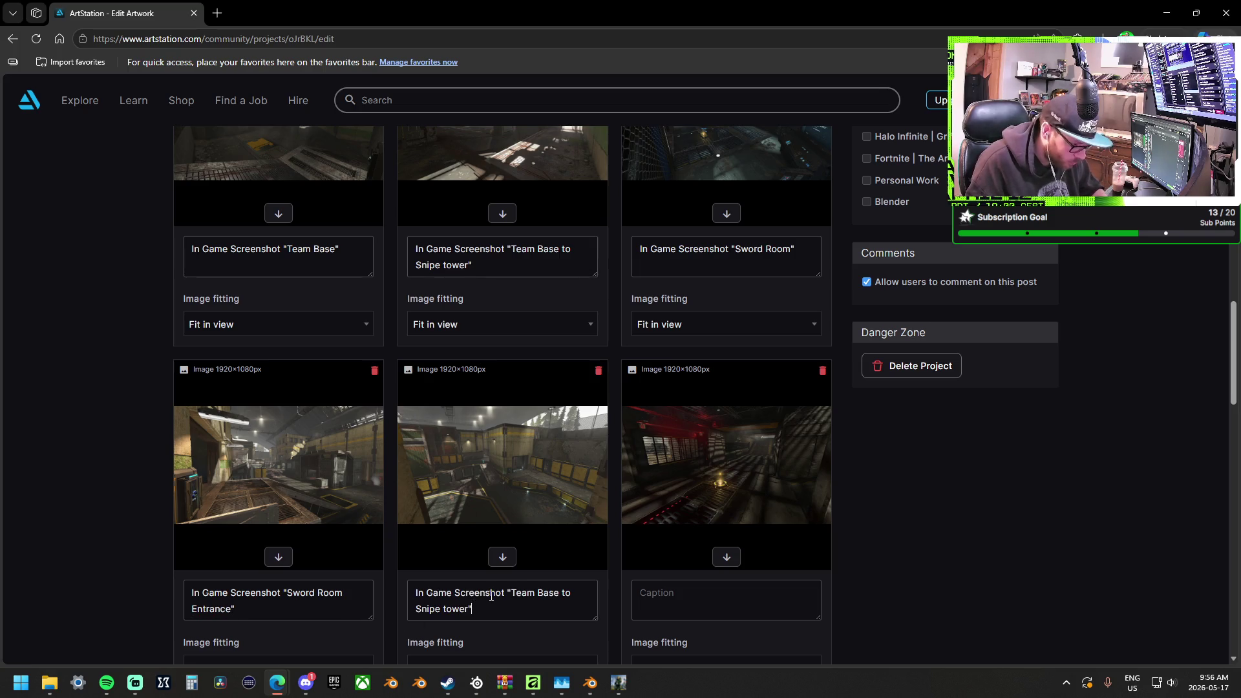
left_click_drag(464, 608, 512, 585)
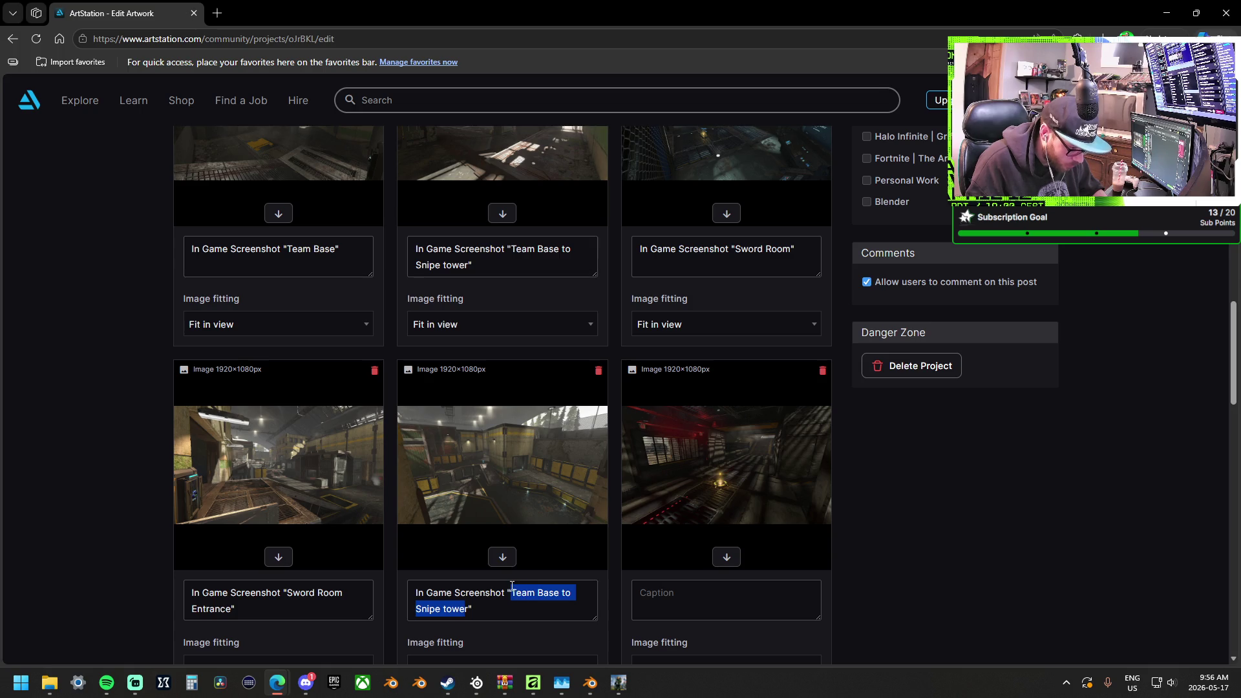
type("Needler")
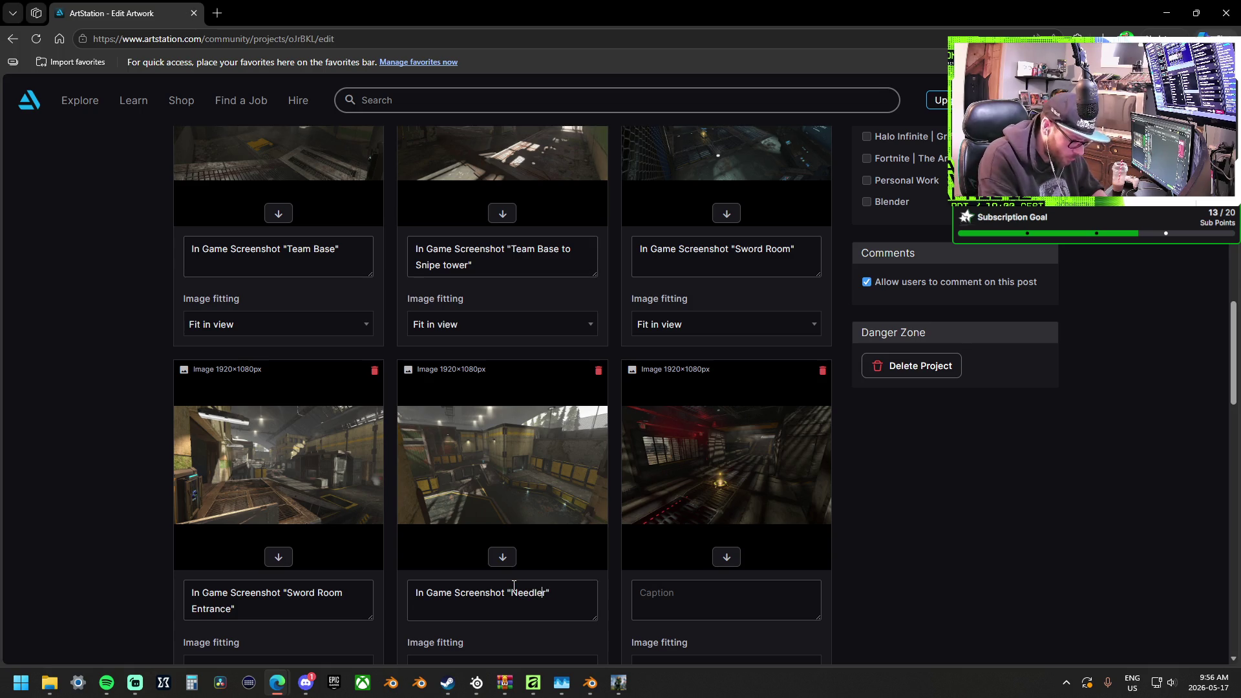
type(" Pit")
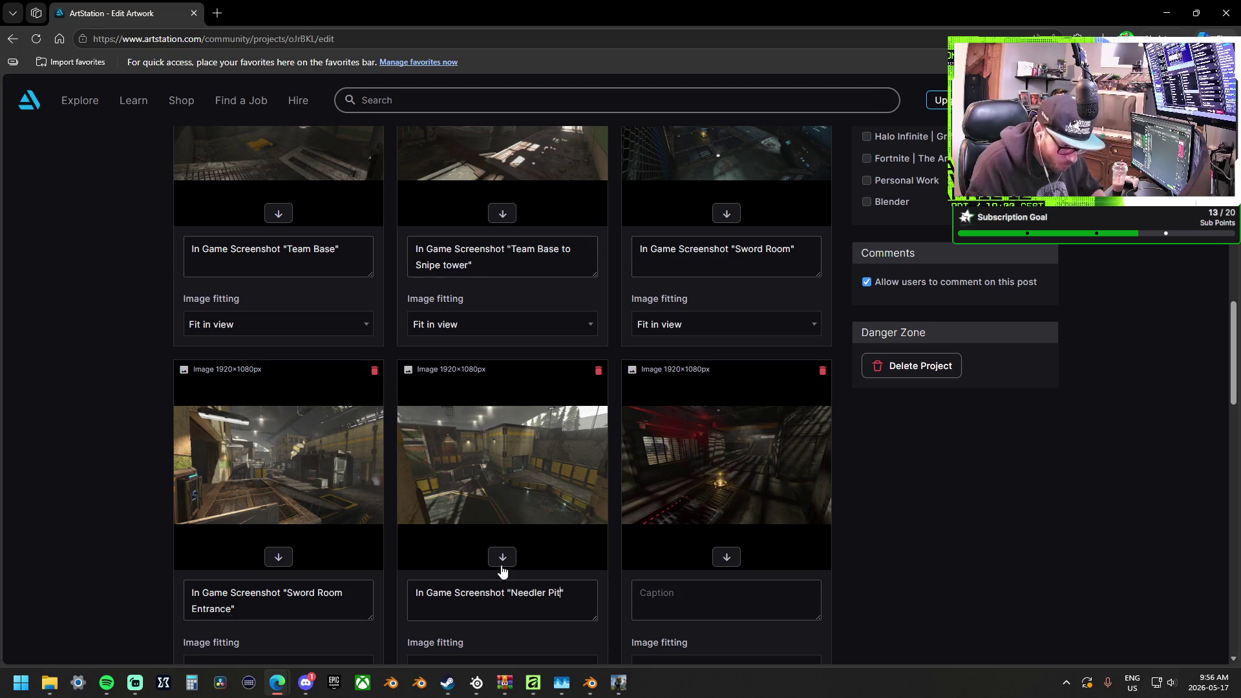
scroll(653, 537, "down", 2)
Caption the red-lit screenshot "Oversheild Spawn" and the overview screenshot "Map Overview"
left_click(685, 480)
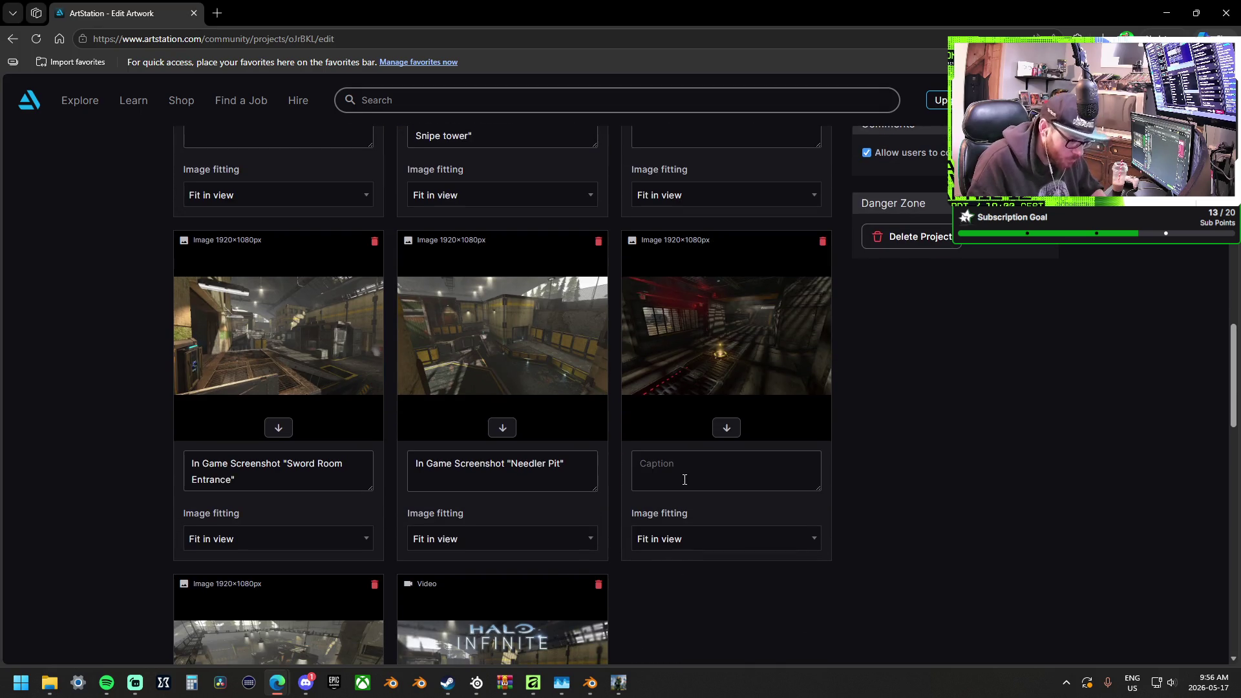
type("In Game Screenshot \"Team Base to Snipe tower\"")
left_click_drag(691, 479, 738, 461)
key("BackSpace")
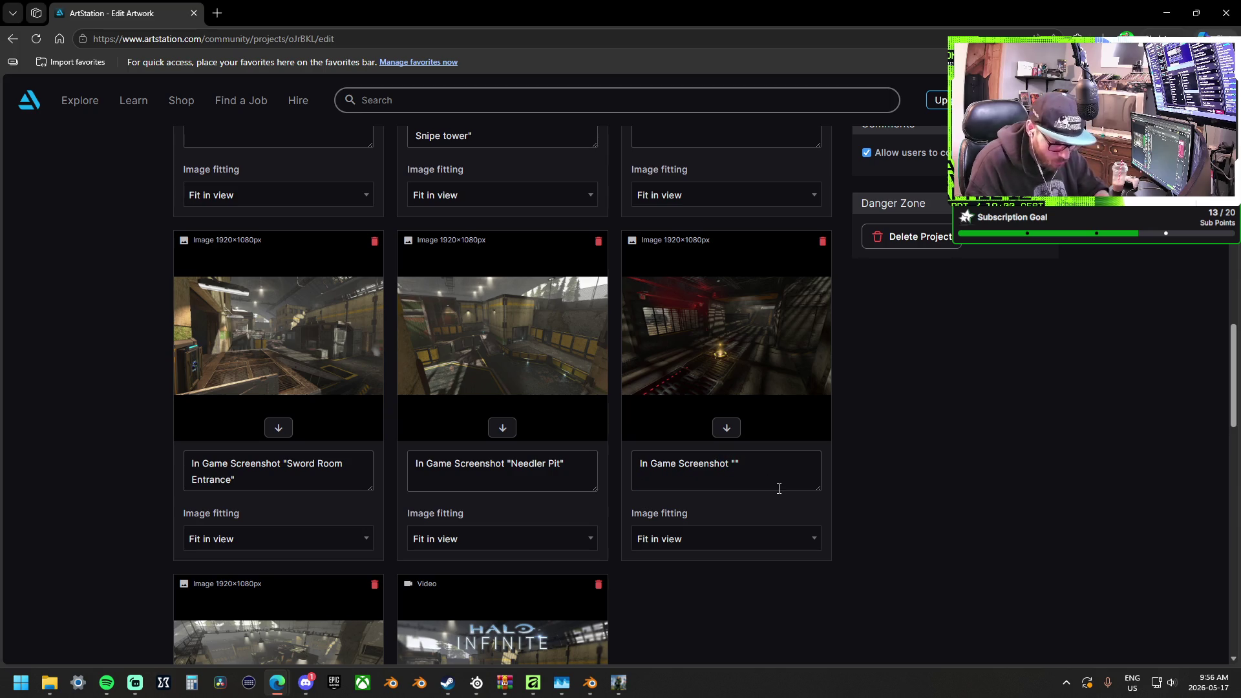
type("Oversheild ")
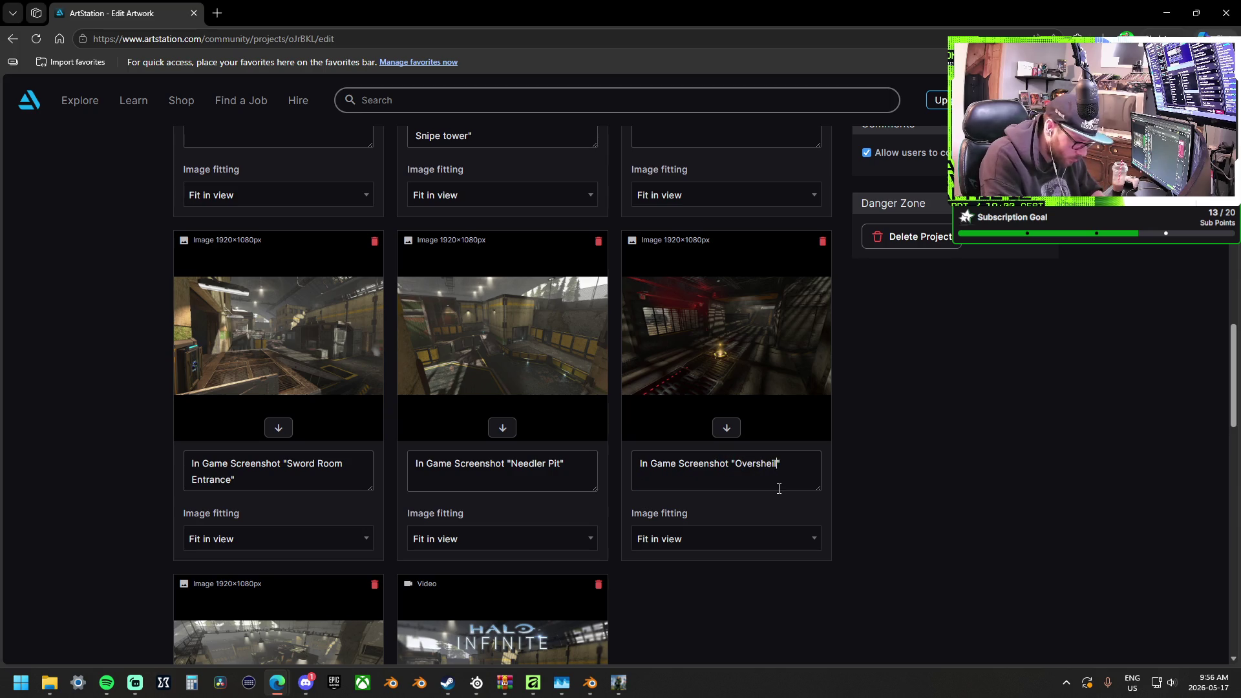
type("Spawn")
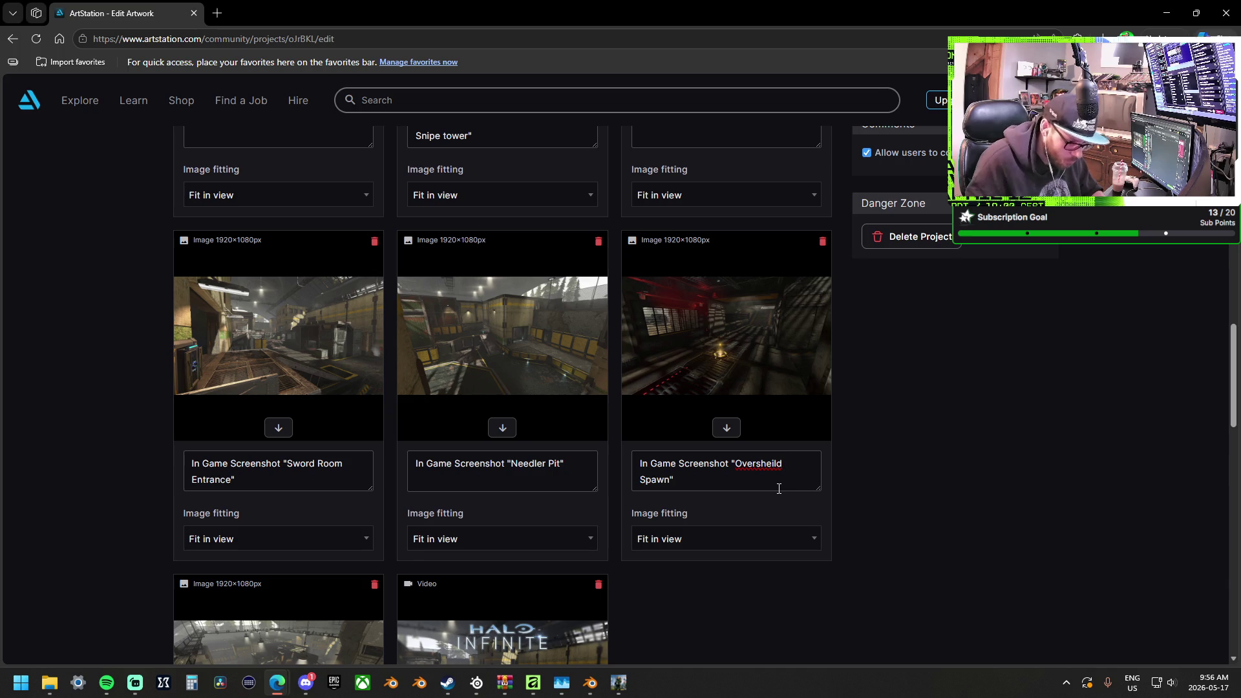
scroll(701, 498, "down", 3)
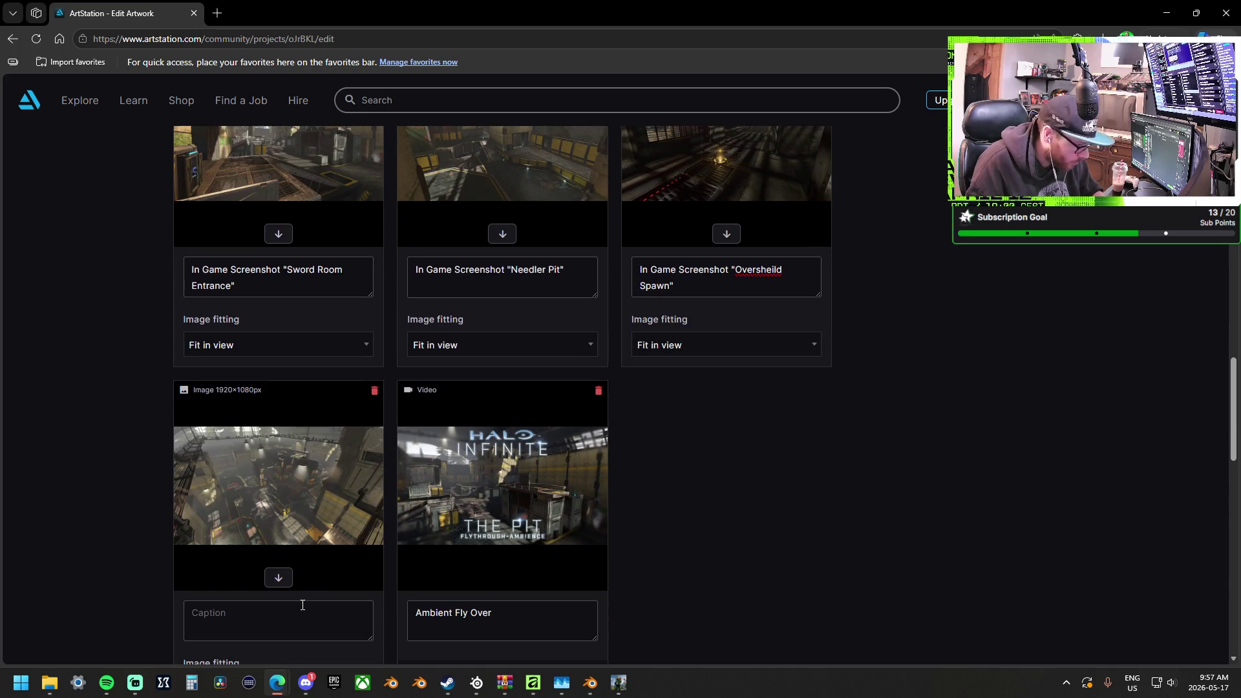
type("In Game Screenshot \"Team Base to Snipe tower\"")
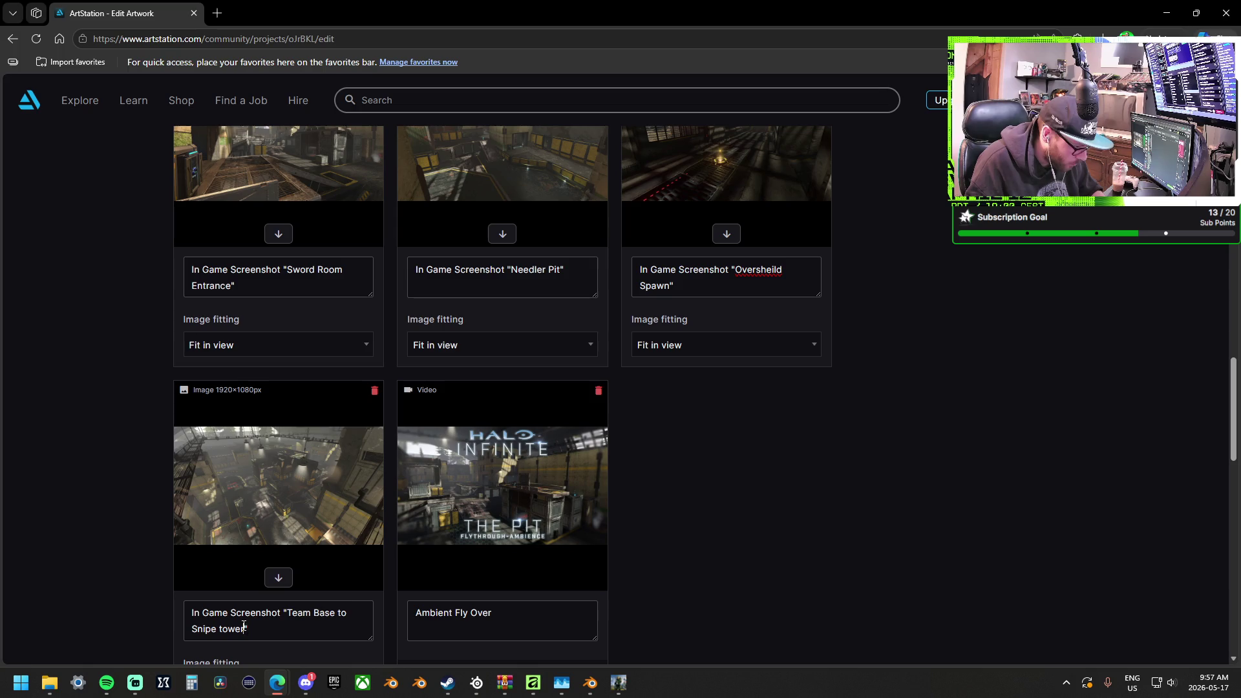
left_click_drag(244, 625, 288, 606)
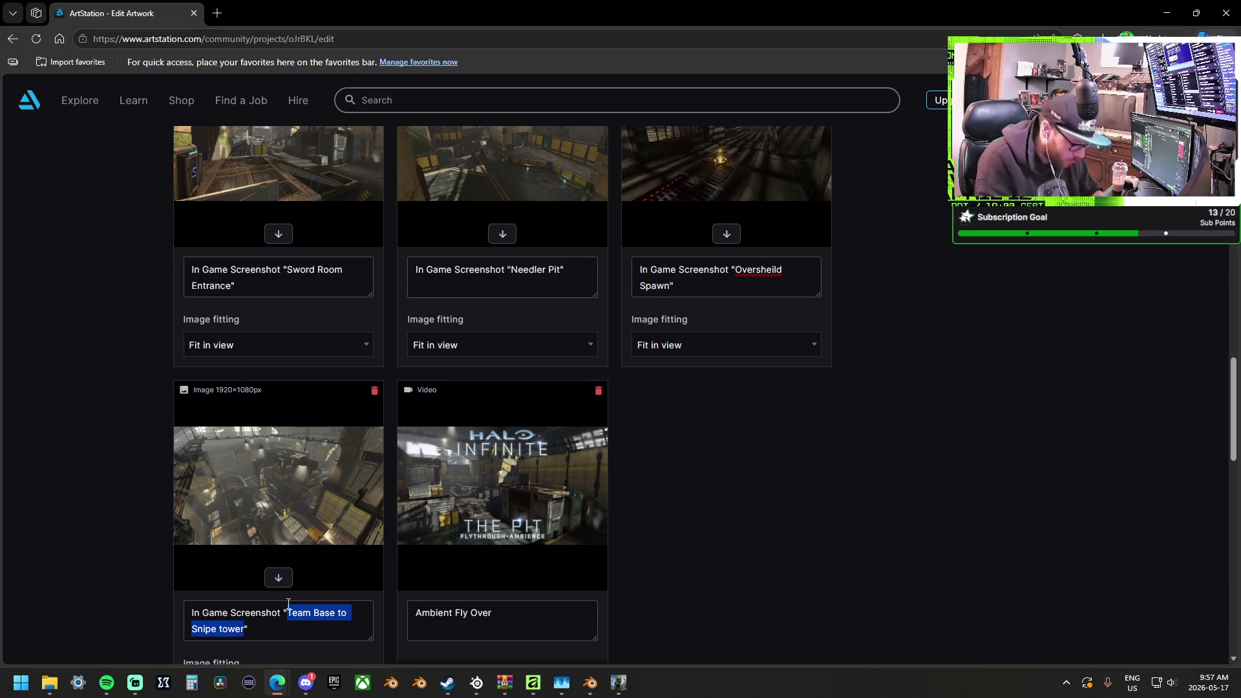
type("Map PO")
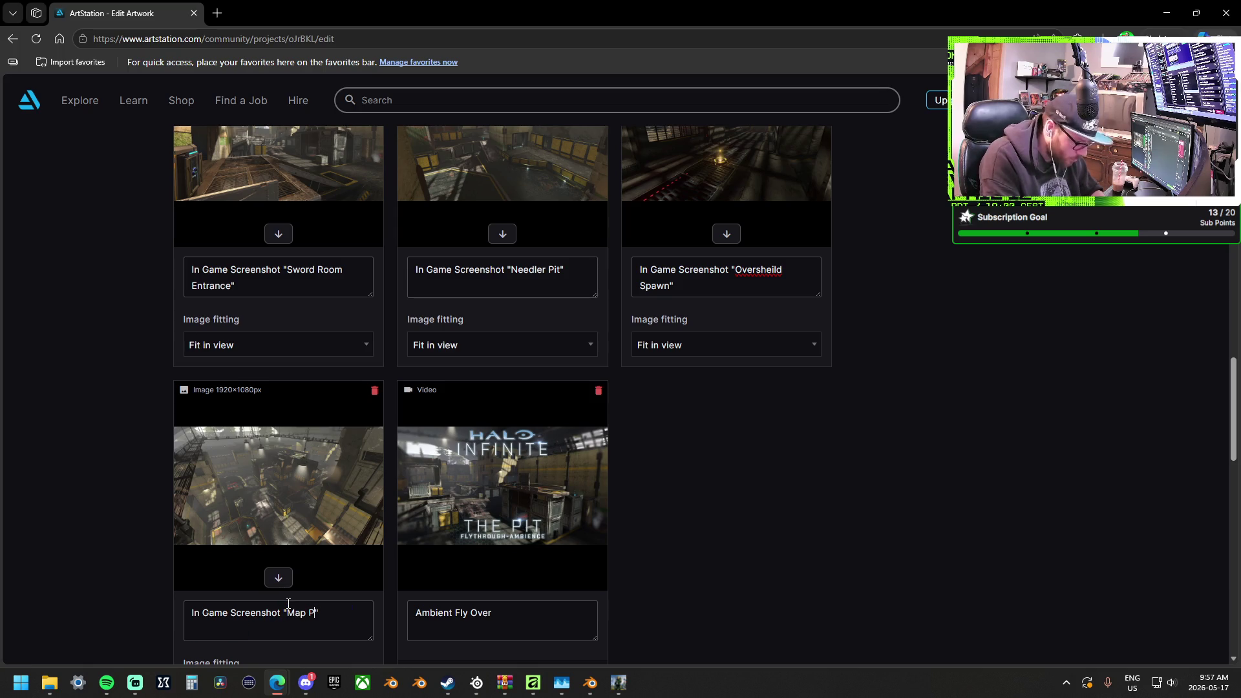
type("ver")
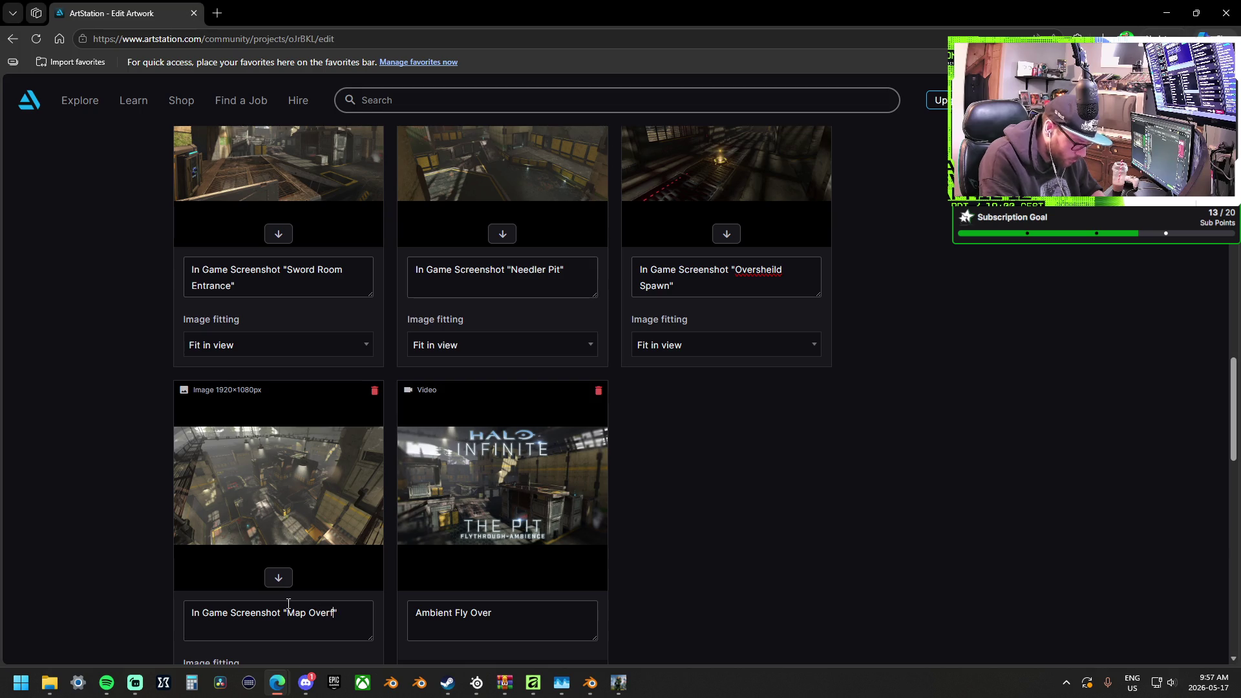
type("iw")
type("vi")
type("ew")
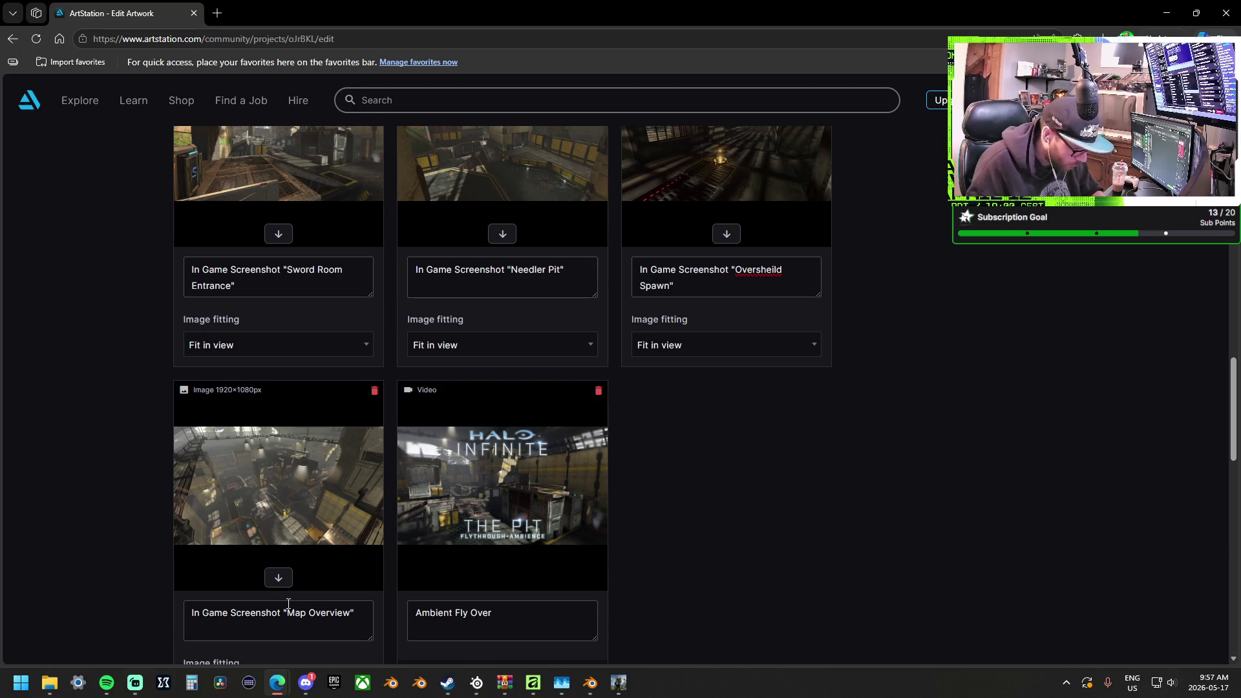
Check the screenshot's image fitting options, leaving it as Fit in view
scroll(708, 570, "down", 5)
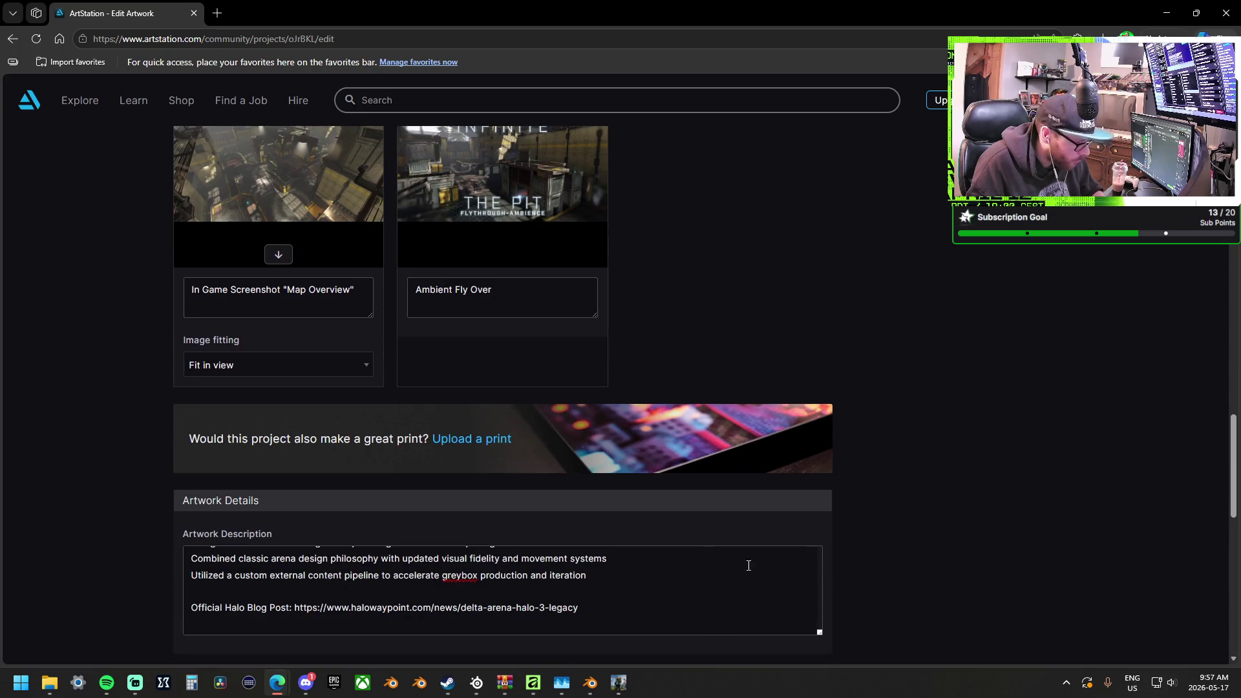
scroll(904, 564, "up", 4)
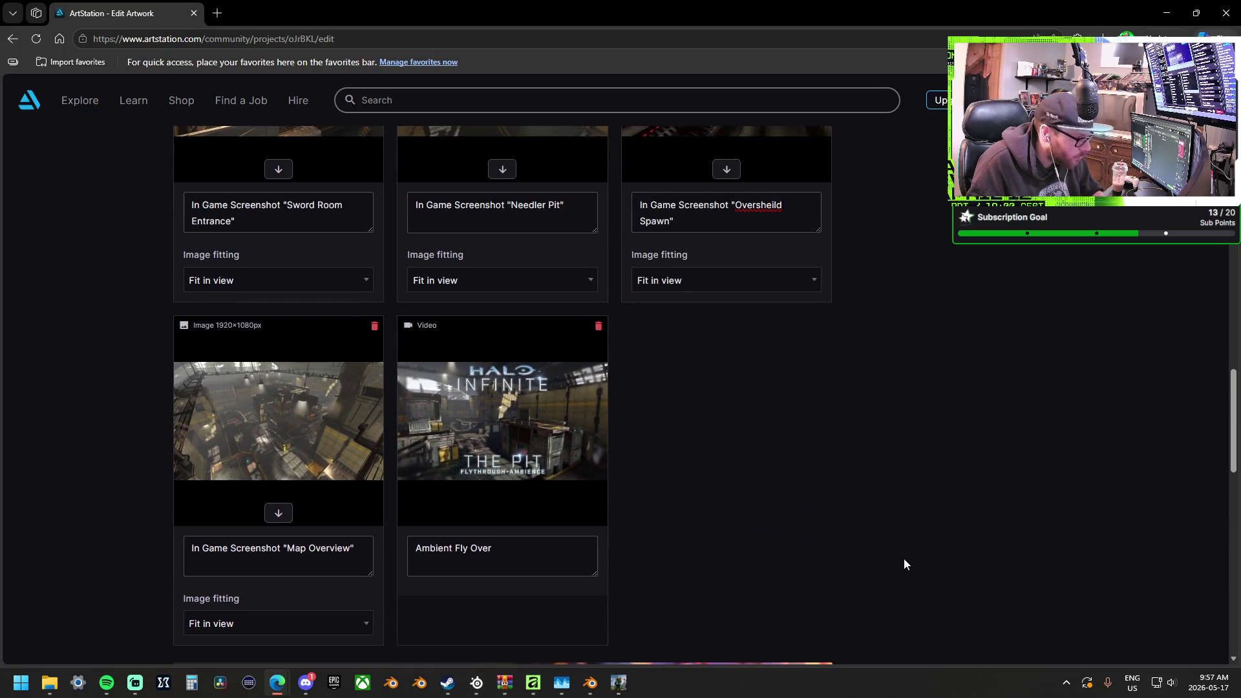
left_click(295, 279)
left_click(823, 359)
scroll(858, 468, "up", 4)
scroll(920, 494, "up", 11)
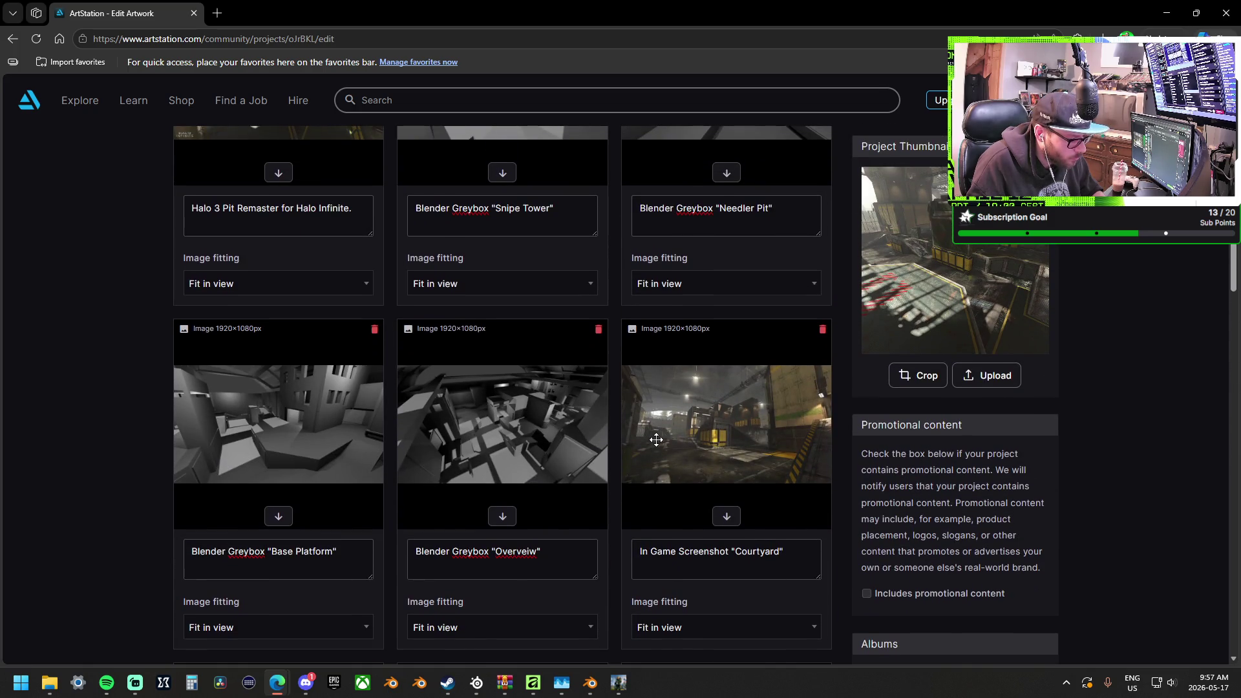
Fix the misspelled caption word so it reads 'Overview'
right_click(526, 553)
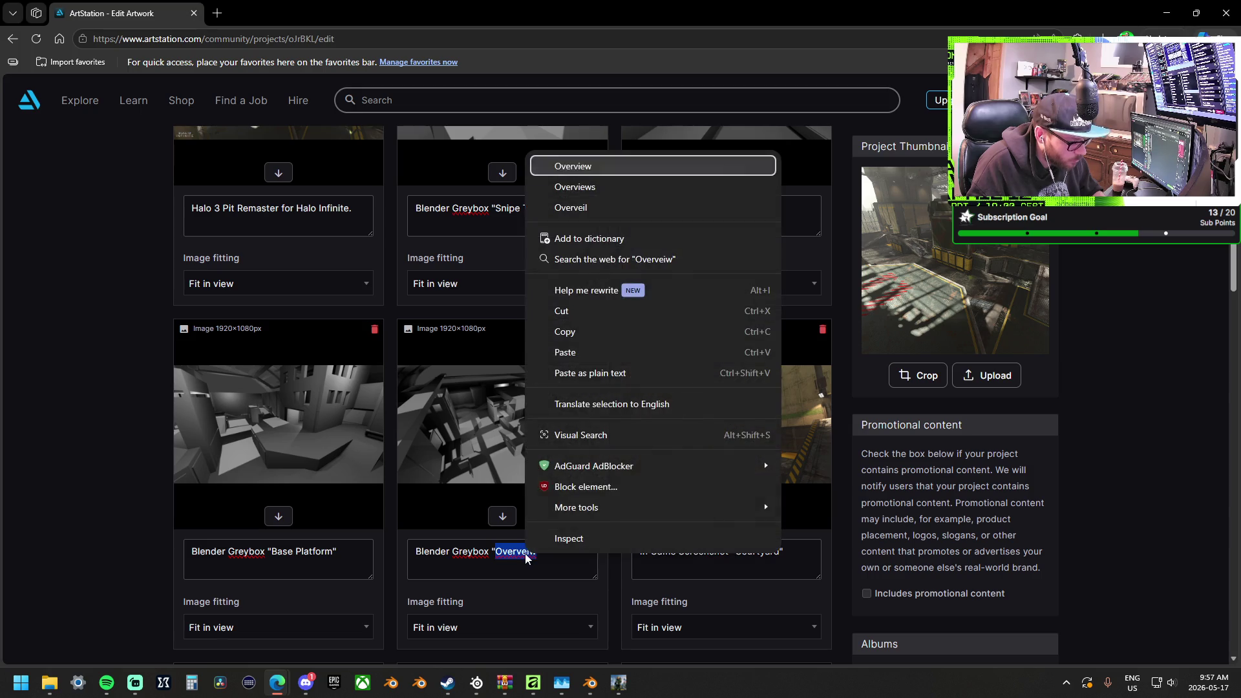
left_click(632, 188)
key("BackSpace")
Review the Software Used list without changes, then return to the Publishing Options panel
scroll(582, 497, "down", 1)
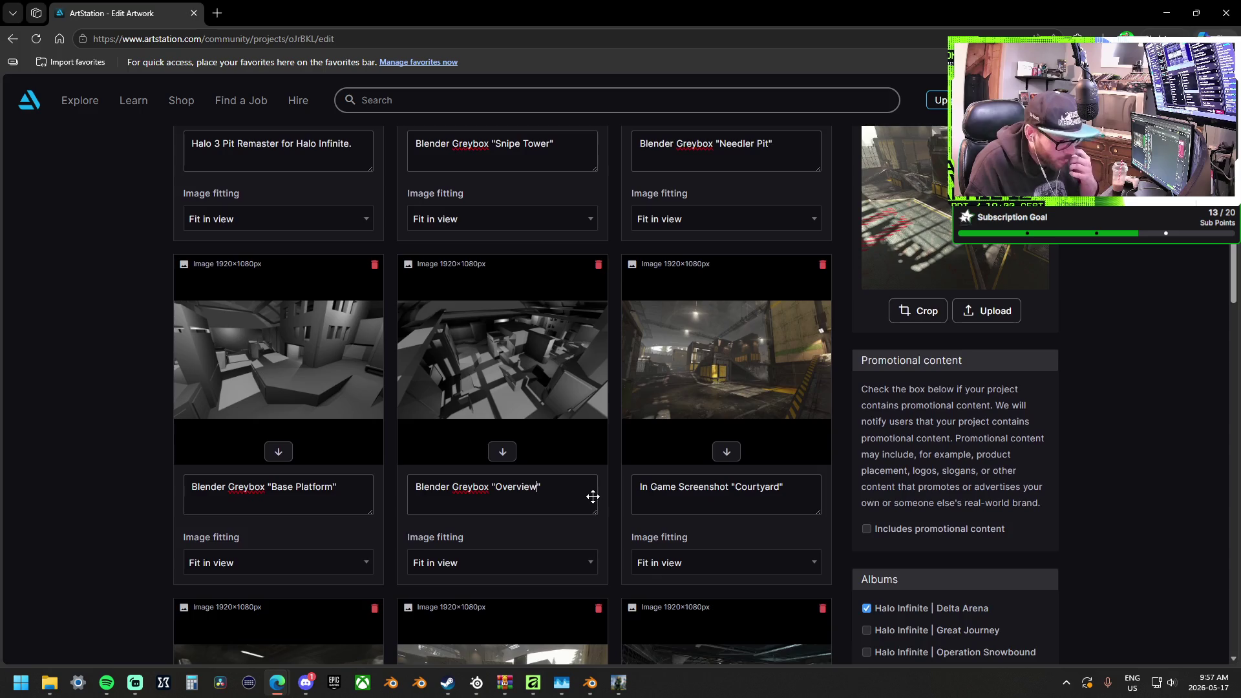
scroll(593, 496, "down", 10)
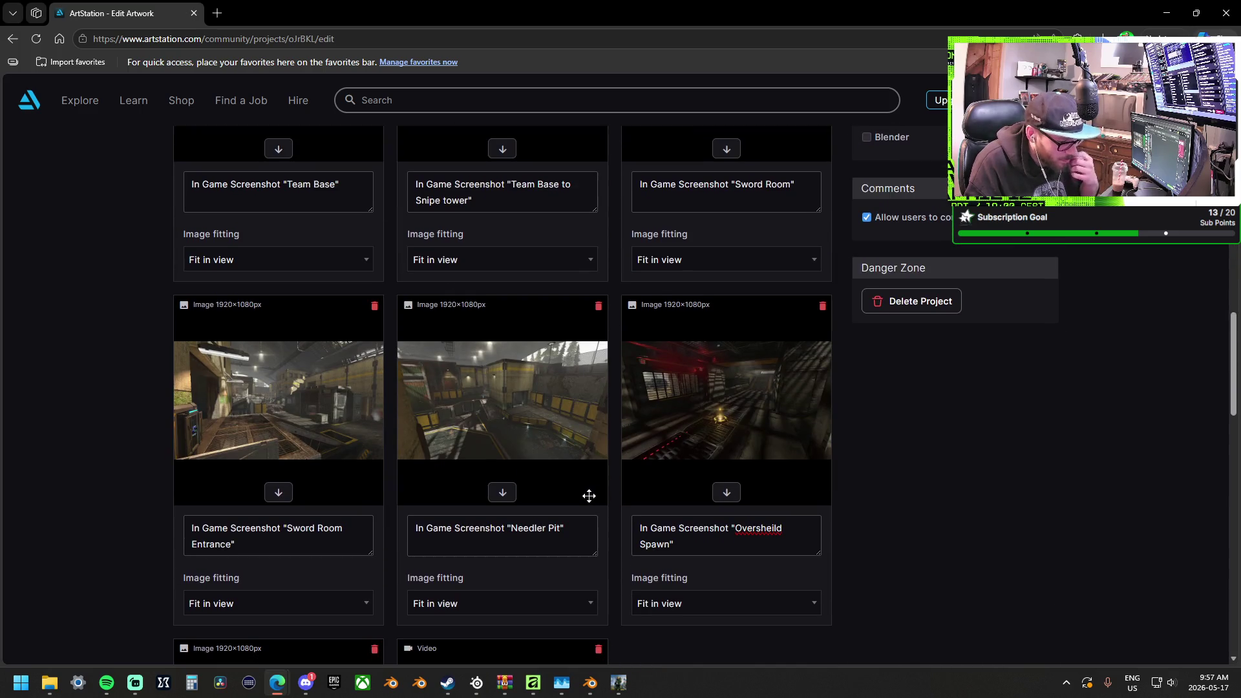
scroll(589, 496, "down", 7)
scroll(661, 440, "down", 3)
scroll(705, 455, "down", 4)
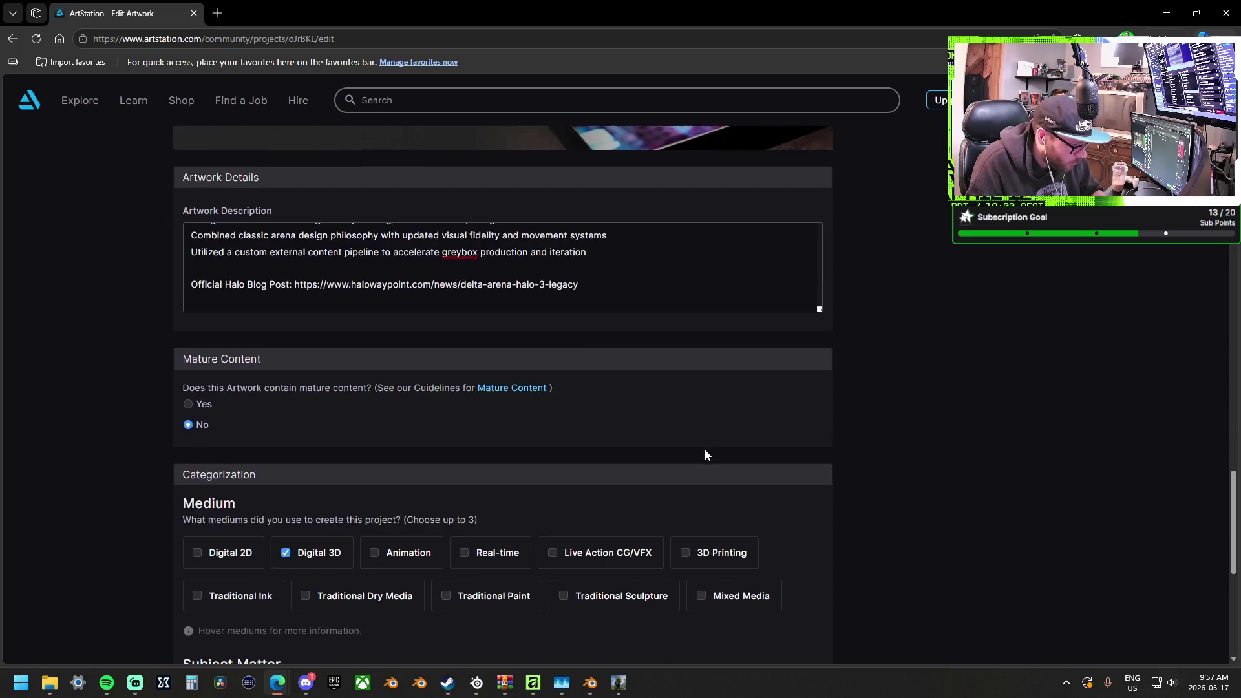
scroll(705, 455, "down", 7)
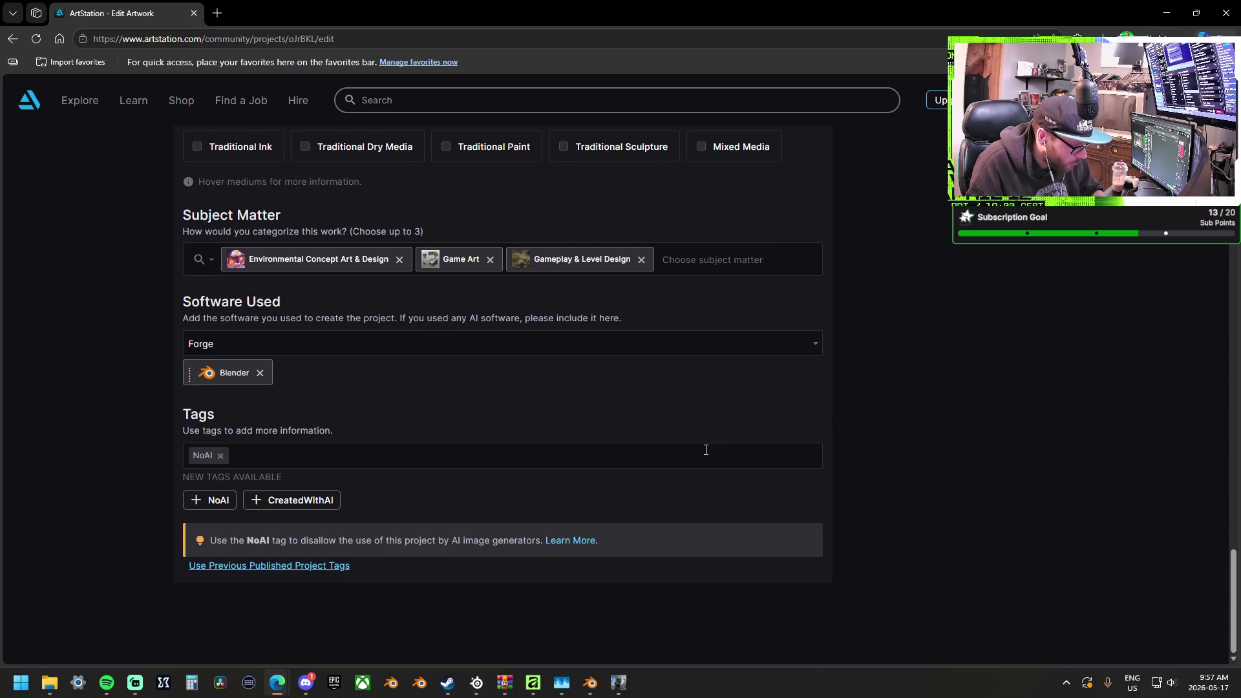
left_click(290, 340)
left_click(998, 328)
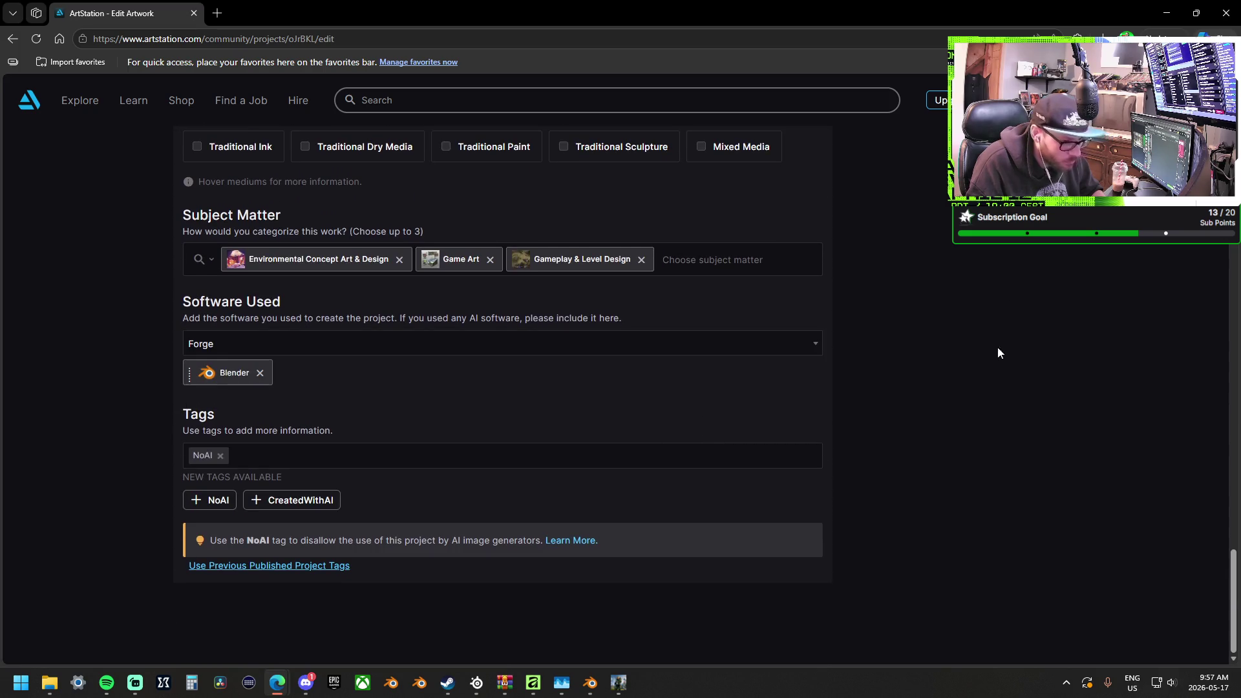
scroll(1009, 362, "up", 14)
scroll(1021, 414, "up", 18)
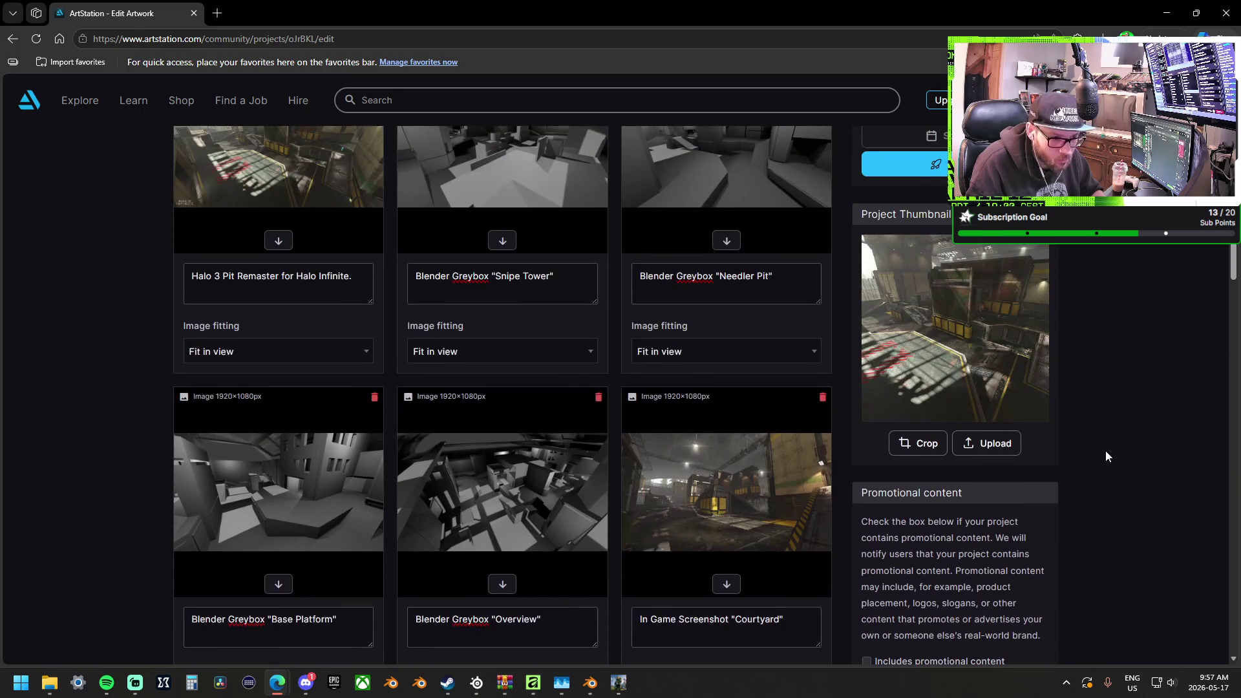
scroll(1026, 261, "up", 1)
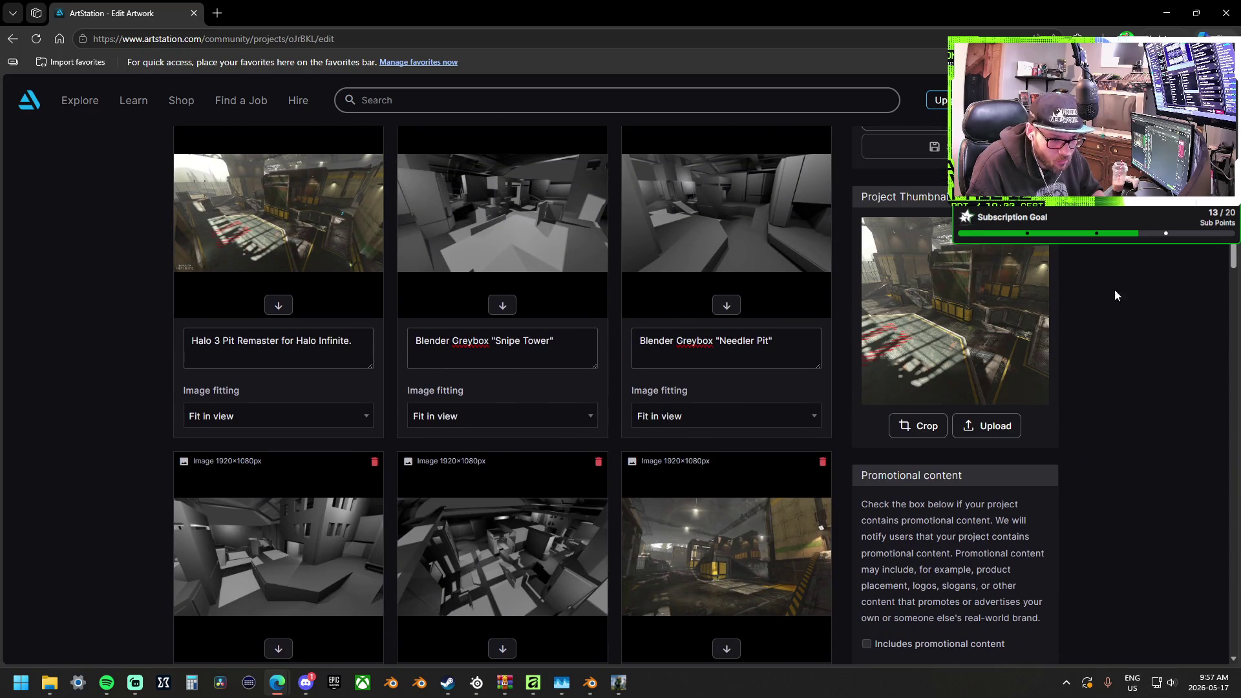
scroll(1142, 373, "up", 2)
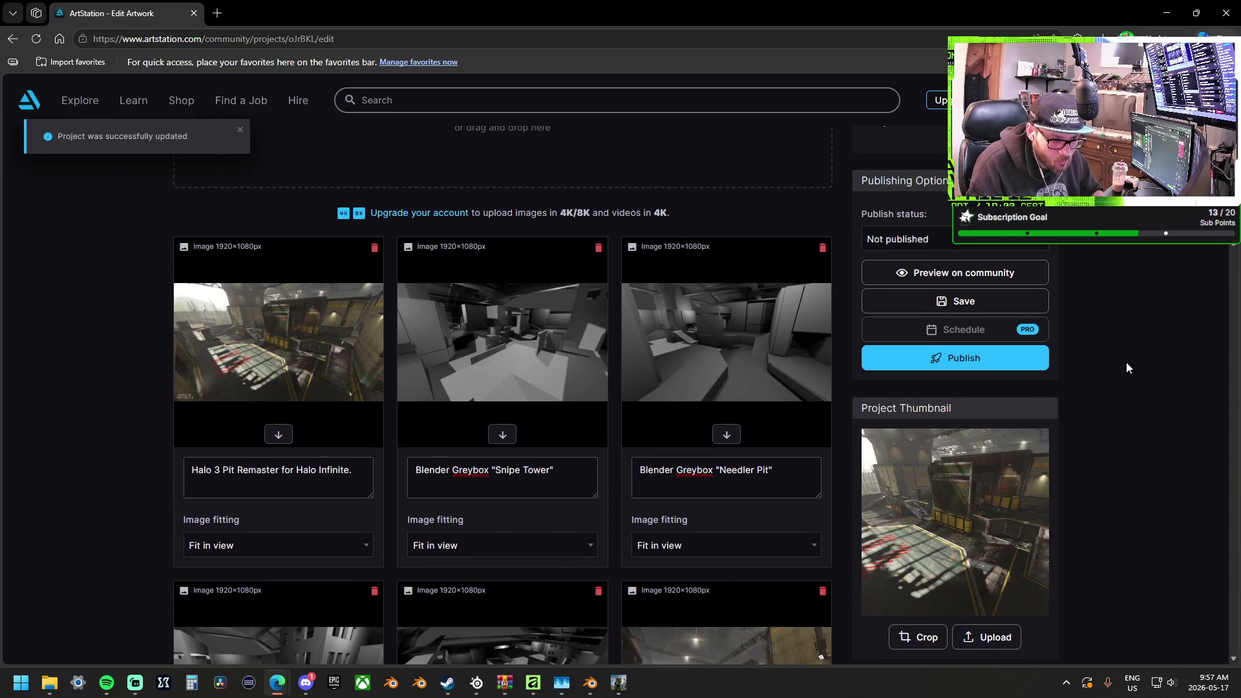
Preview the project's public page in a new tab and expand the full description
left_click(1002, 274)
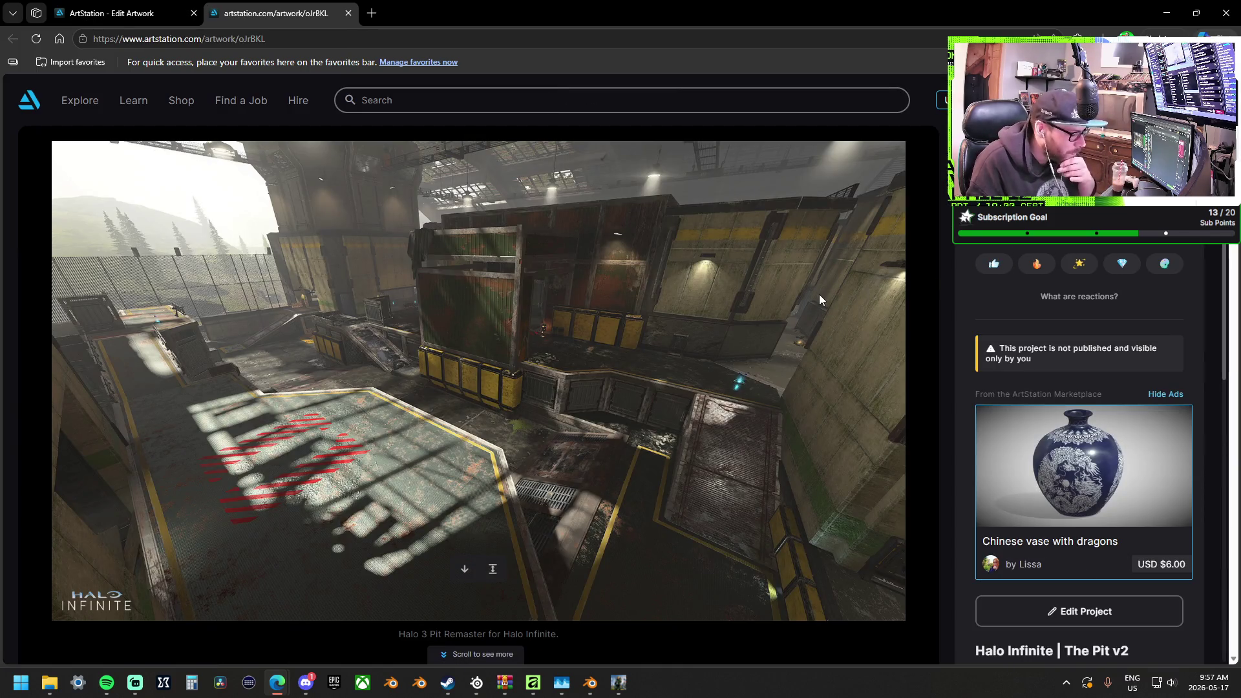
scroll(948, 347, "down", 4)
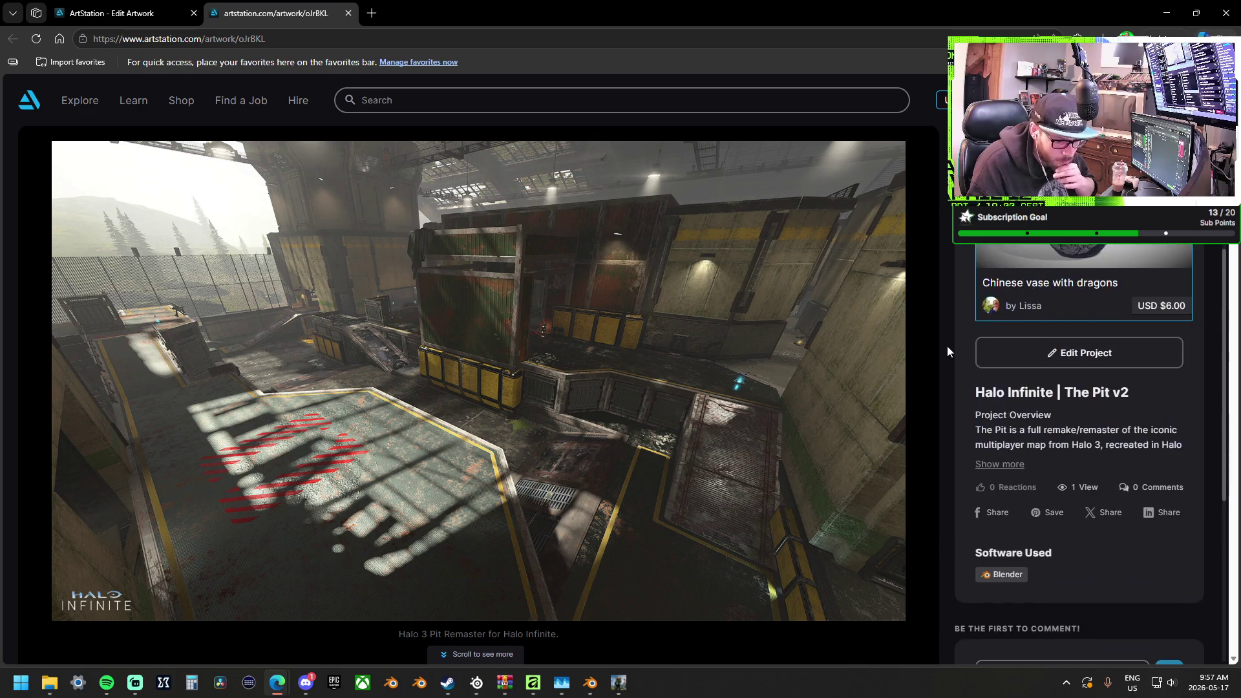
left_click(998, 464)
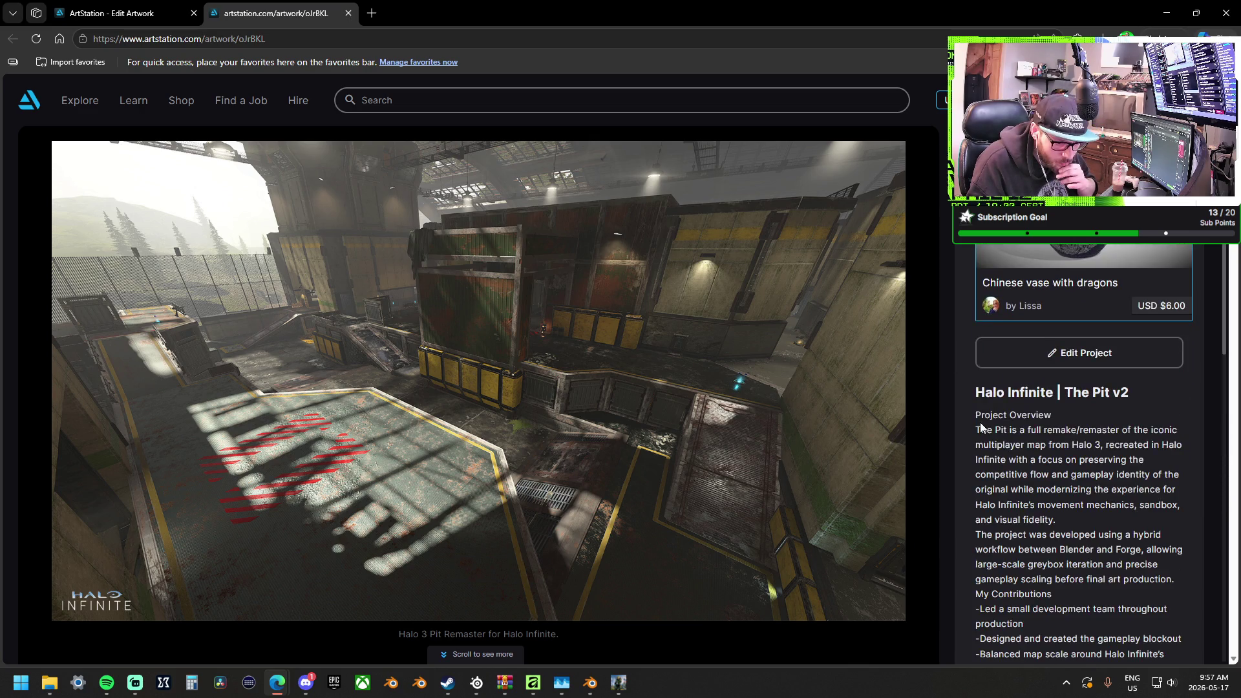
Read through the previewed captions and description, then go back to Edit Project
scroll(981, 427, "down", 3)
scroll(967, 400, "down", 7)
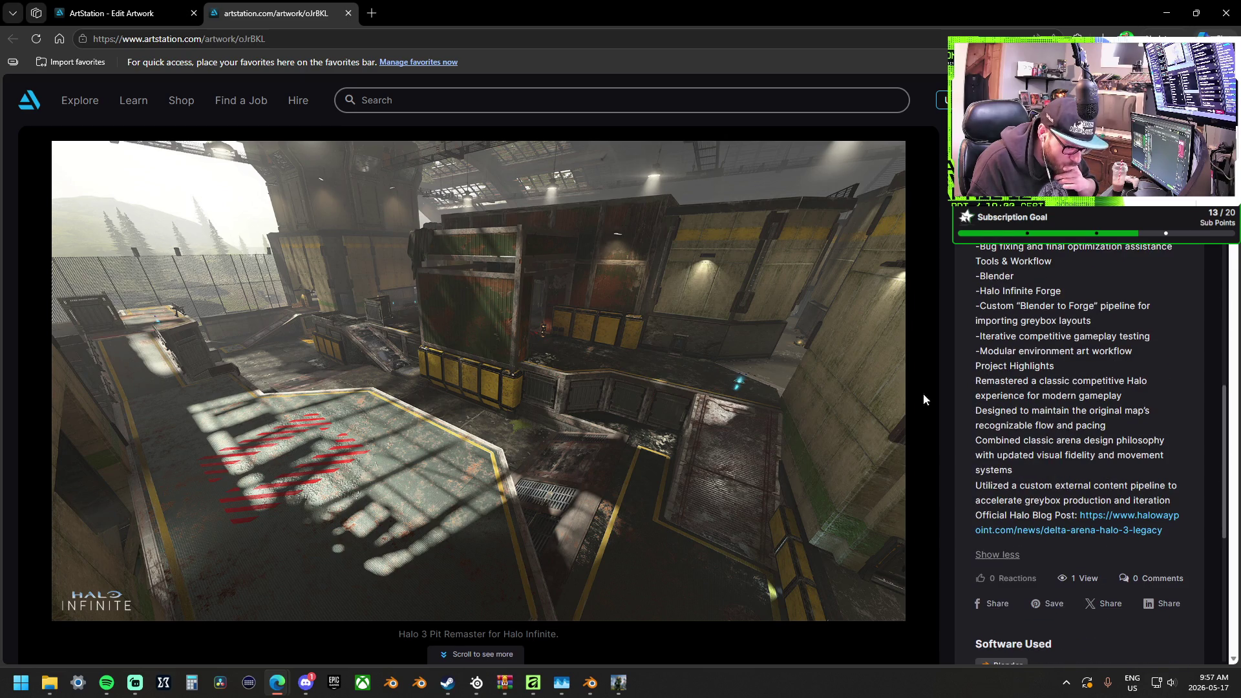
scroll(870, 387, "down", 8)
scroll(864, 388, "down", 8)
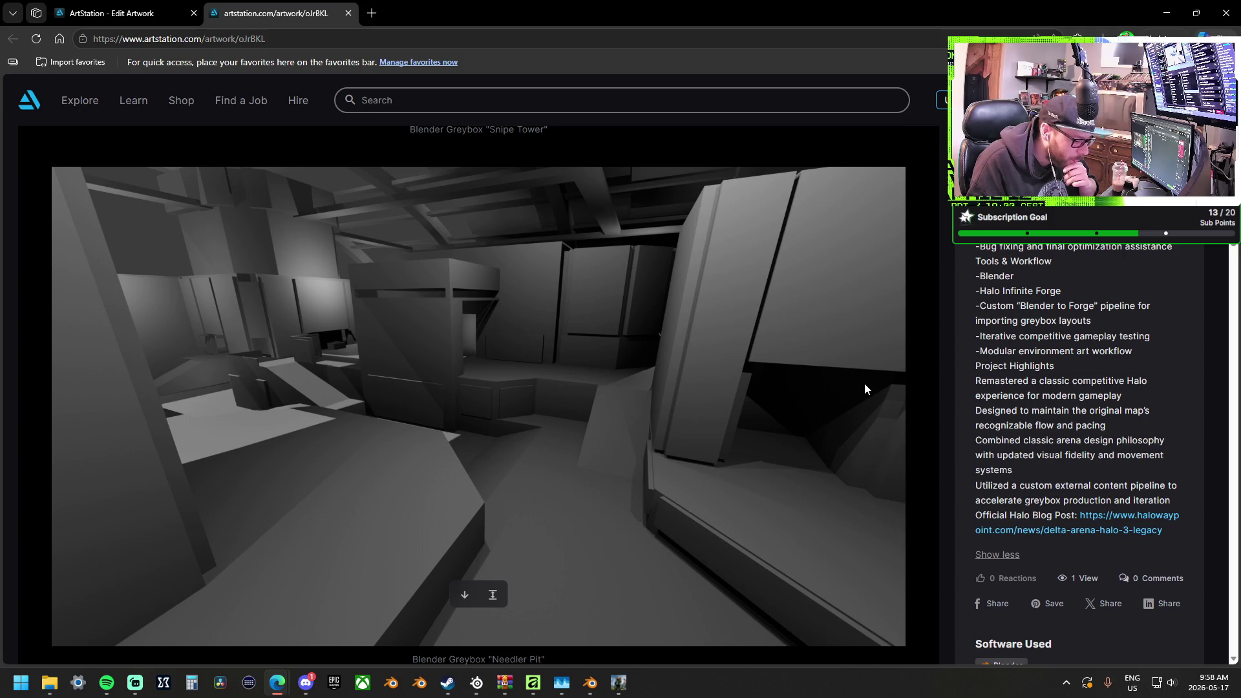
scroll(864, 388, "down", 10)
scroll(865, 386, "down", 13)
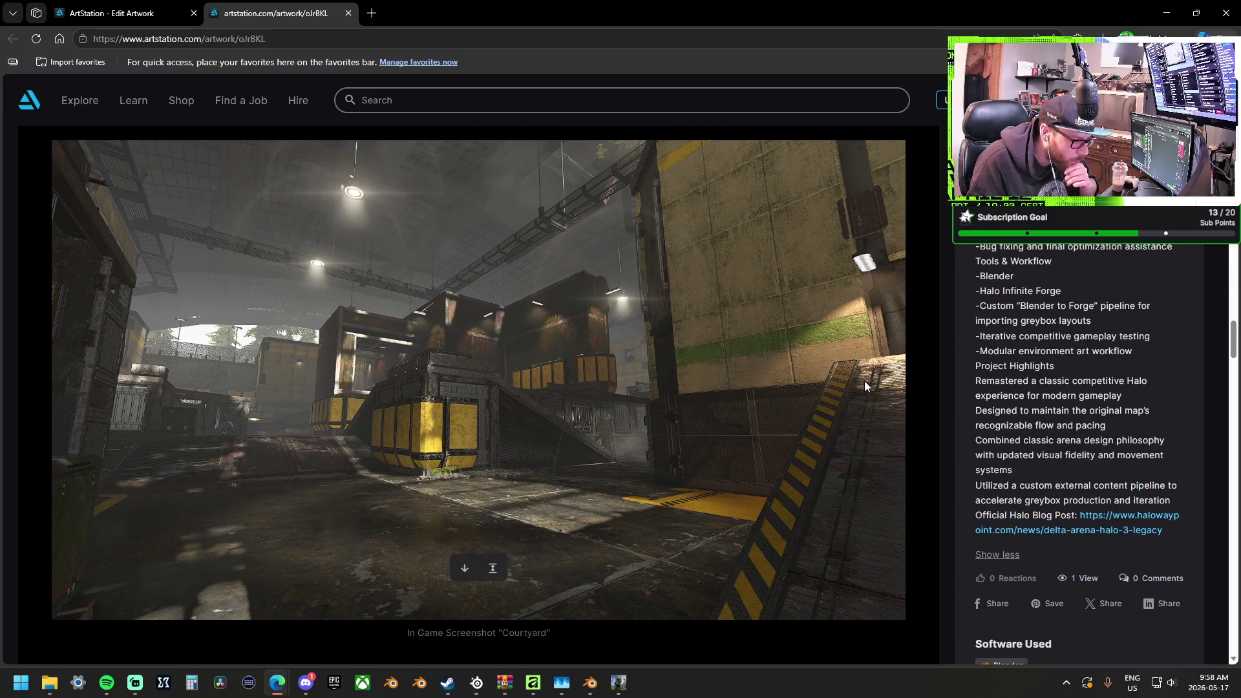
scroll(864, 387, "down", 2)
scroll(865, 386, "down", 15)
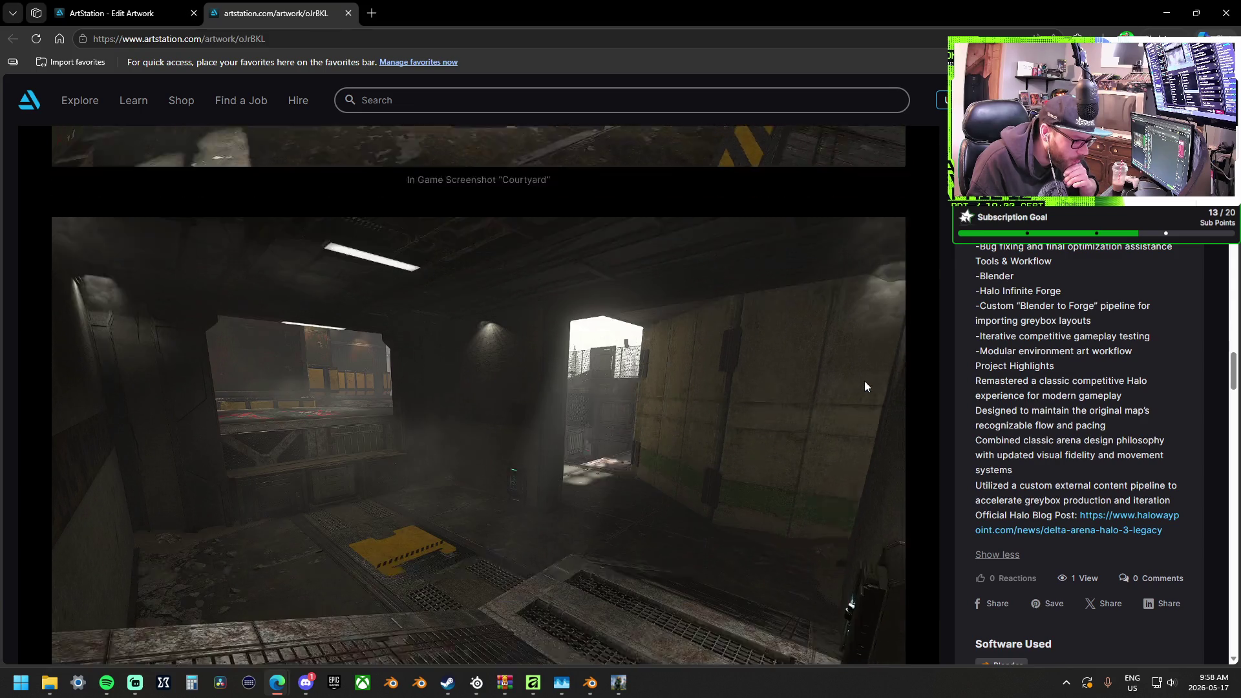
scroll(865, 386, "down", 6)
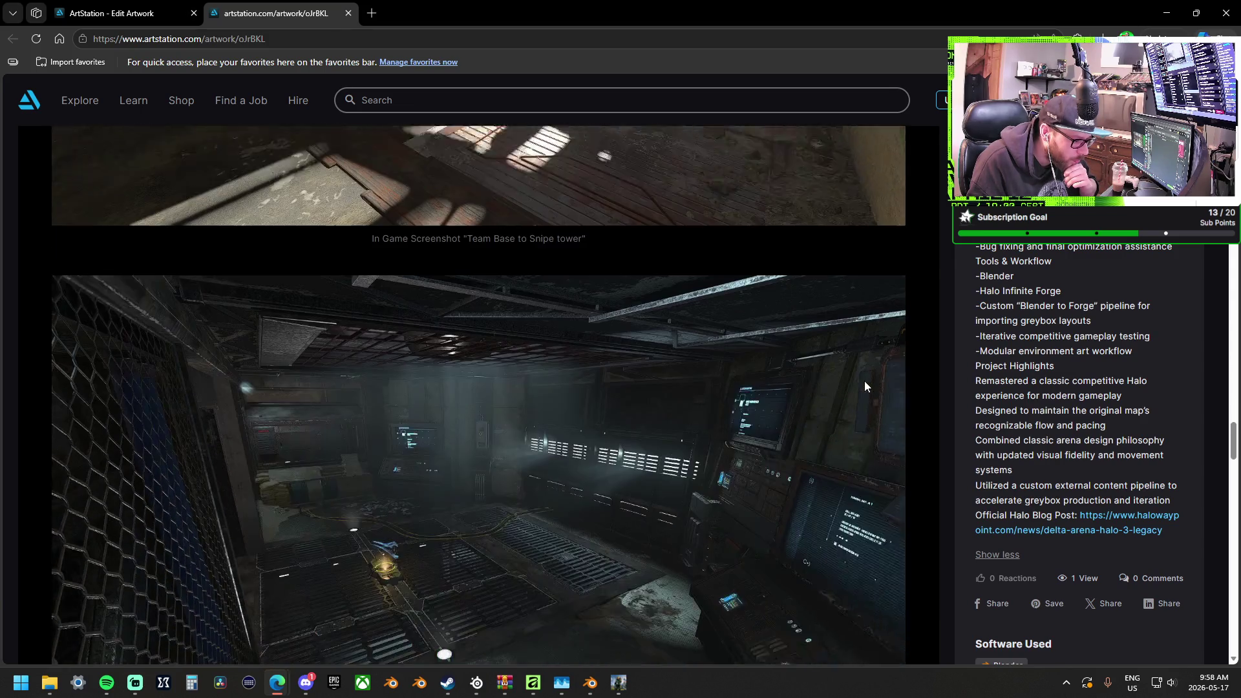
scroll(865, 387, "down", 5)
scroll(863, 381, "down", 2)
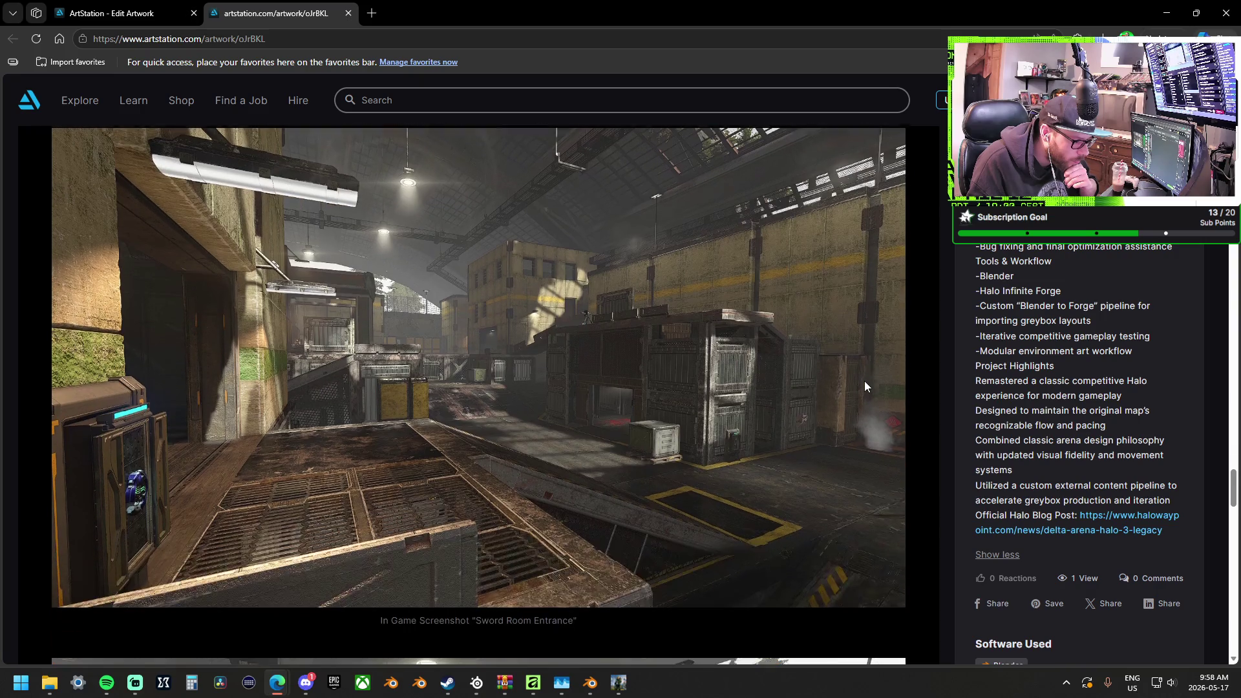
scroll(863, 382, "down", 1)
scroll(864, 386, "down", 20)
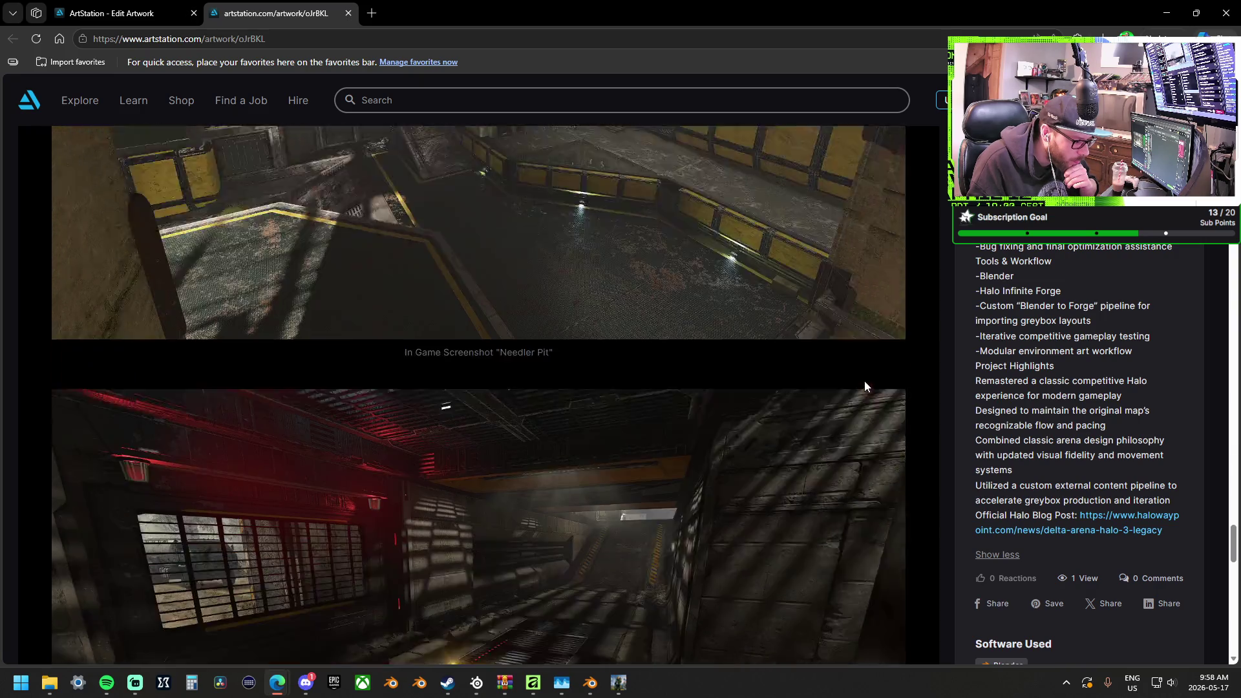
scroll(864, 385, "down", 4)
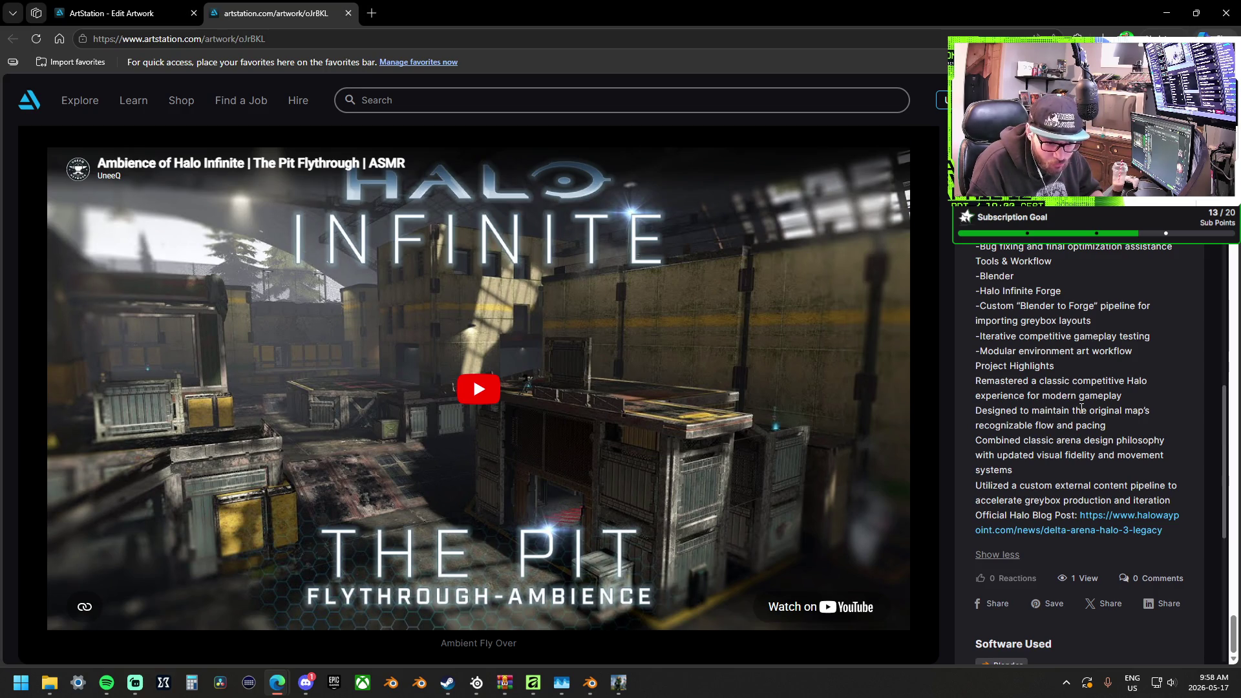
scroll(1081, 409, "up", 10)
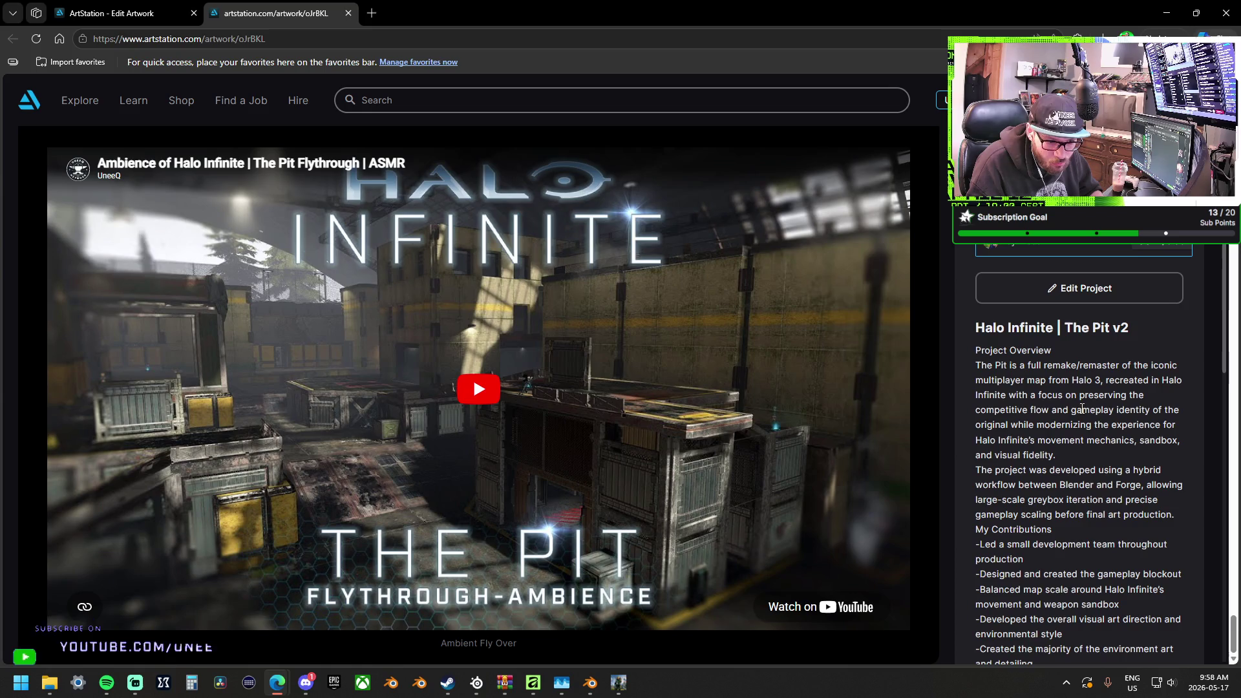
scroll(1081, 409, "up", 2)
left_click(1106, 362)
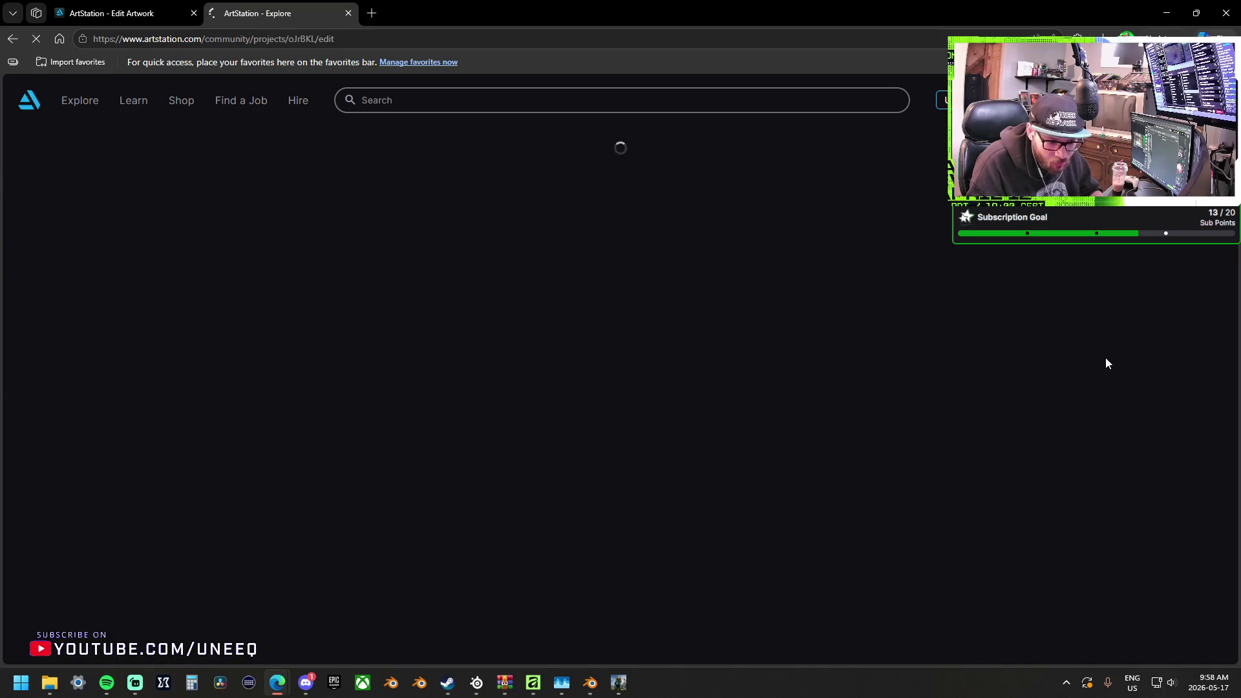
Paste the rest of the project description below its first paragraph
scroll(692, 355, "down", 12)
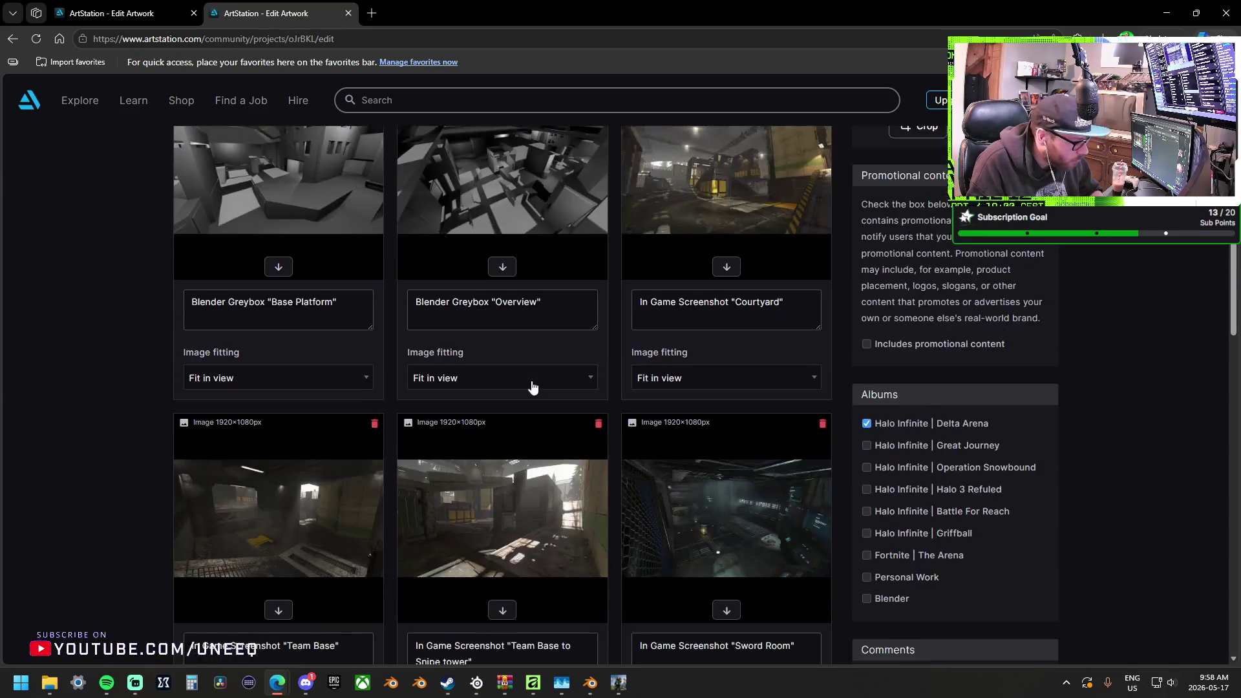
scroll(533, 387, "down", 18)
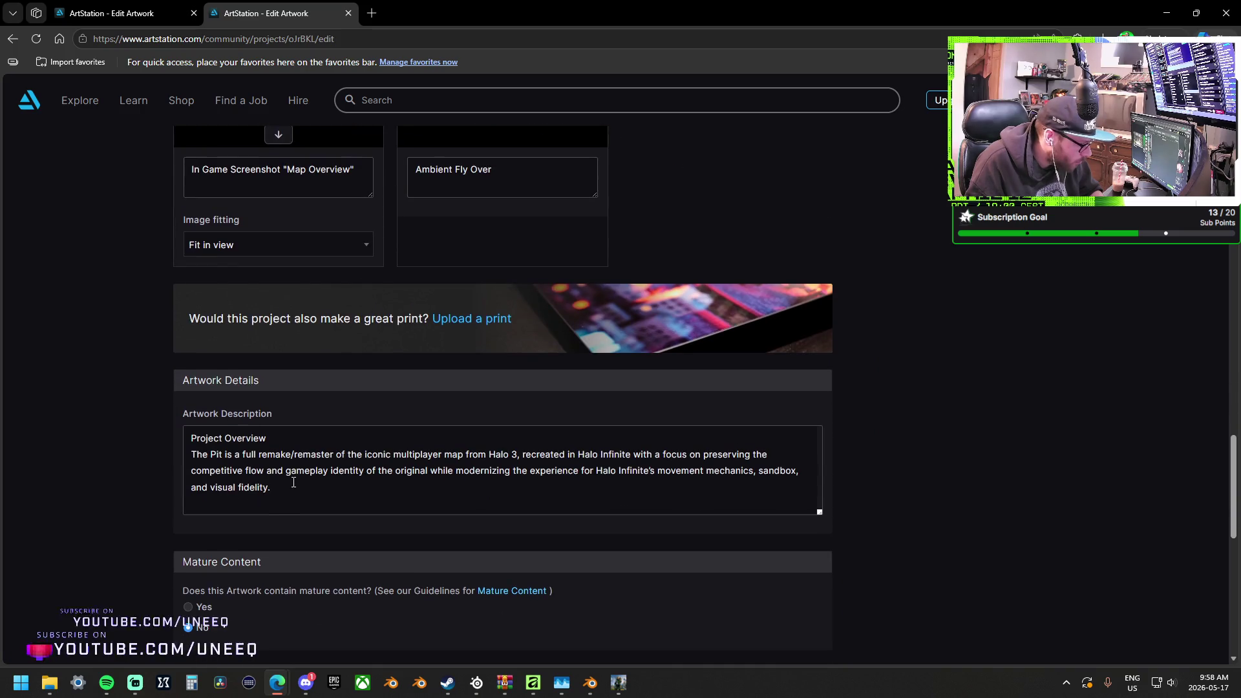
left_click(308, 489)
type("-")
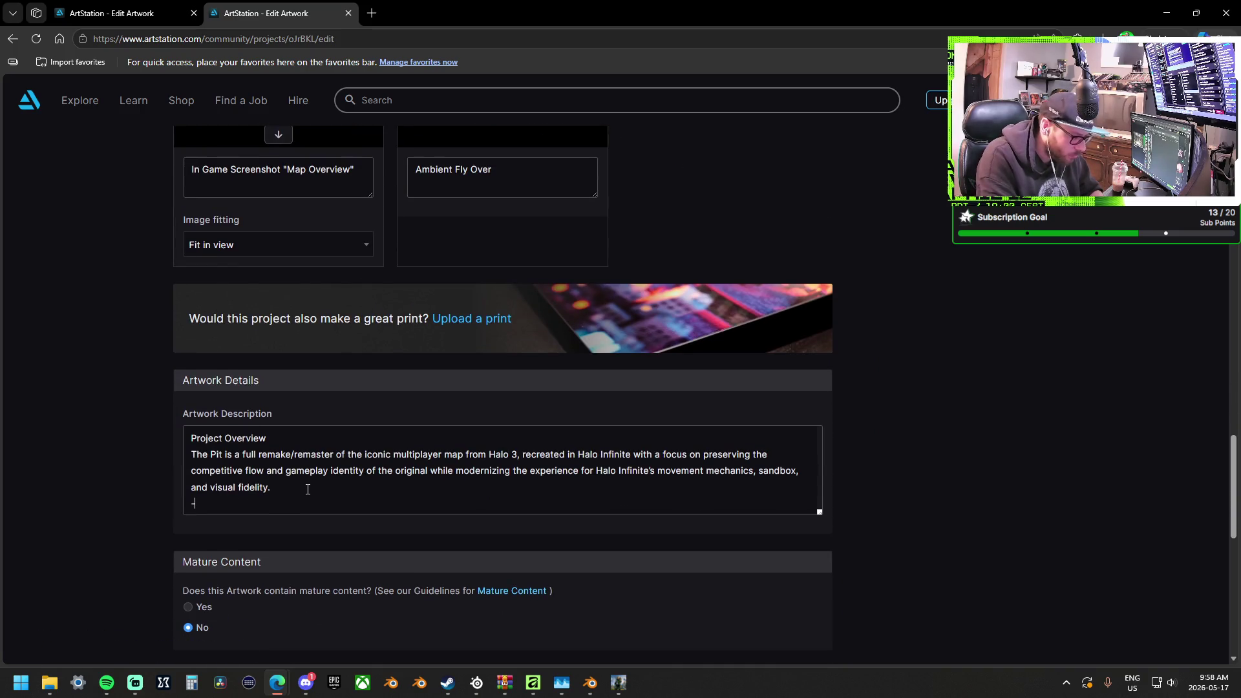
key("Return")
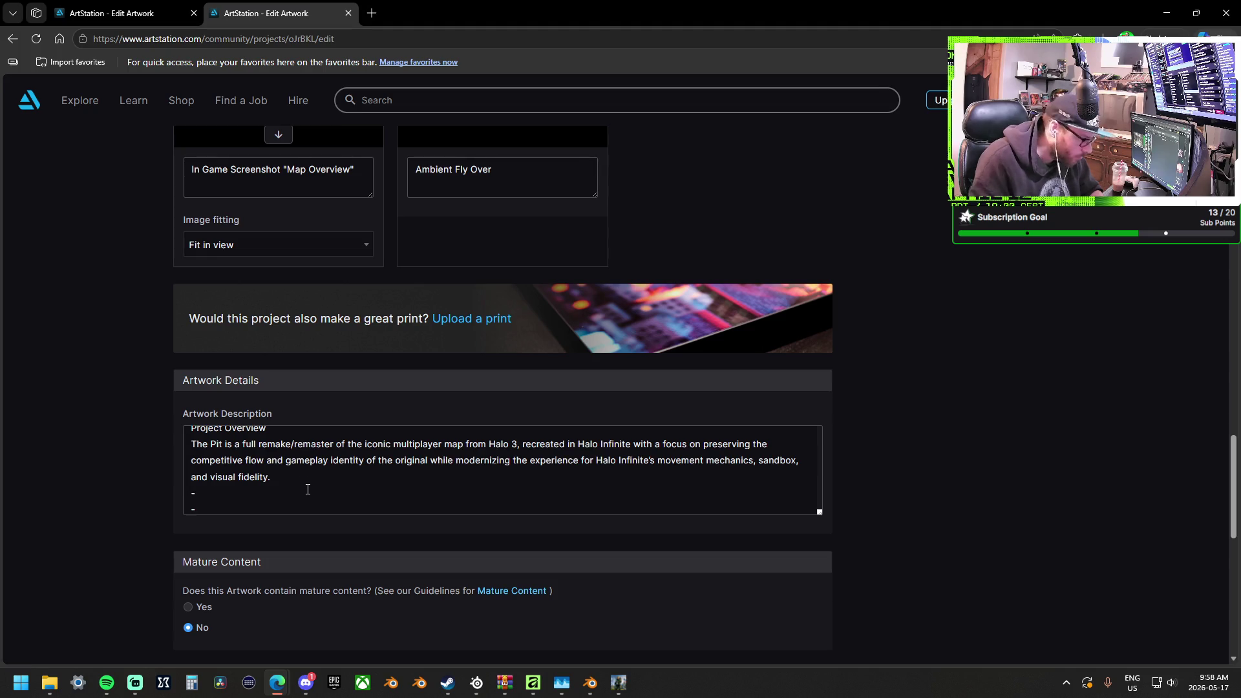
type("The project was developed using a hybrid workflow between Blender and Forge, allowing large-scale greybox iteration and precise gameplay scaling before final art production.  My Contributions -Led a small development team throughout production -Designed and created the gameplay blockout -Balanced map scale around Halo Infinite's movement and weapon sandbox")
scroll(273, 475, "up", 2)
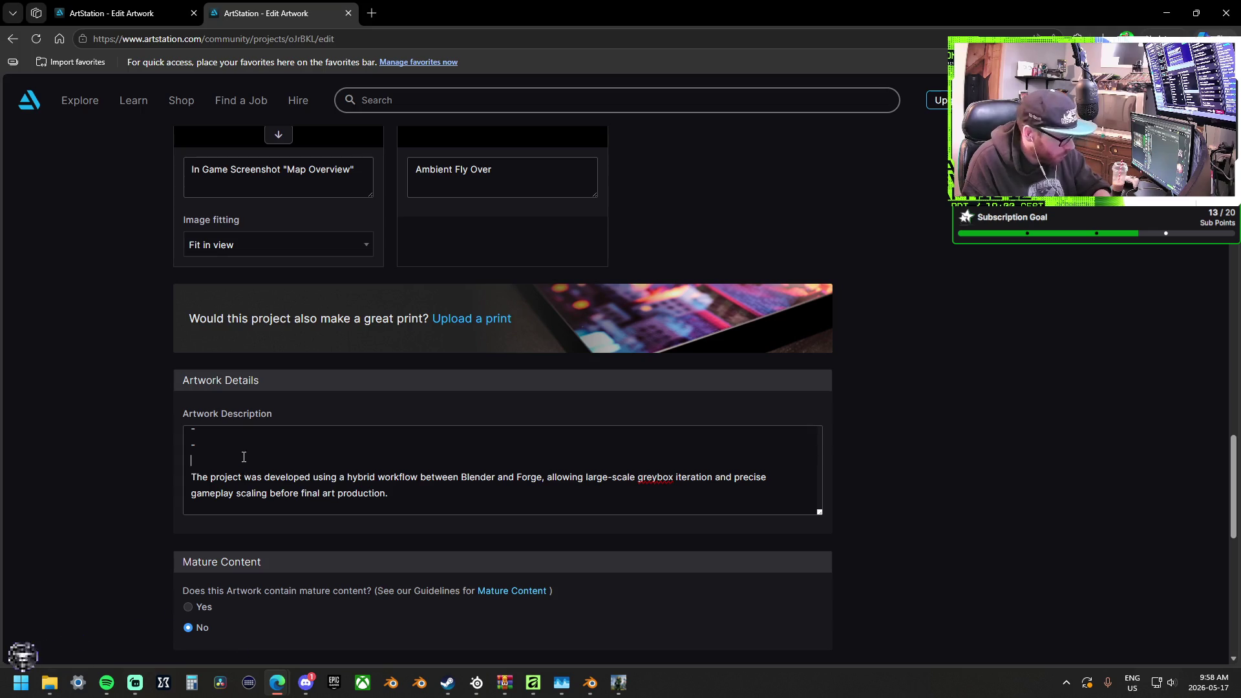
key("BackSpace")
Add blank lines before My Contributions and after the direction line, removing one before Team Contributions
scroll(240, 450, "down", 3)
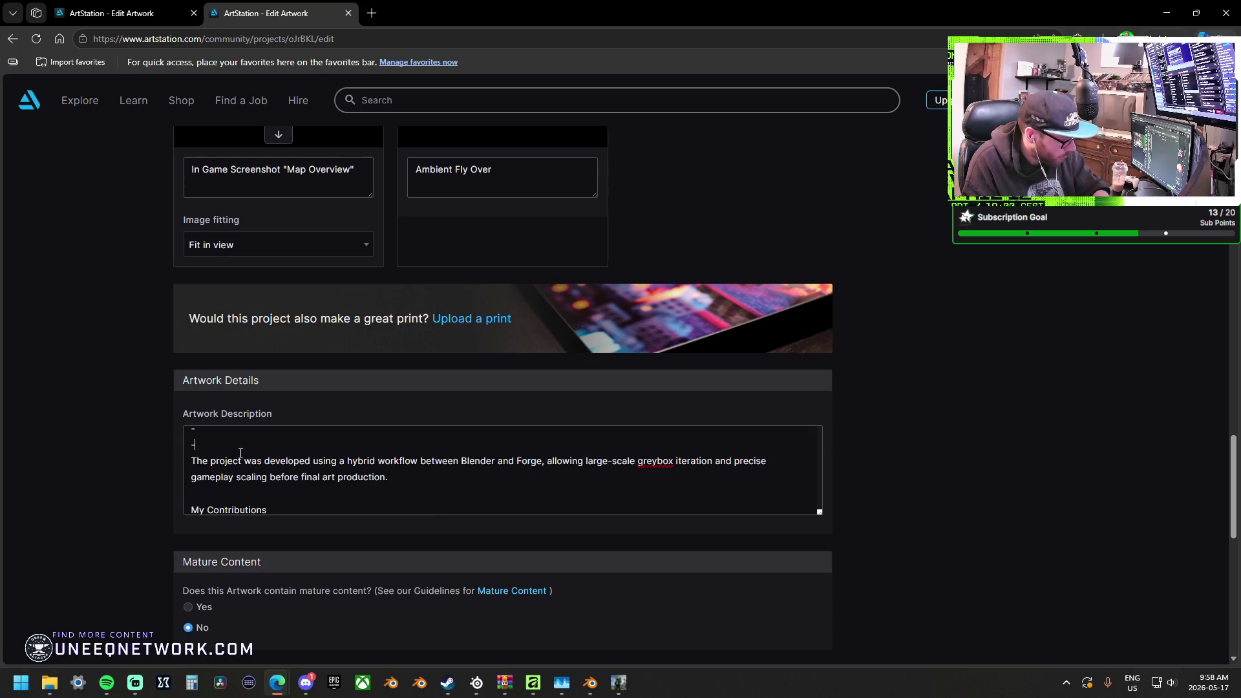
scroll(236, 443, "up", 2)
scroll(234, 442, "up", 1)
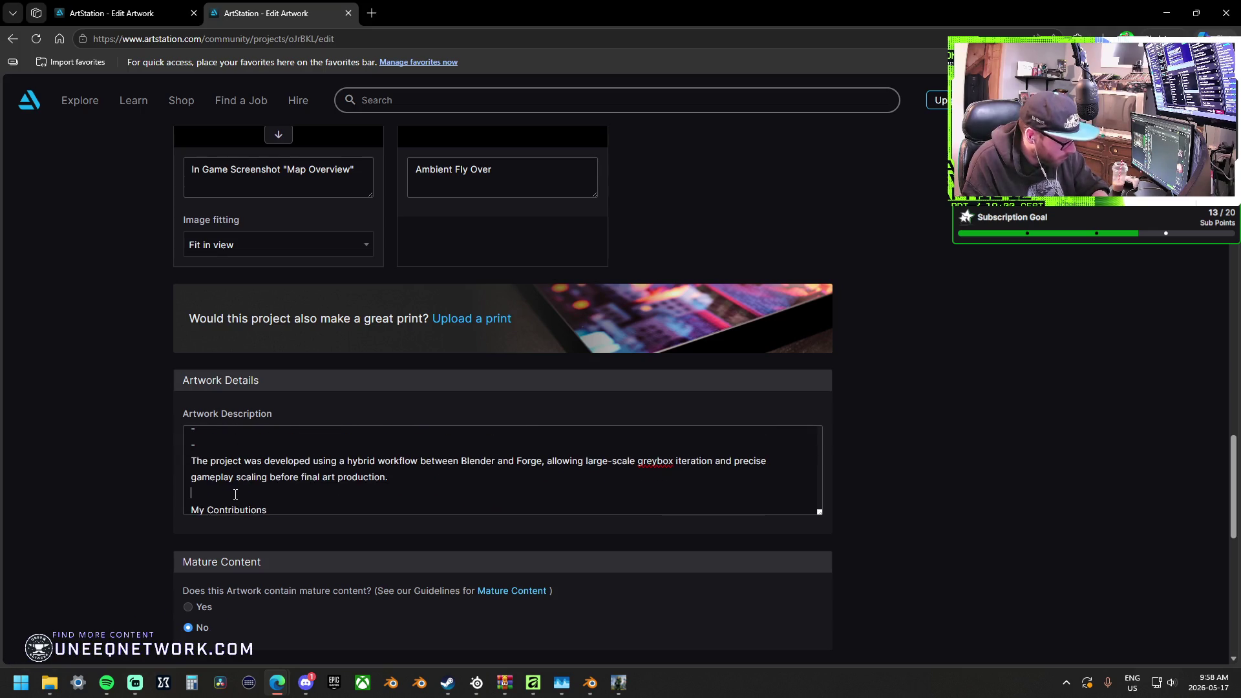
key("BackSpace")
key("Return")
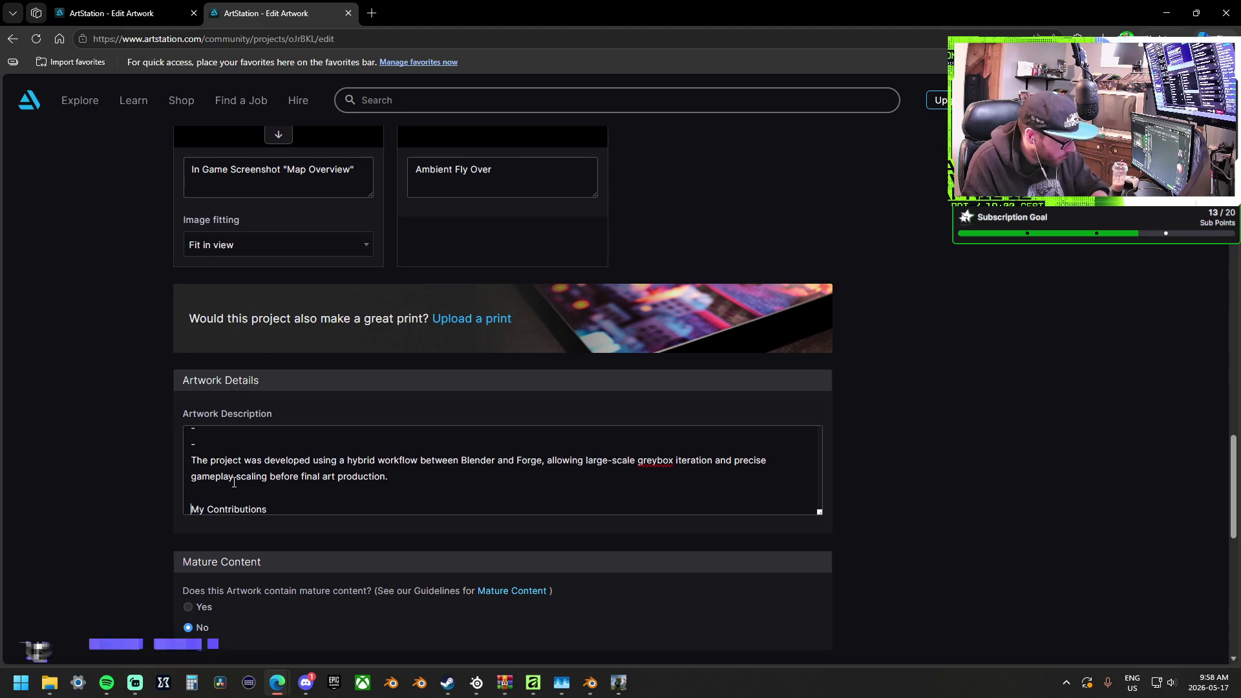
key("Return")
key("Down")
key("Down")
key("Down")
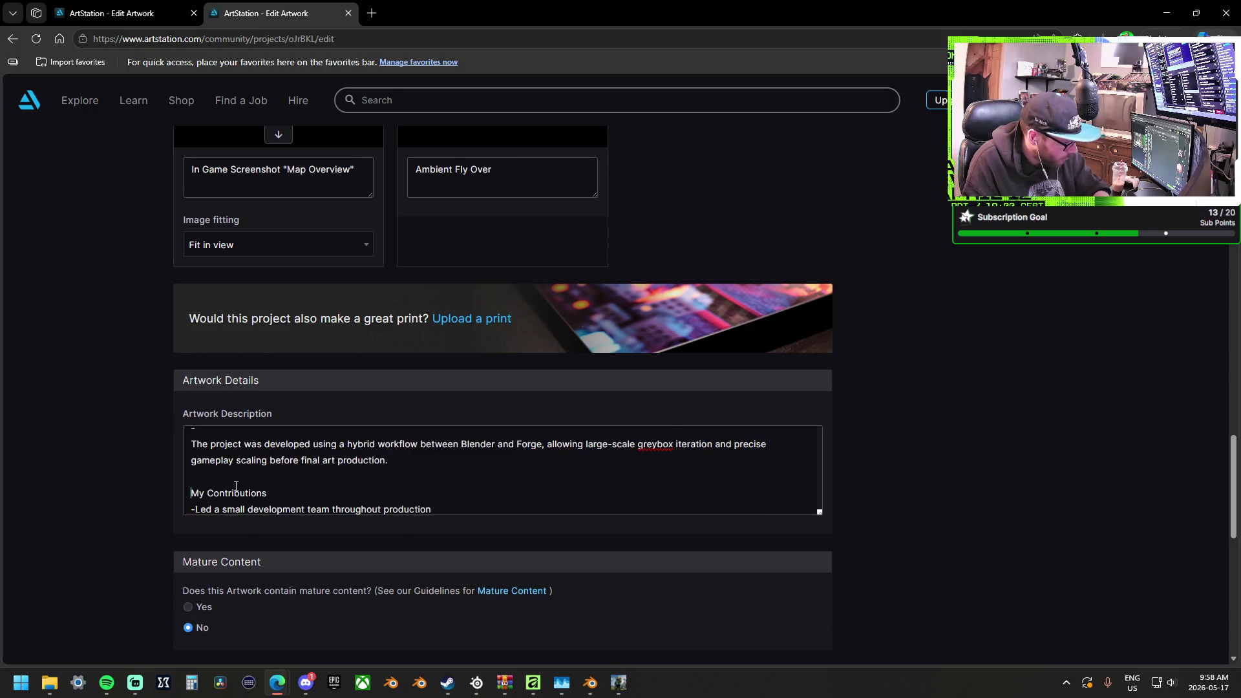
key("BackSpace")
key("Return")
Remove the blank line before the blog post line and change 'Tools &amp; Workflow' to 'Tools & Workflow'
scroll(249, 469, "down", 2)
scroll(249, 469, "up", 5)
scroll(251, 470, "down", 5)
scroll(255, 466, "up", 1)
key("BackSpace")
key("Return")
scroll(261, 481, "down", 5)
left_click(261, 476)
key("BackSpace")
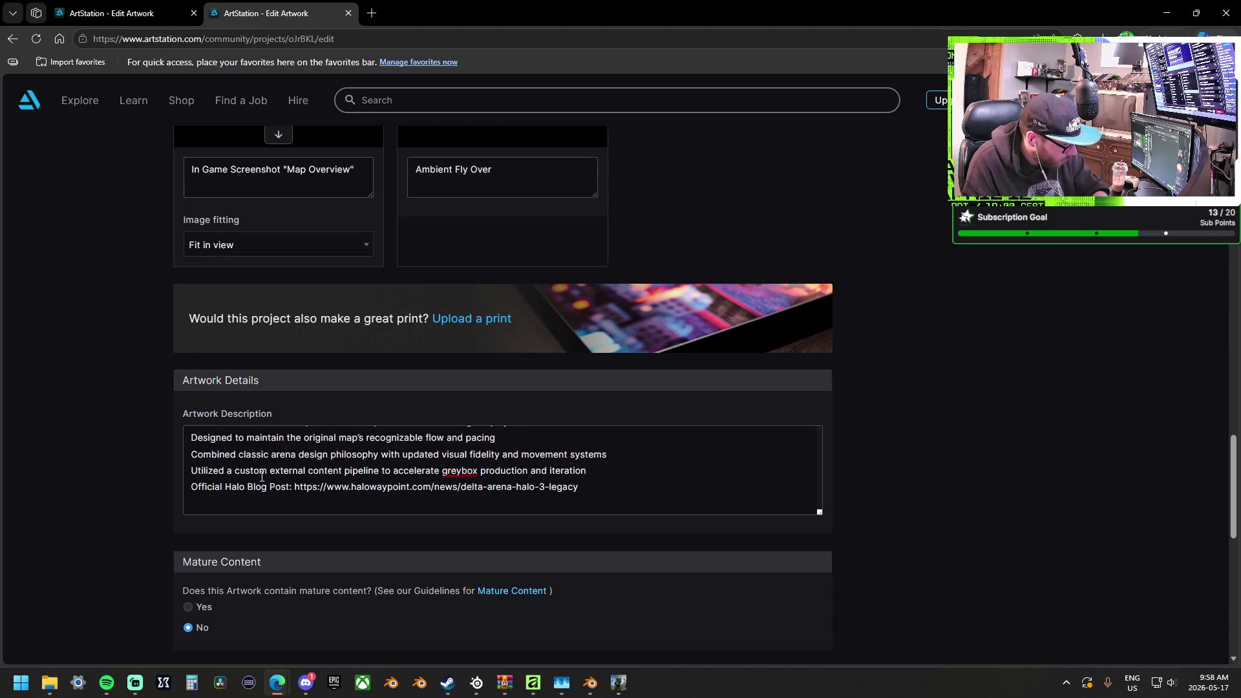
scroll(262, 477, "up", 3)
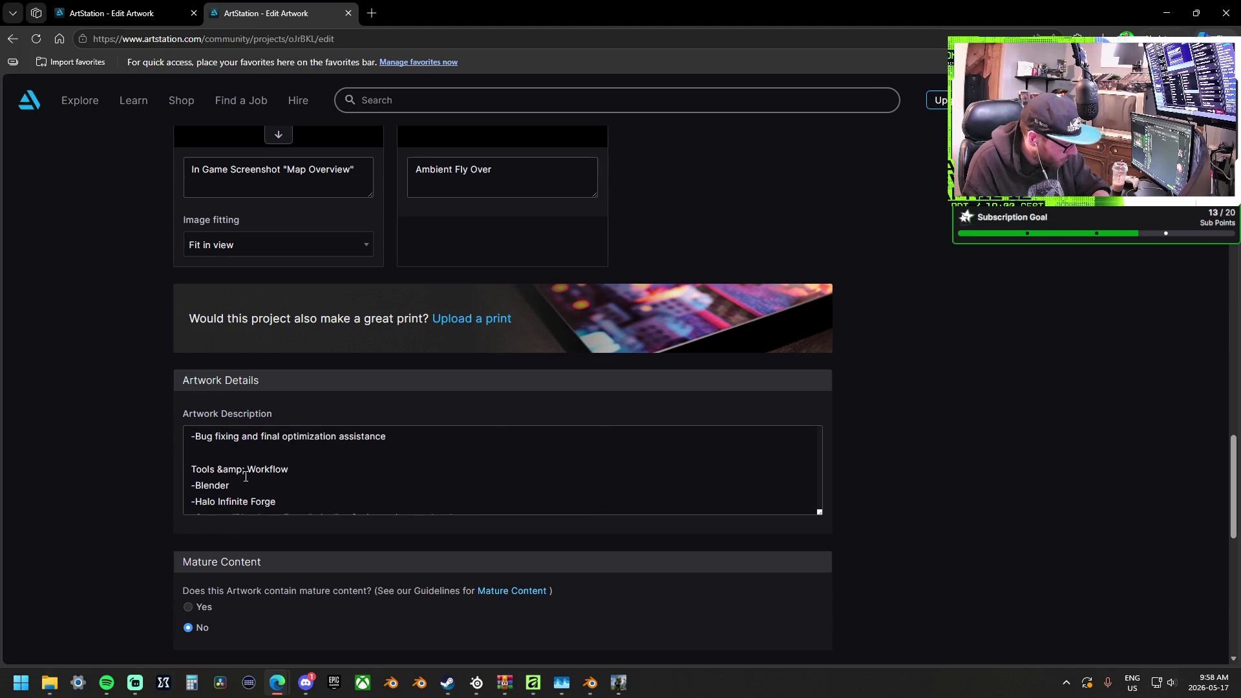
left_click(244, 470)
key("BackSpace")
key("BackSpace")
key("BackSpace")
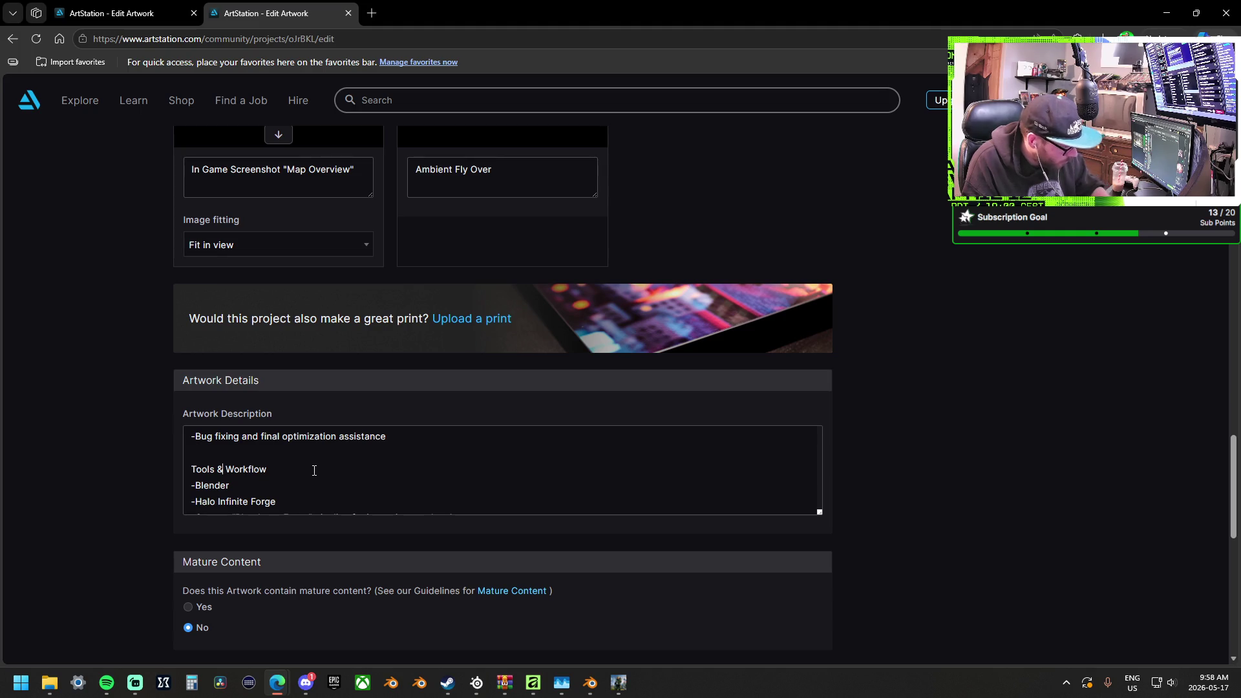
Add Forge to Software Used alongside Blender
scroll(314, 471, "down", 3)
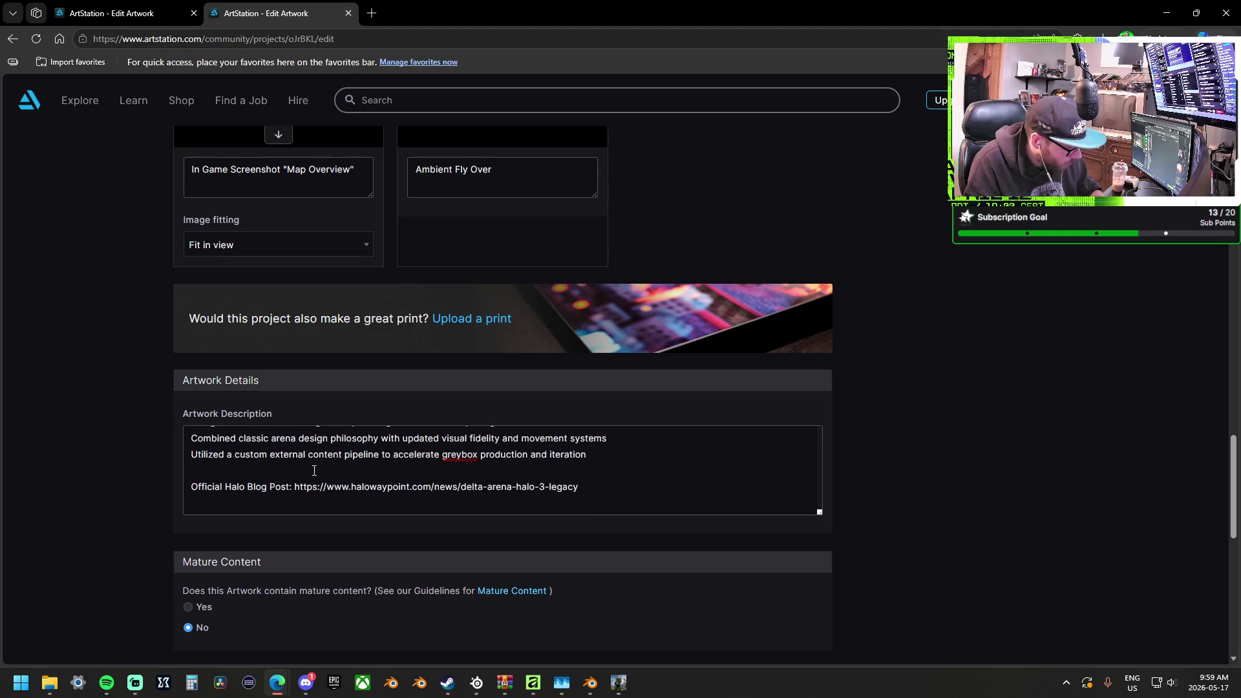
scroll(314, 471, "down", 10)
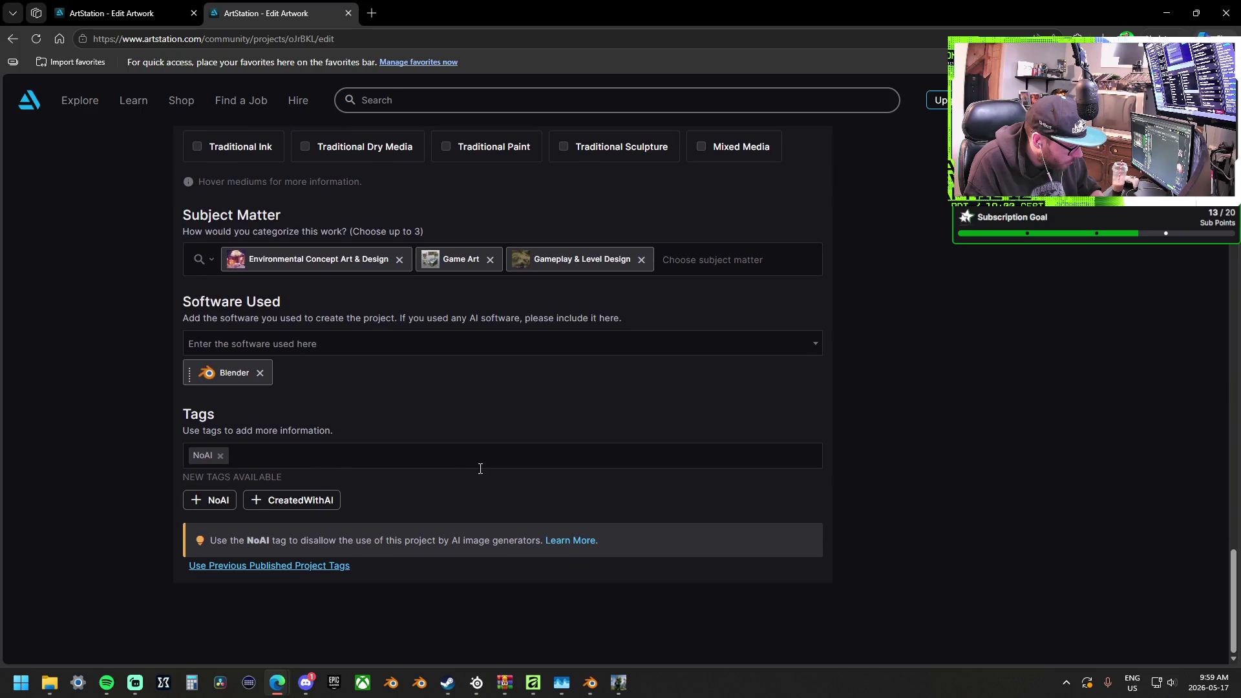
left_click(291, 342)
type("Forge")
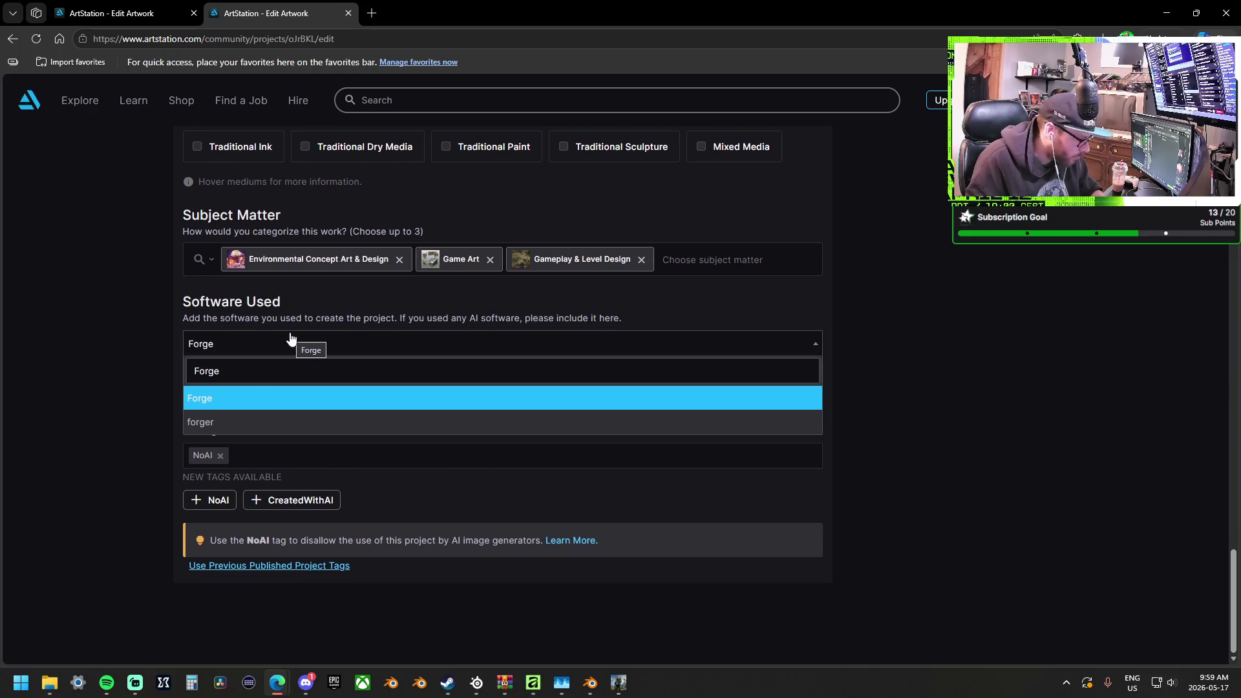
left_click(235, 398)
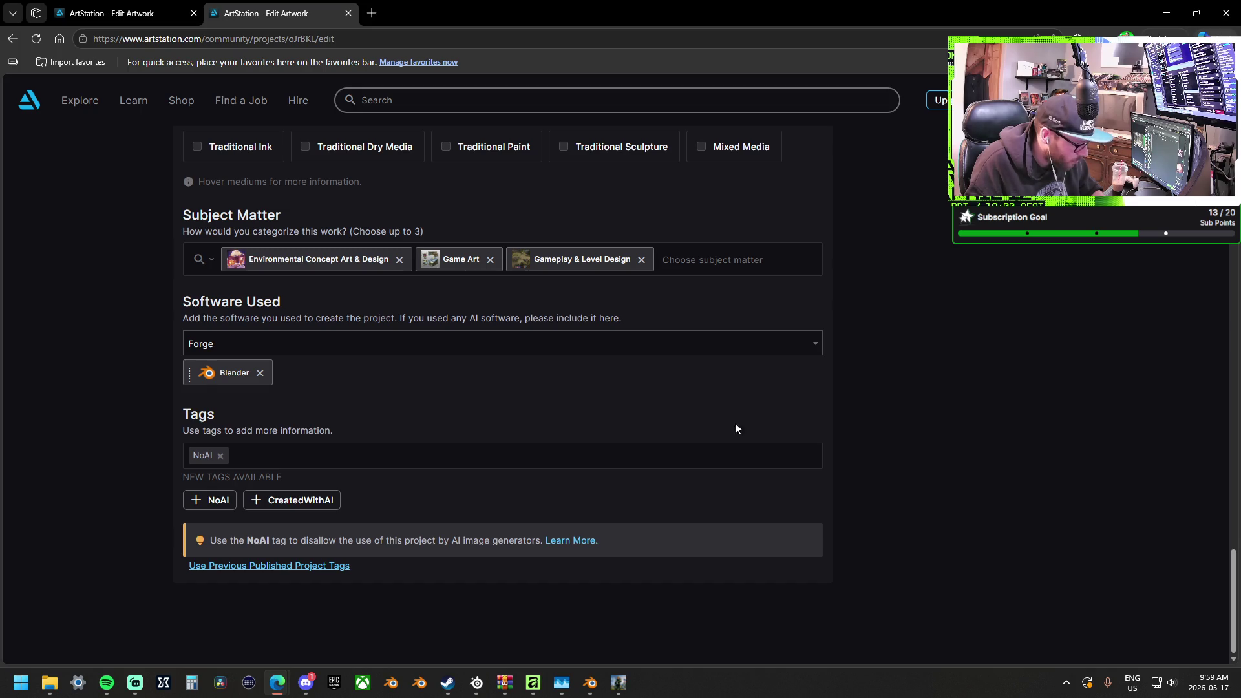
Save the project from Publishing Options and preview the 'Halo Infinite | The Pit v2' page on community
scroll(941, 466, "up", 15)
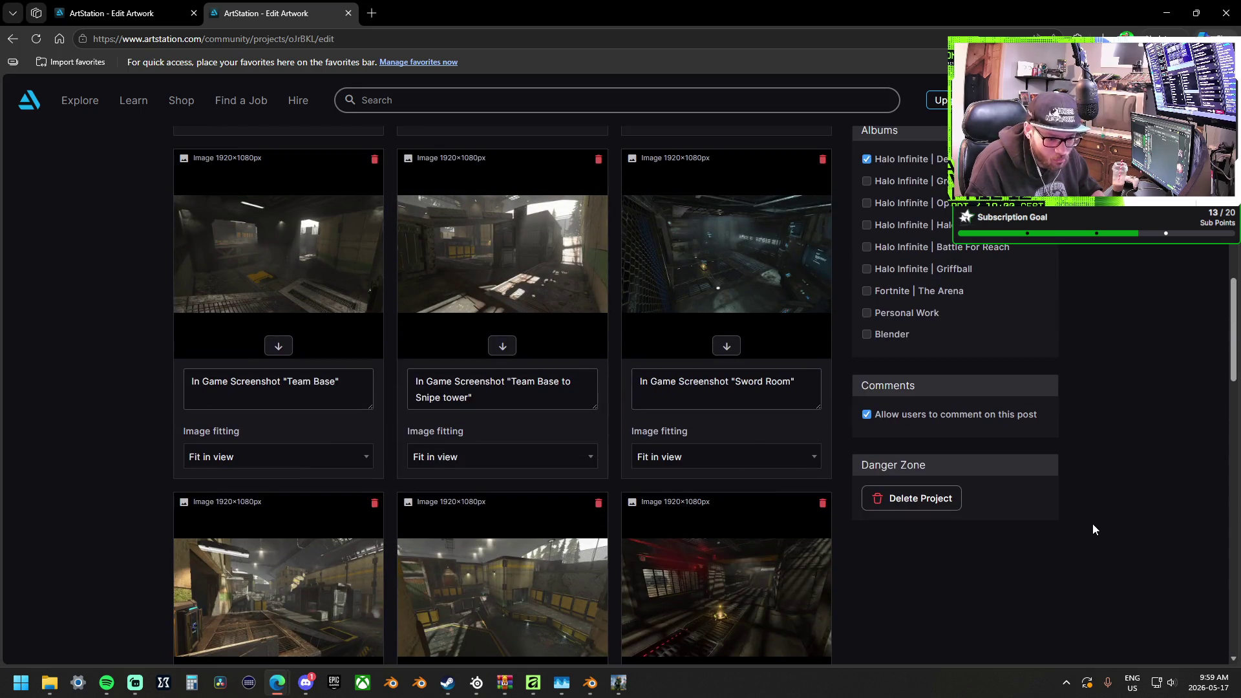
scroll(1093, 525, "up", 10)
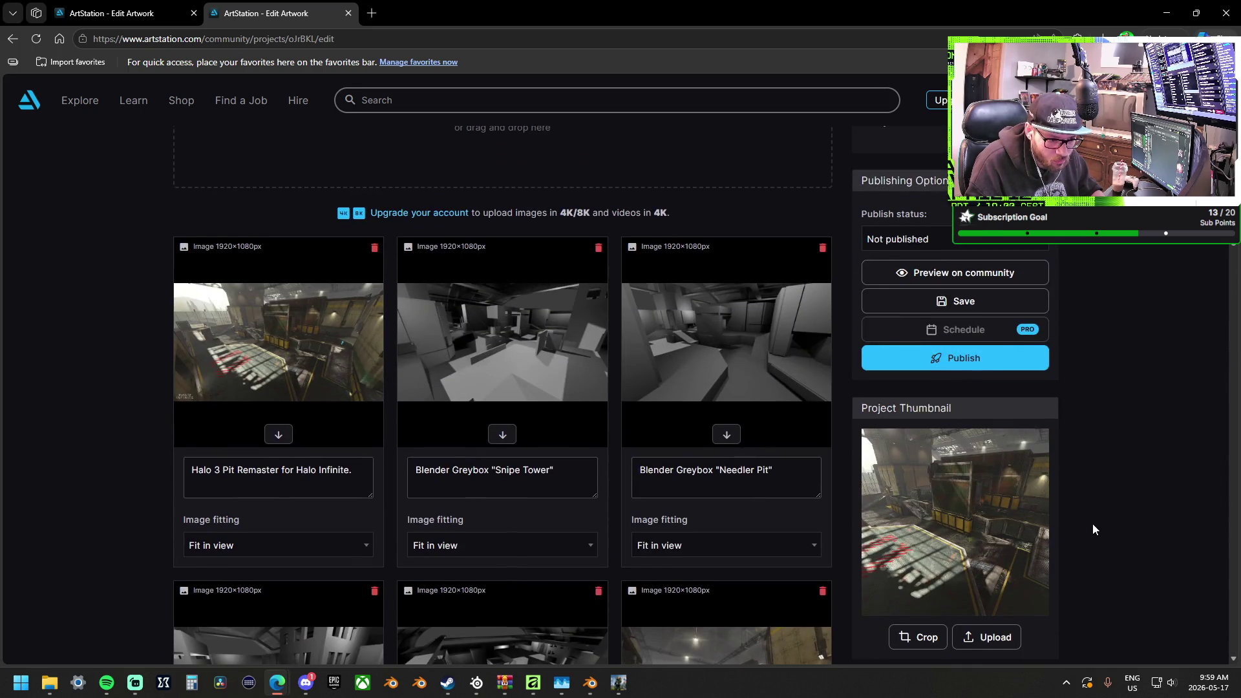
left_click(973, 300)
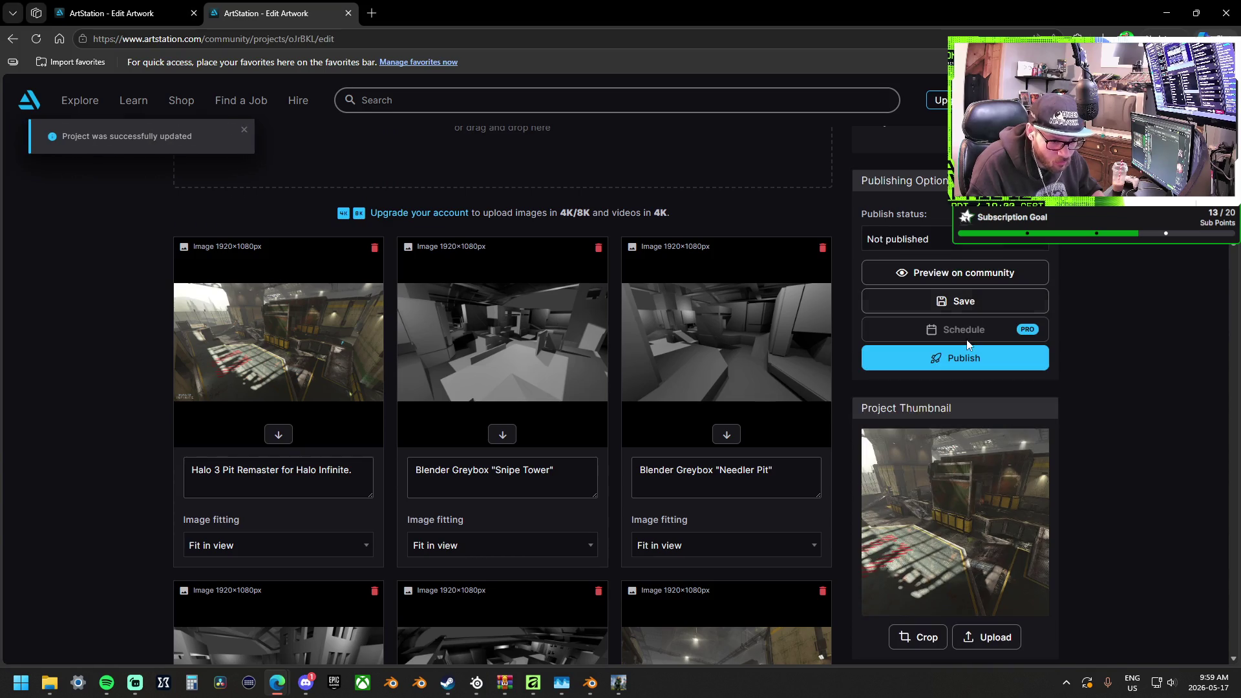
left_click(958, 275)
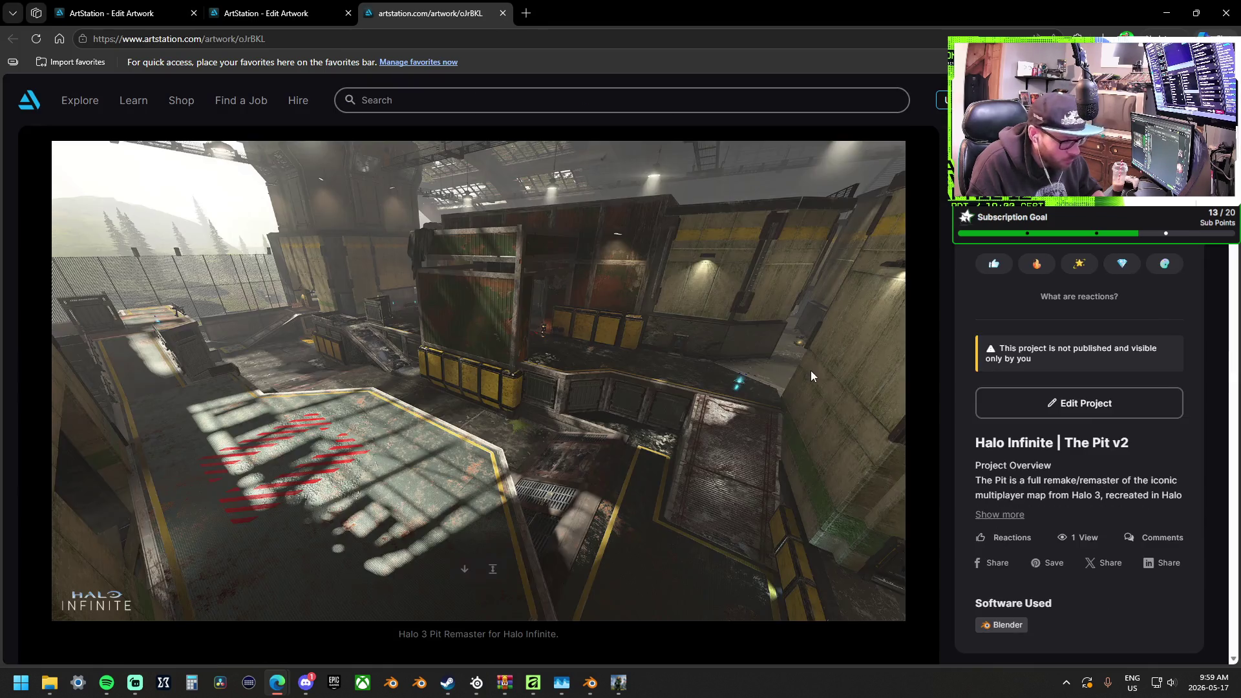
Expand and read through the full project description in the preview
scroll(916, 386, "down", 4)
left_click(999, 514)
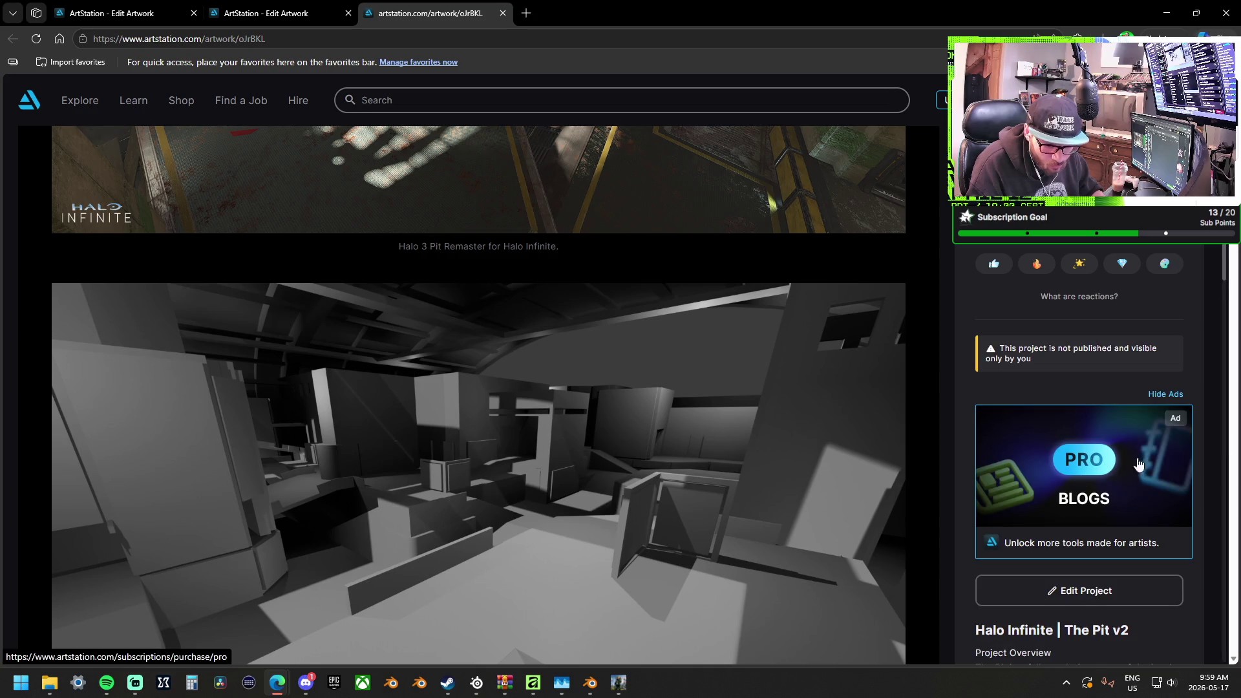
scroll(1172, 469, "down", 5)
scroll(1005, 460, "down", 1)
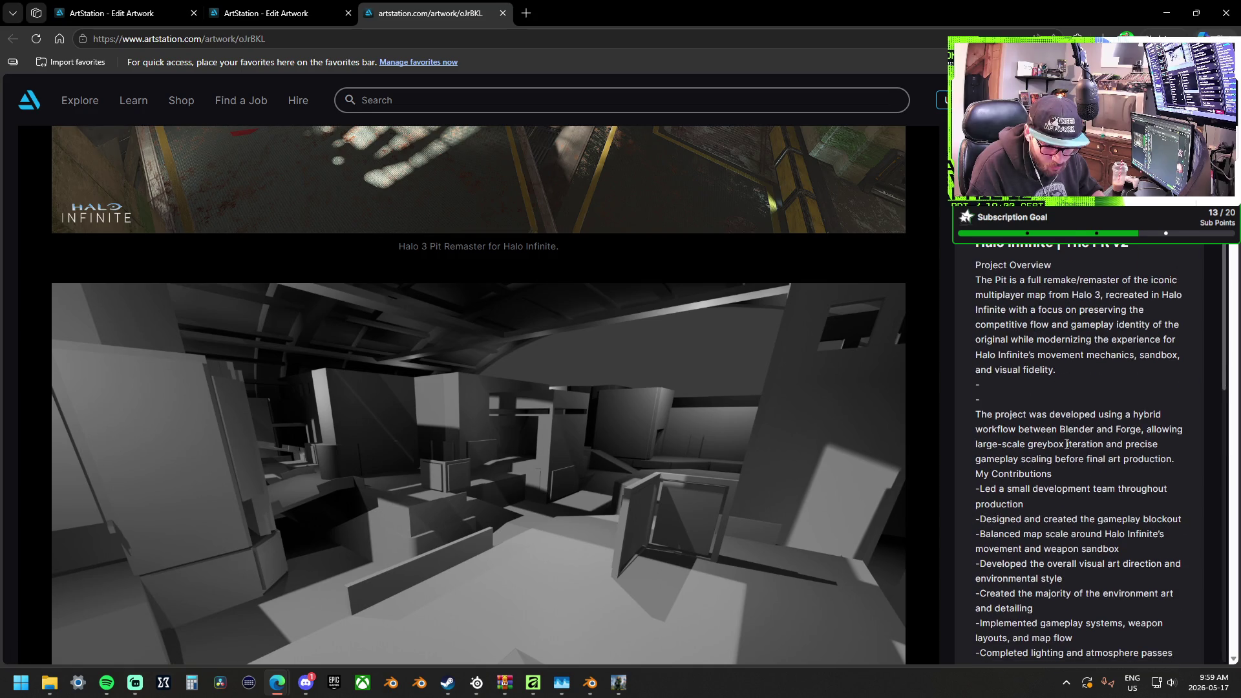
scroll(1001, 392, "down", 10)
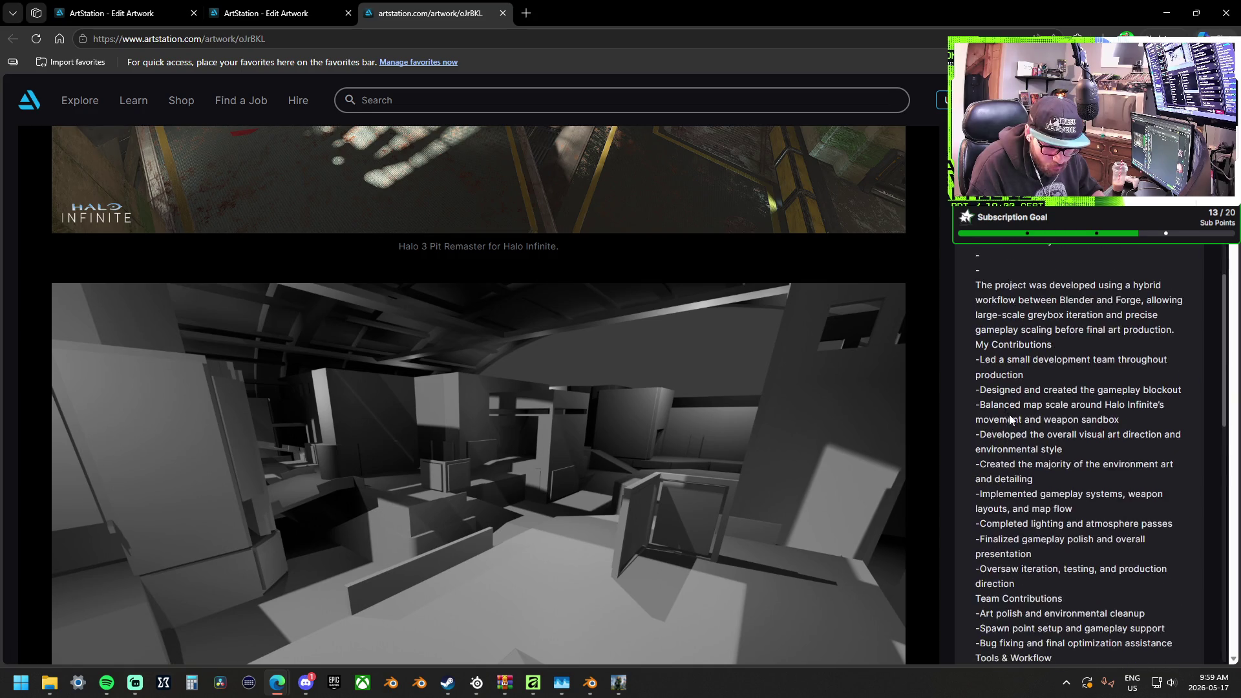
Return to the project's edit page and close an extra browser tab
scroll(1015, 424, "up", 15)
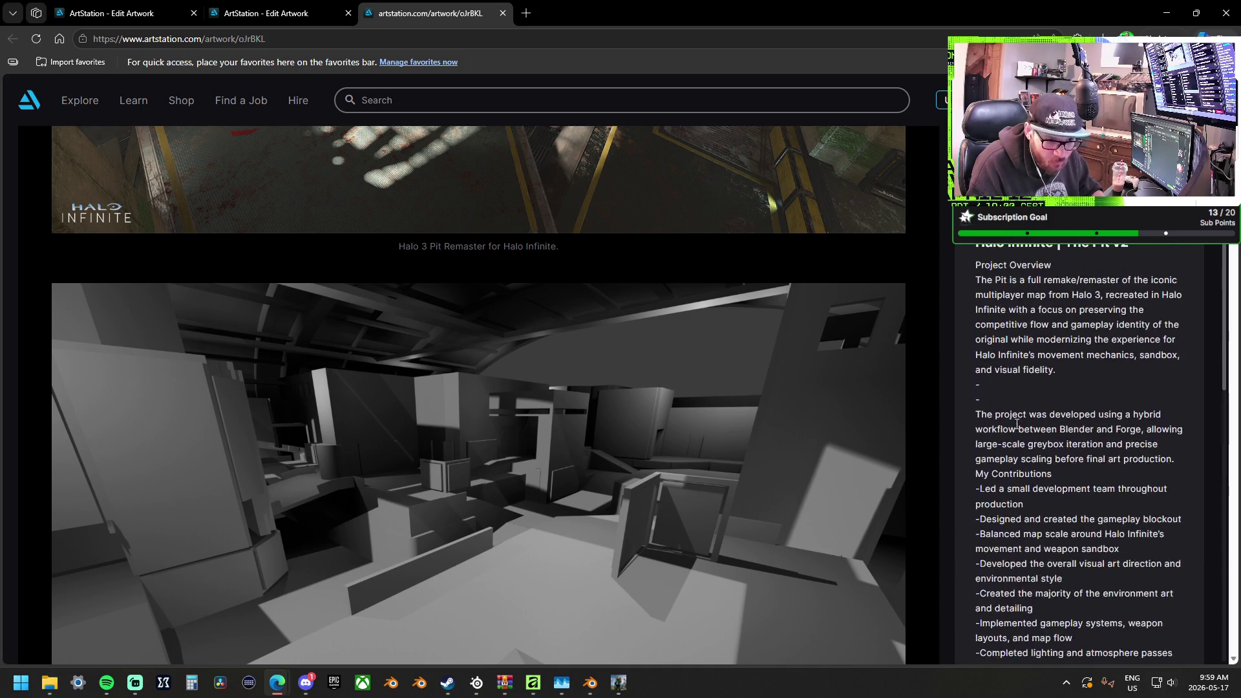
scroll(1111, 420, "down", 1)
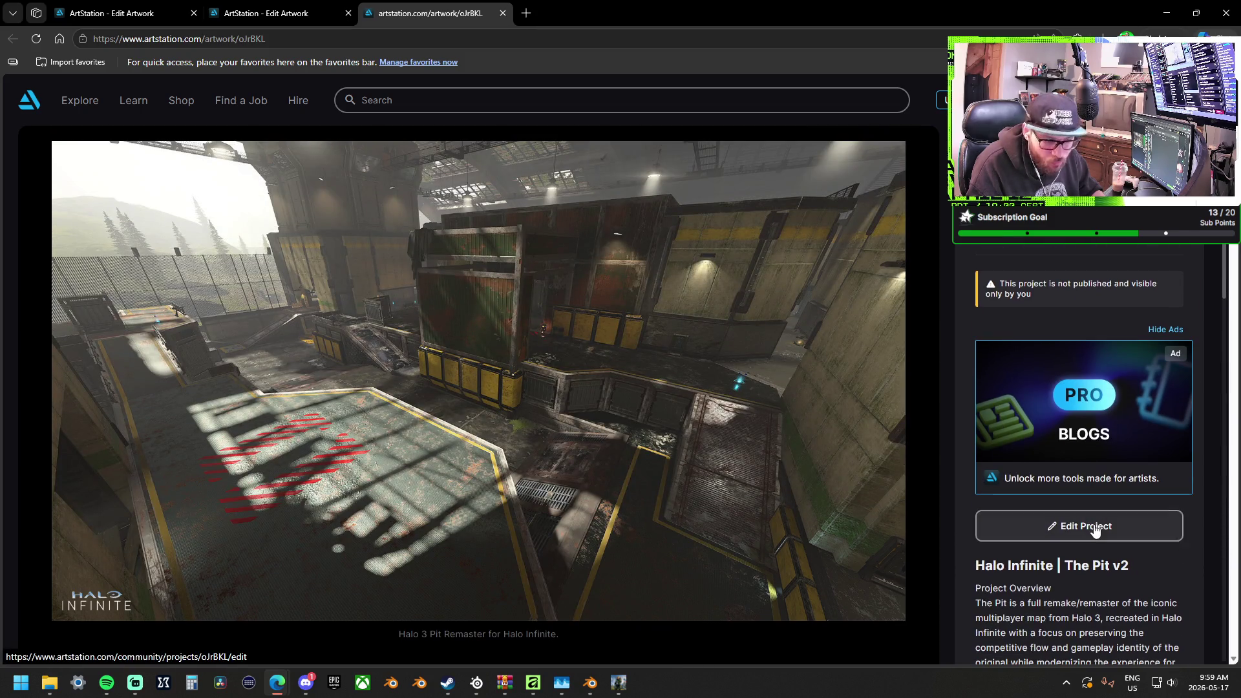
left_click(1079, 523)
left_click(347, 14)
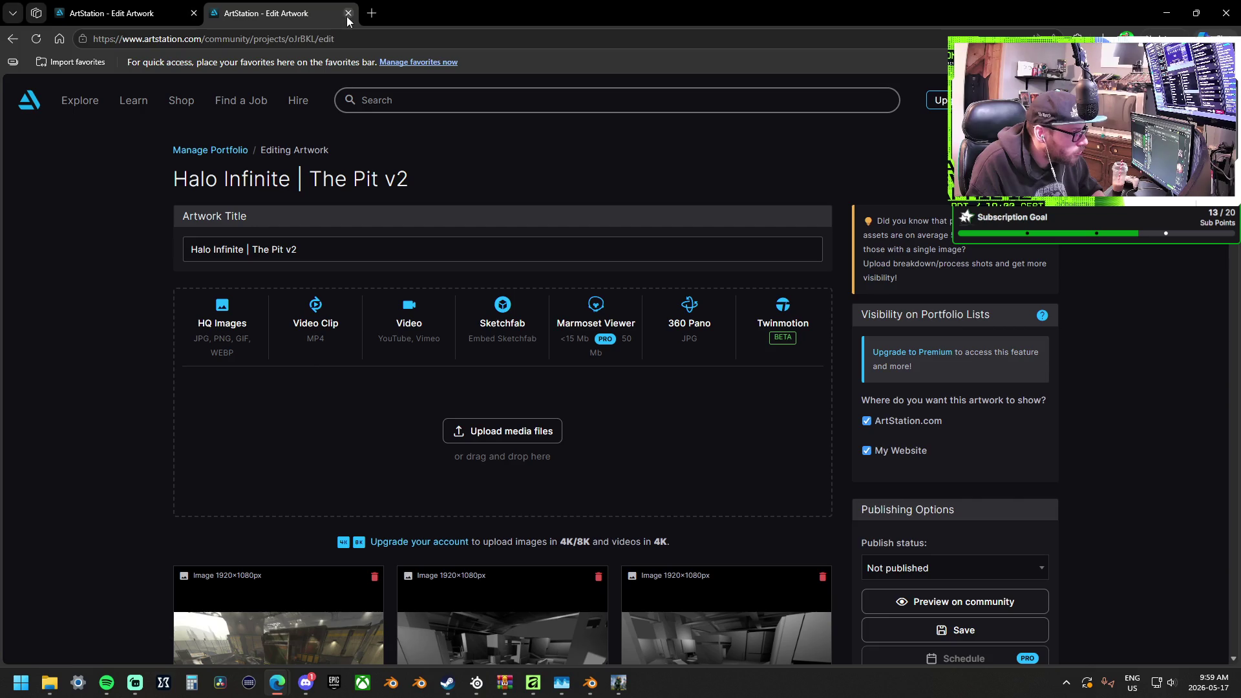
Close the remaining extra browser tab and review the Artwork Description box
left_click(347, 15)
scroll(594, 313, "down", 15)
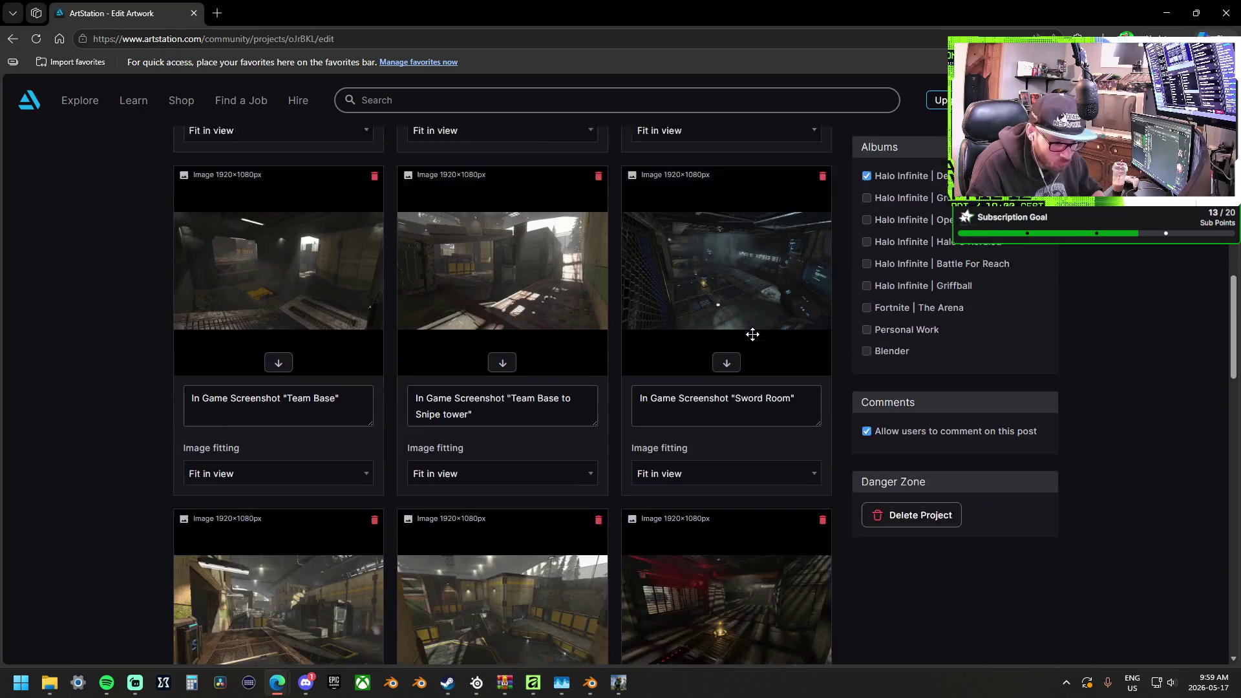
scroll(517, 365, "down", 5)
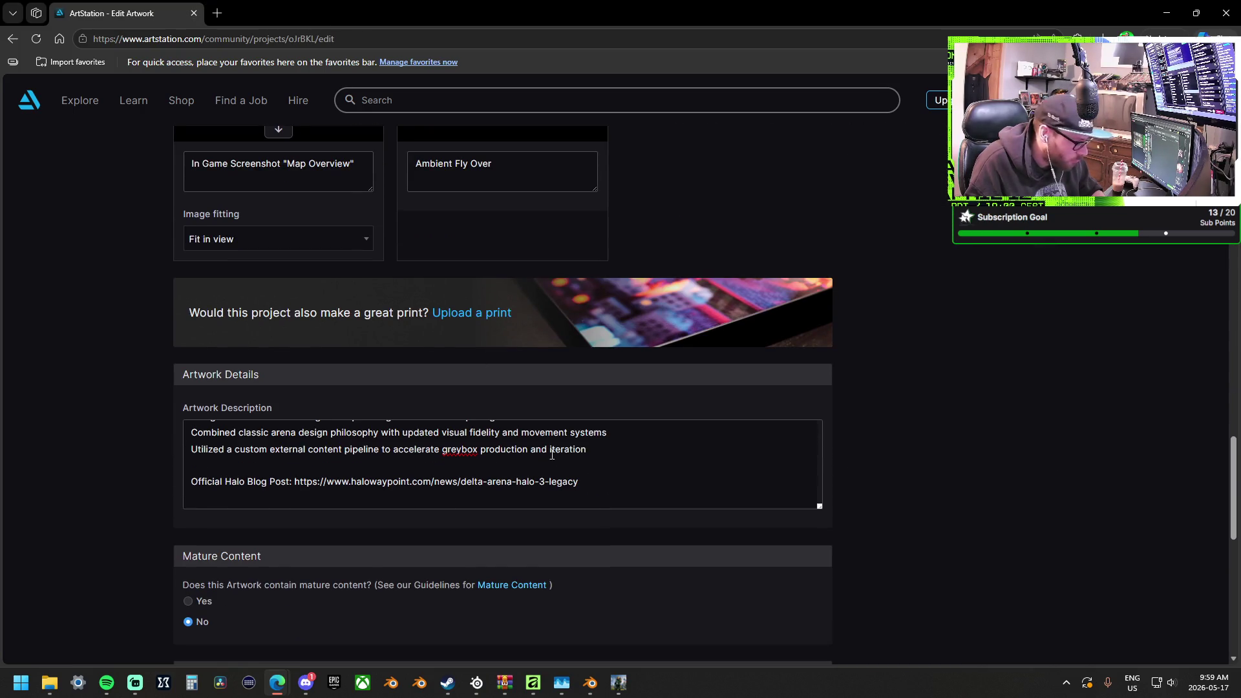
scroll(623, 477, "up", 10)
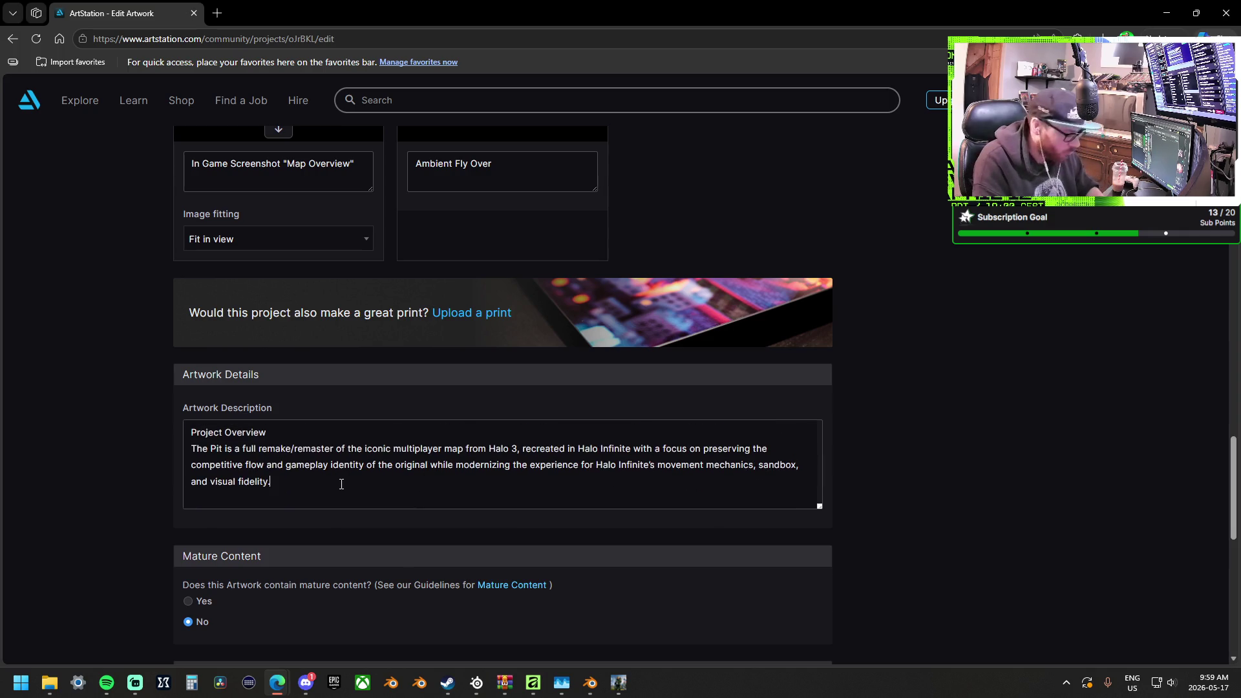
Add '-' spacer lines after the overview paragraph and after the workflow paragraph
key("Down")
key("BackSpace")
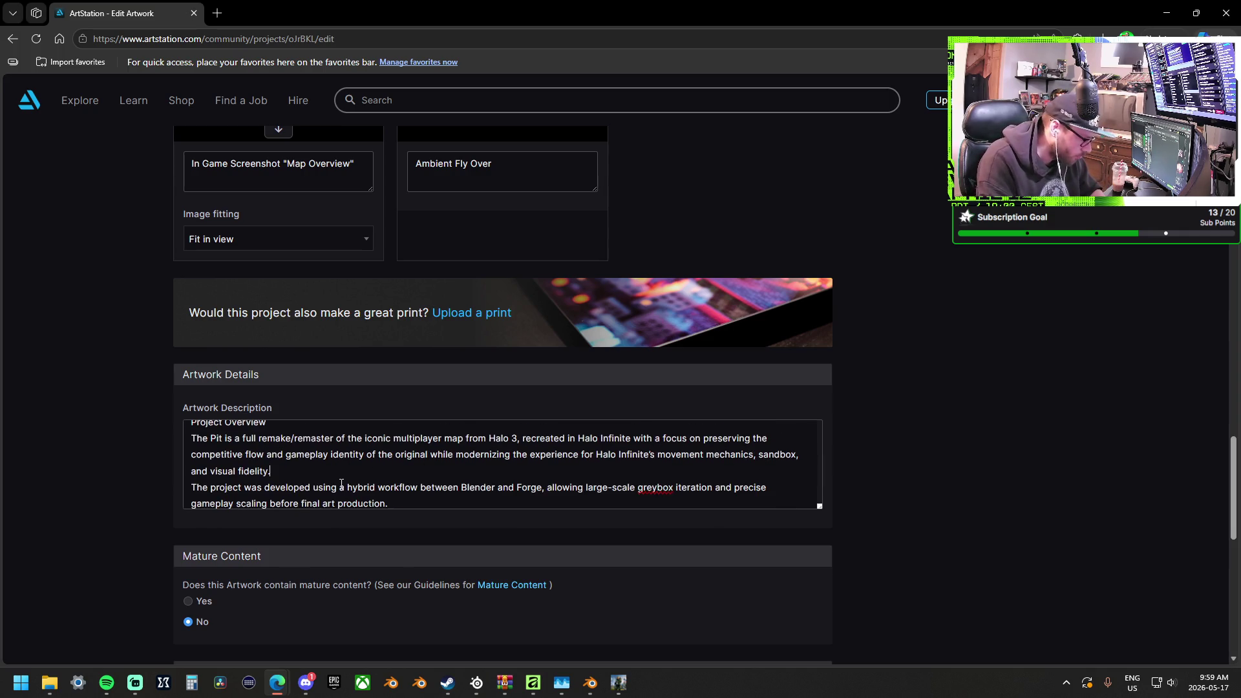
key("Return")
type("-")
key("Return")
key("Down")
key("Down")
key("Down")
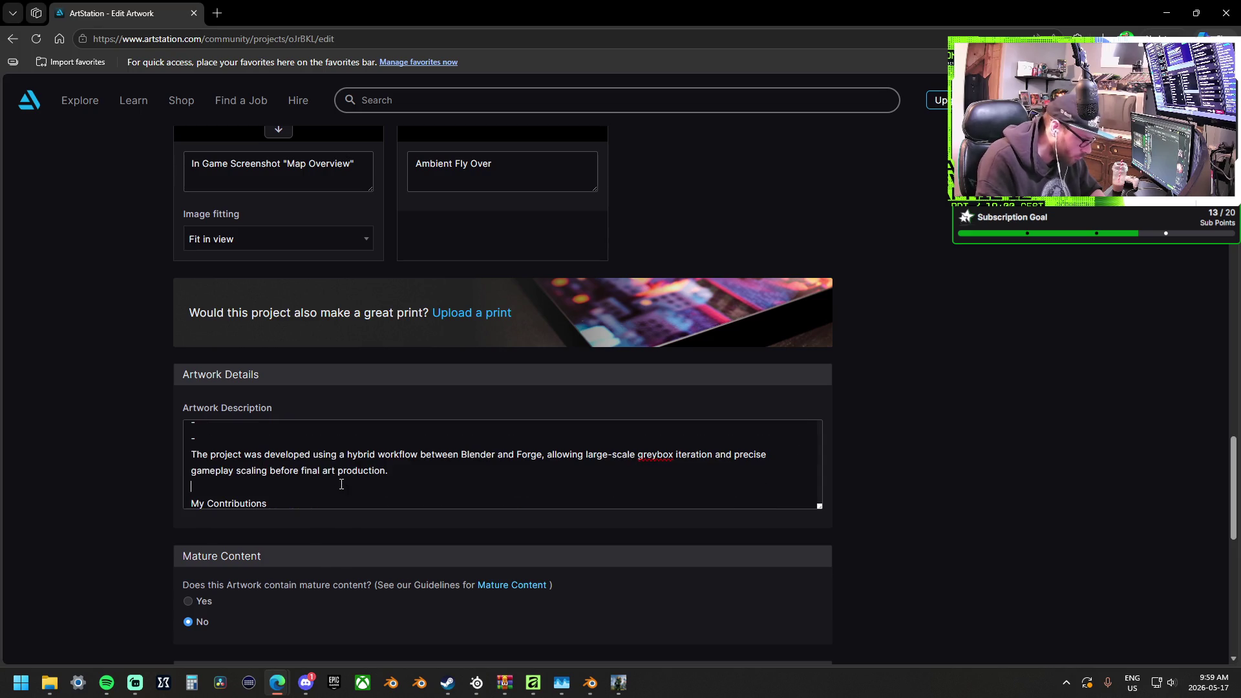
key("BackSpace")
key("Return")
type("-")
key("Return")
Keep the blank lines before Team Contributions and Tools & Workflow, moving to the description's end
key("Down")
key("Down")
key("Down")
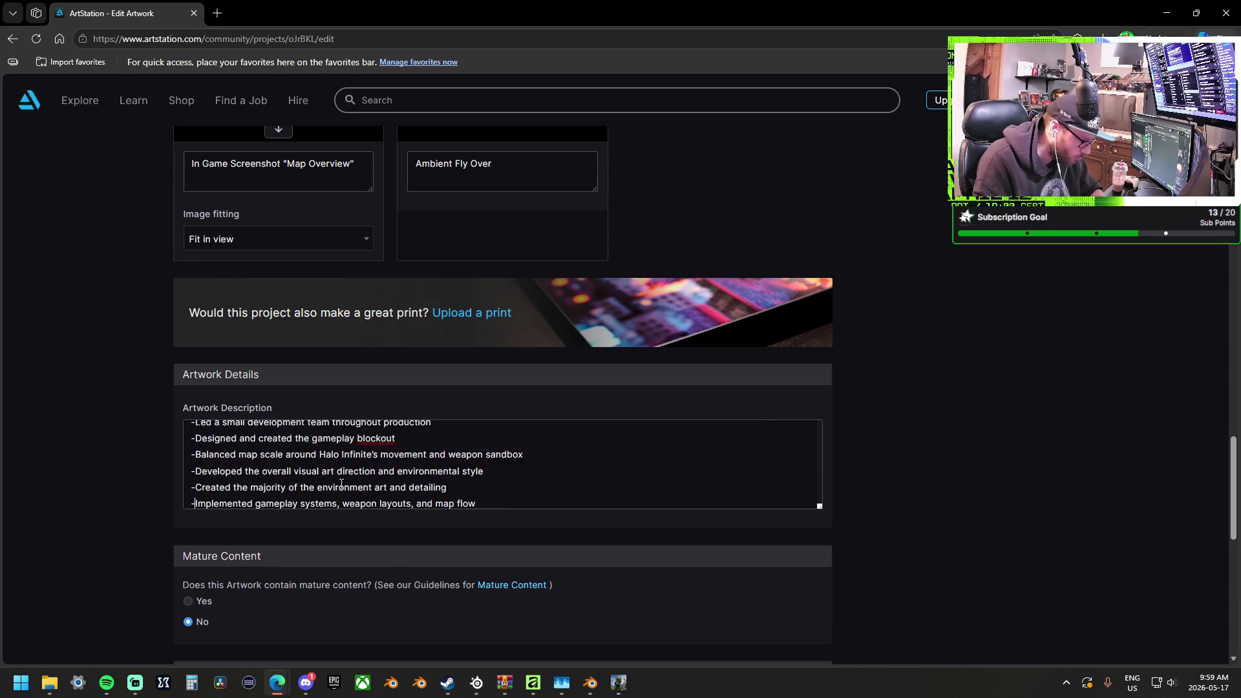
key("BackSpace")
key("Return")
key("Return")
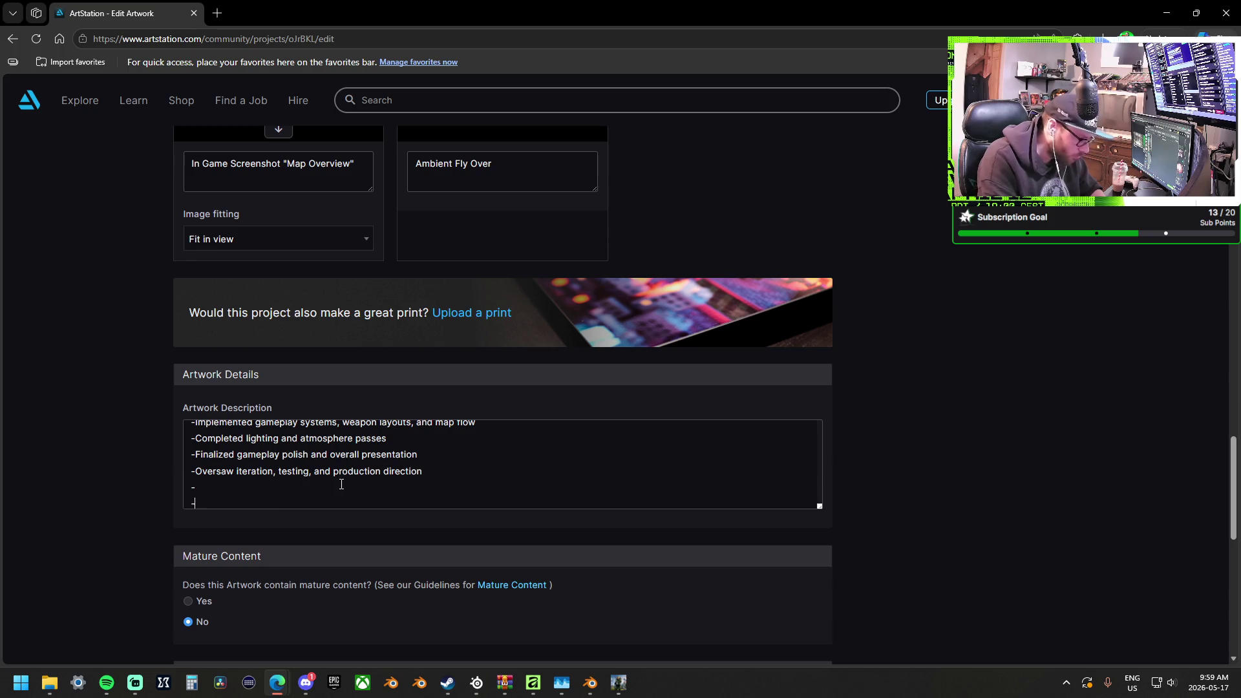
key("Down")
key("Down")
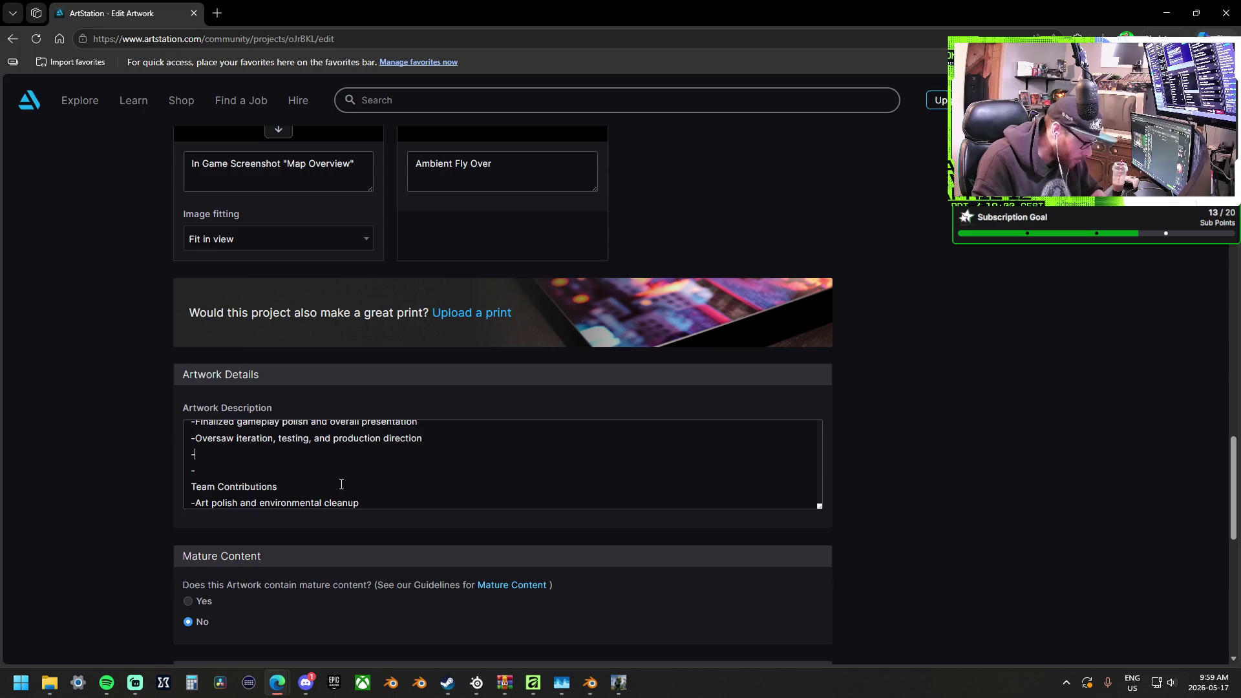
key("Down")
key("Down")
key("Down")
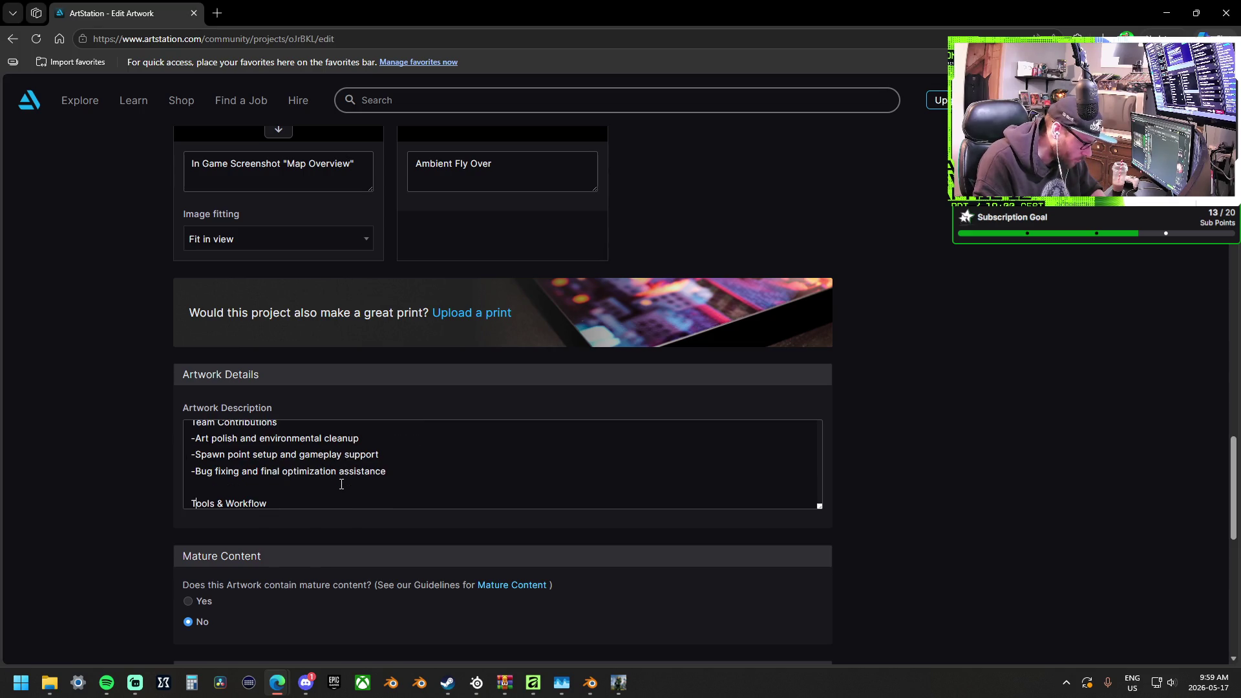
key("BackSpace")
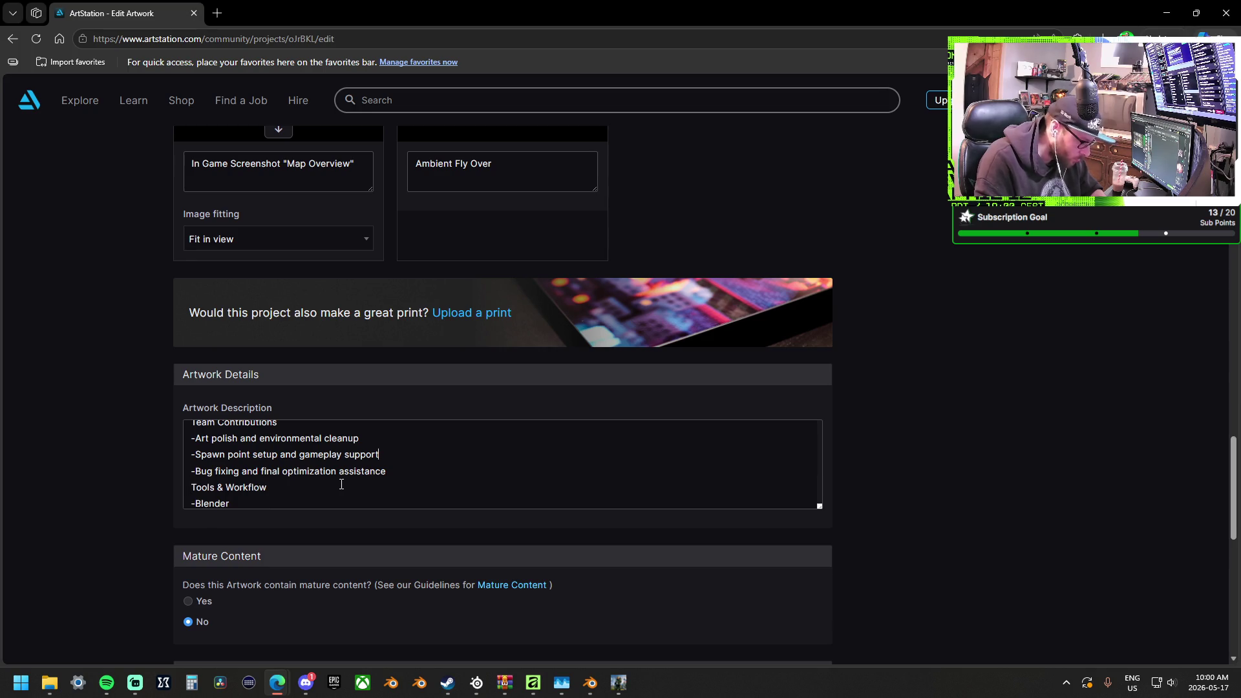
key("ctrl+z")
key("Down")
key("Down")
key("Down")
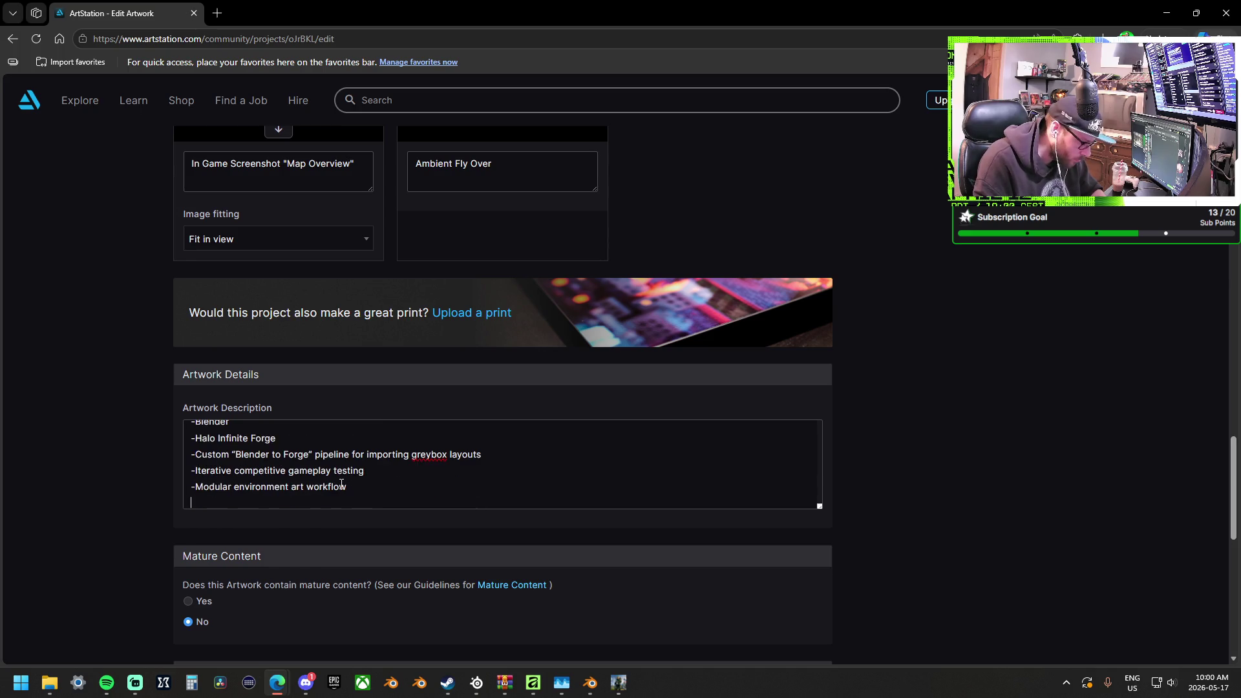
Paste the Project Highlights section and the Blender and Forge tools and workflow list
key("ctrl+z")
key("ctrl+z")
key("ctrl+v")
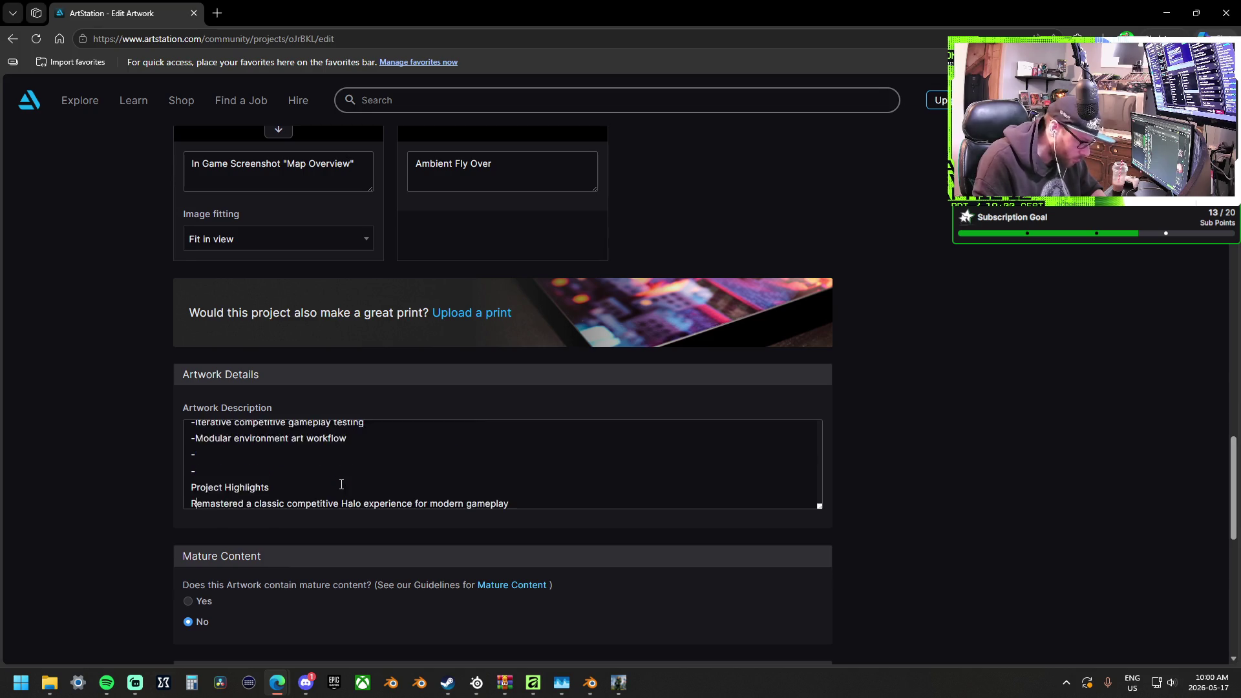
type("Official Halo Blog Post: https://www.halowaypoint.com/news/delta-arena-halo-3-legacy")
key("BackSpace")
key("Return")
key("ctrl+z")
key("ctrl+z")
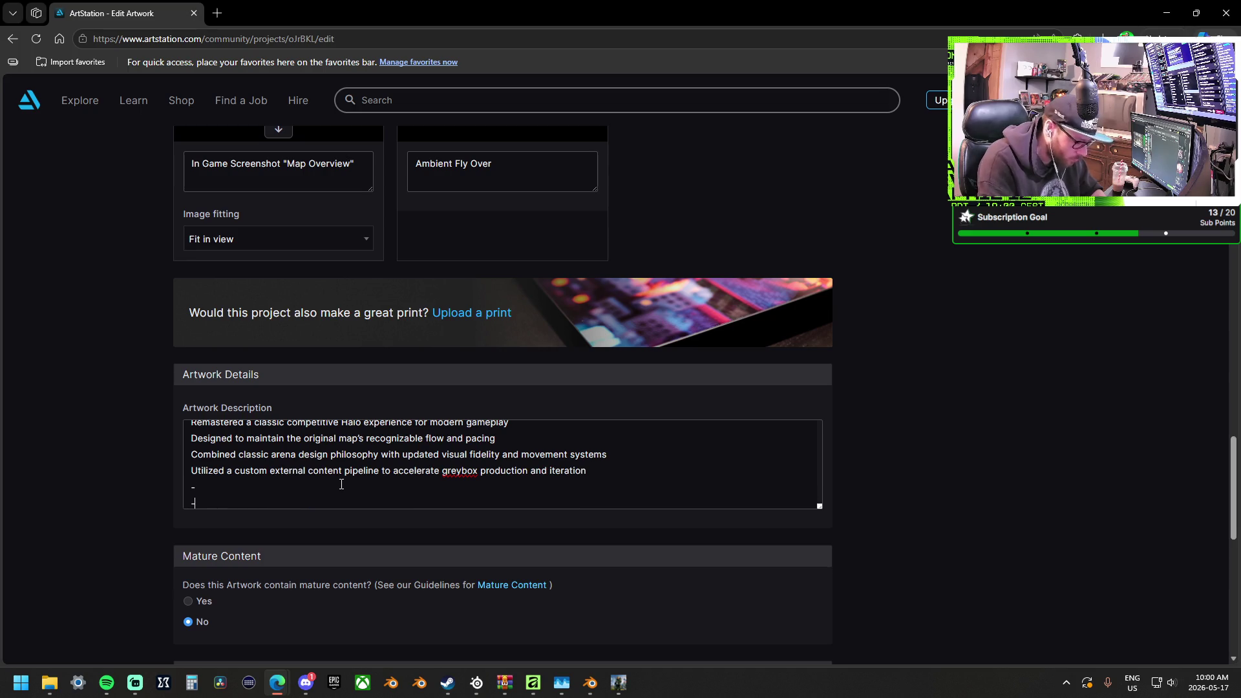
key("ctrl+v")
scroll(330, 482, "down", 1)
scroll(310, 481, "up", 3)
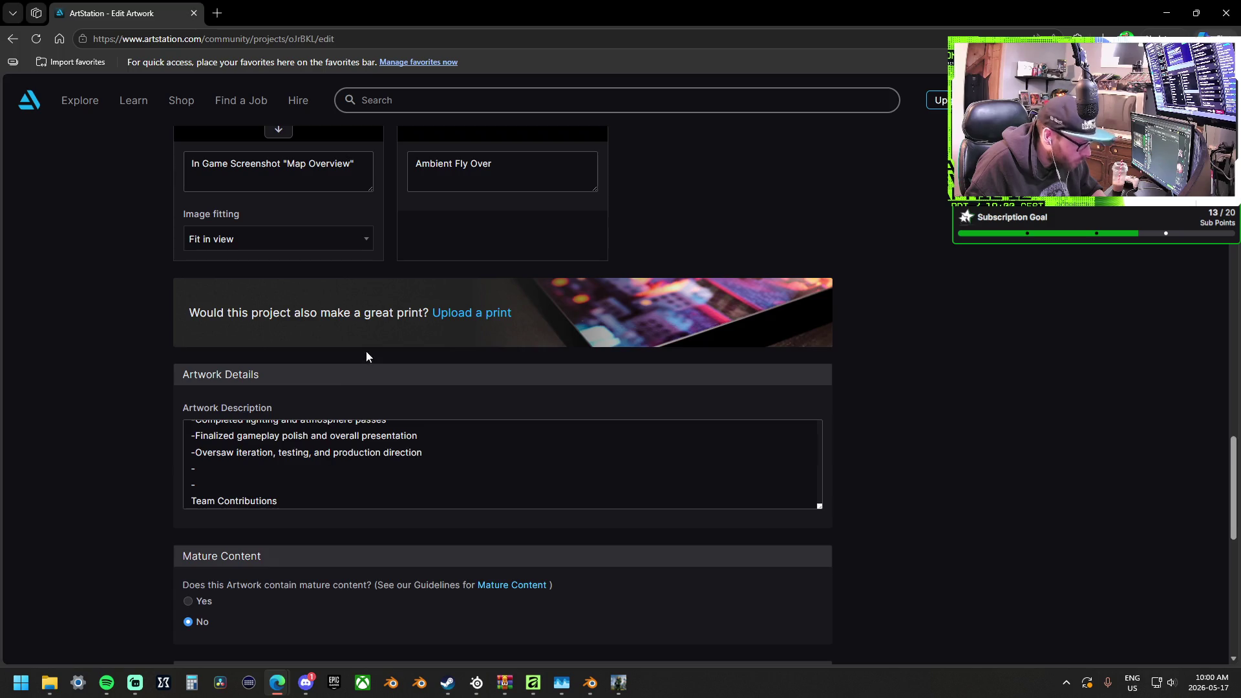
scroll(366, 356, "up", 10)
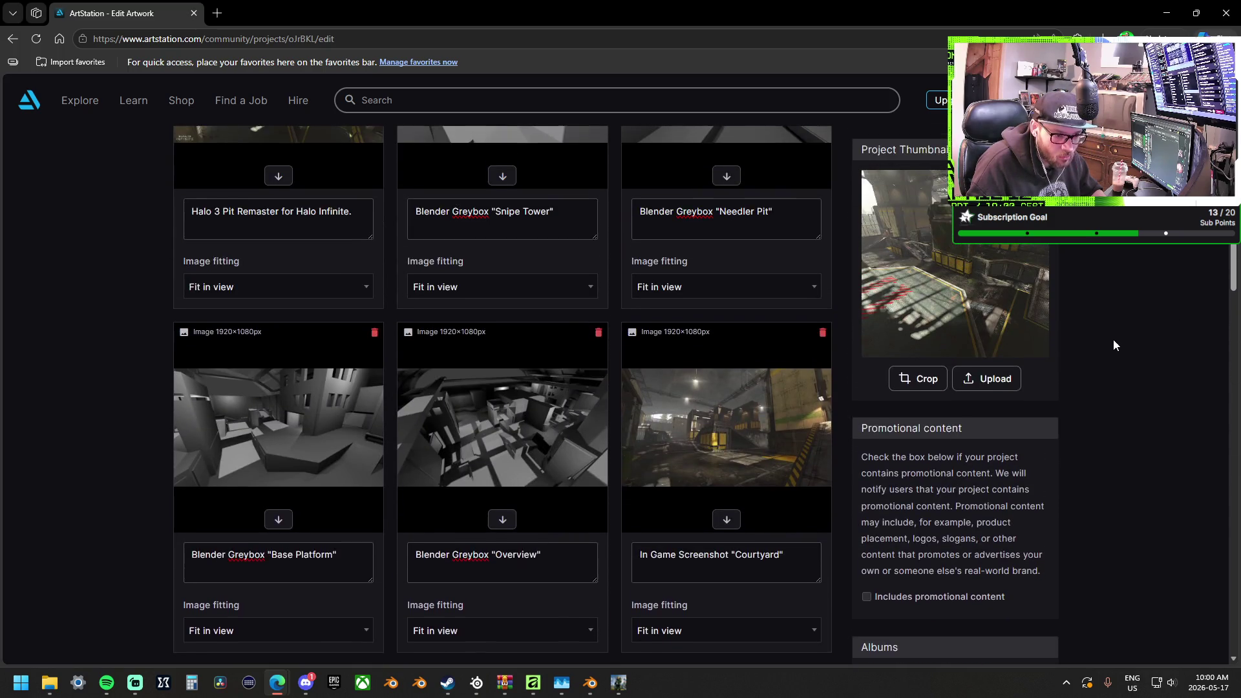
Save the project, open its community preview, and expand the full description
scroll(1109, 323, "up", 3)
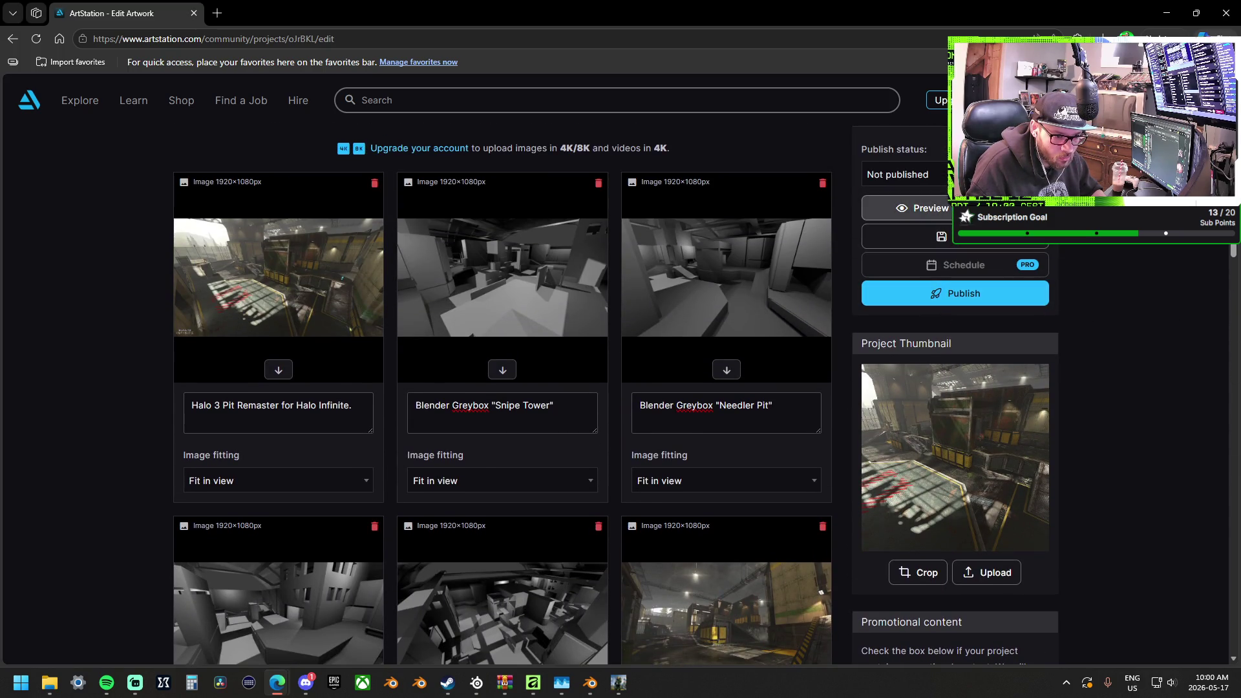
scroll(955, 414, "down", 1)
left_click(921, 183)
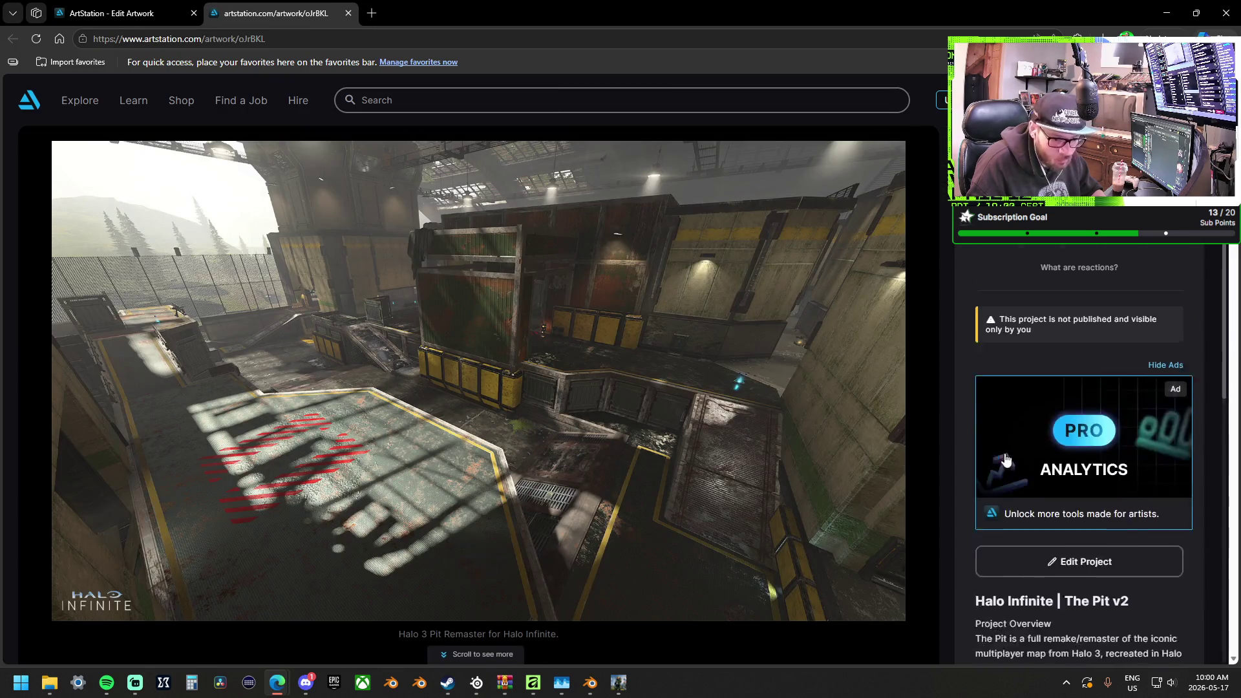
scroll(1011, 459, "down", 3)
left_click(1008, 434)
Check the dash-separated description in the preview, then go back to the Edit Artwork page
scroll(1039, 433, "down", 3)
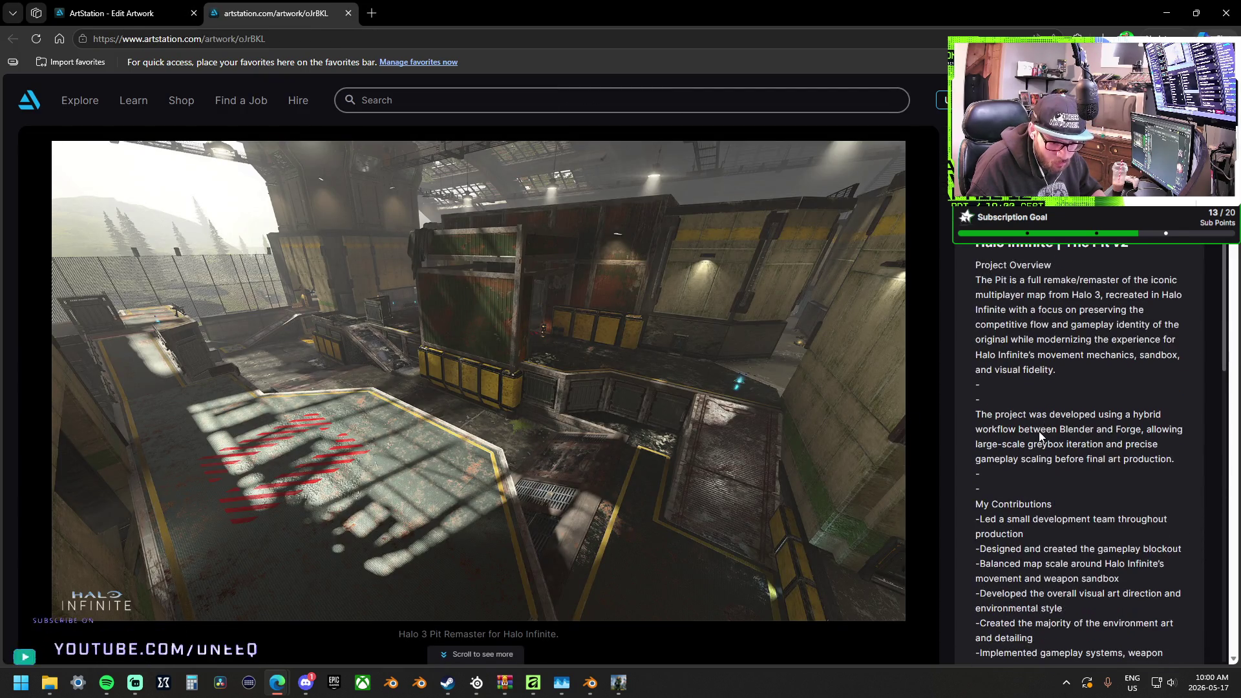
scroll(1014, 420, "down", 3)
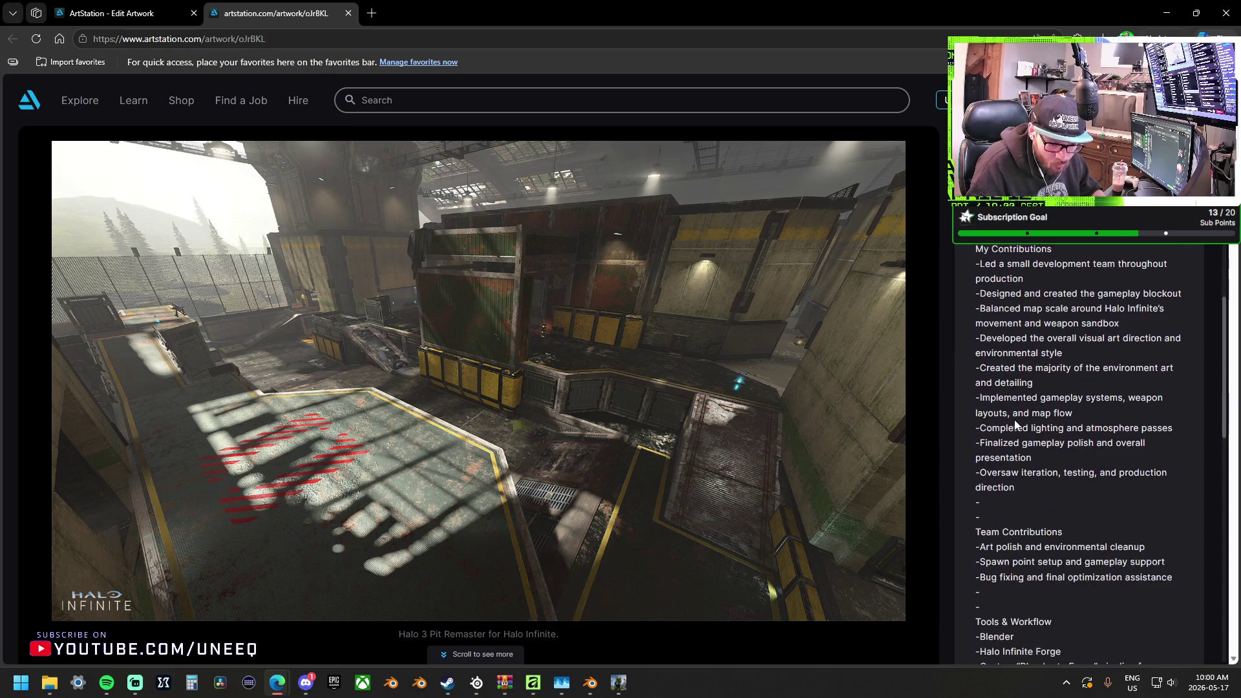
scroll(1016, 421, "down", 1)
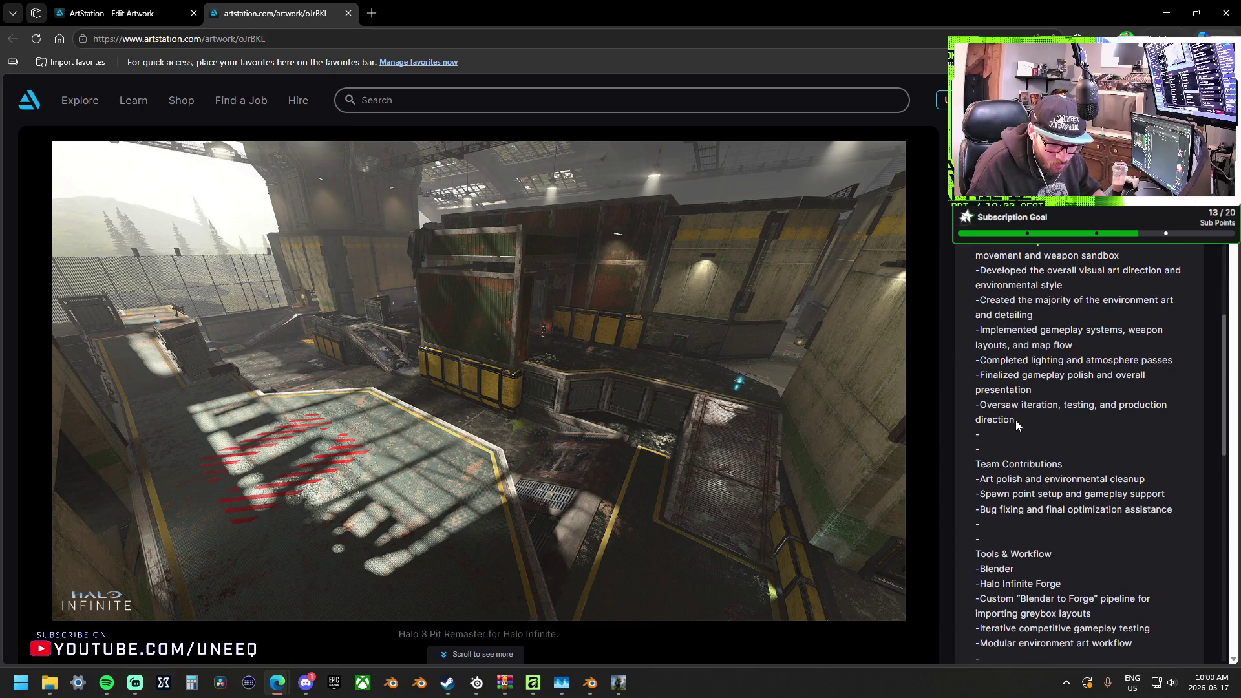
scroll(1073, 457, "down", 2)
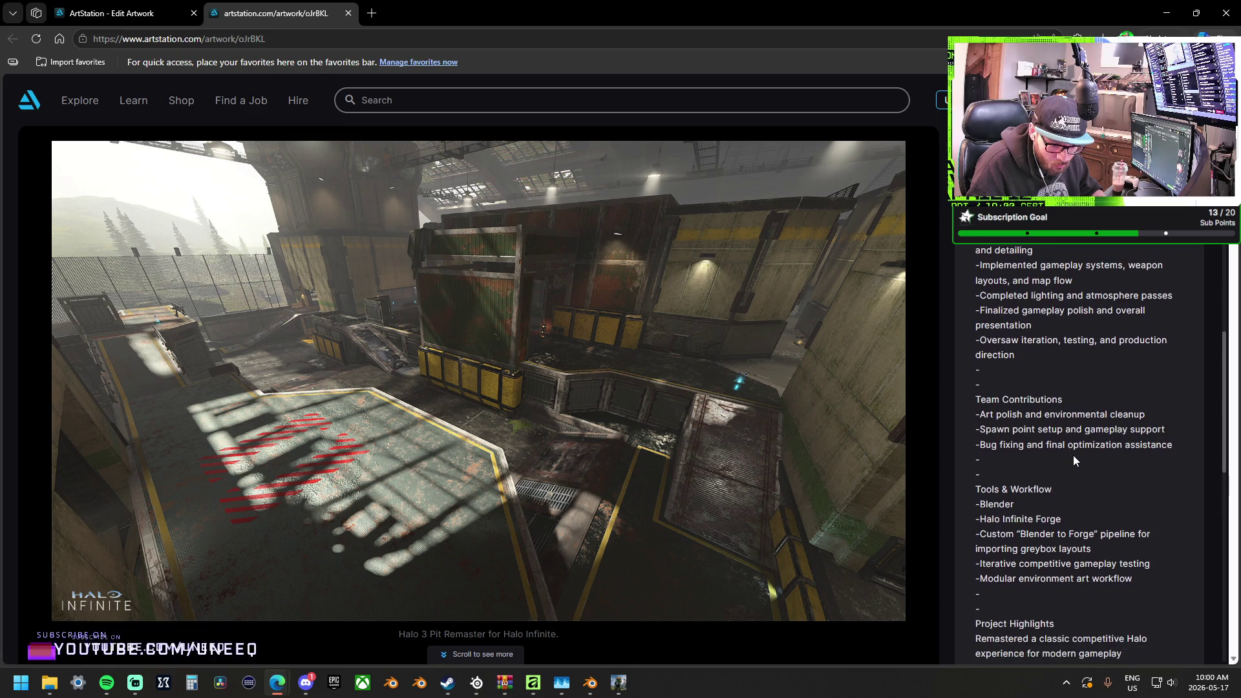
scroll(1073, 455, "up", 6)
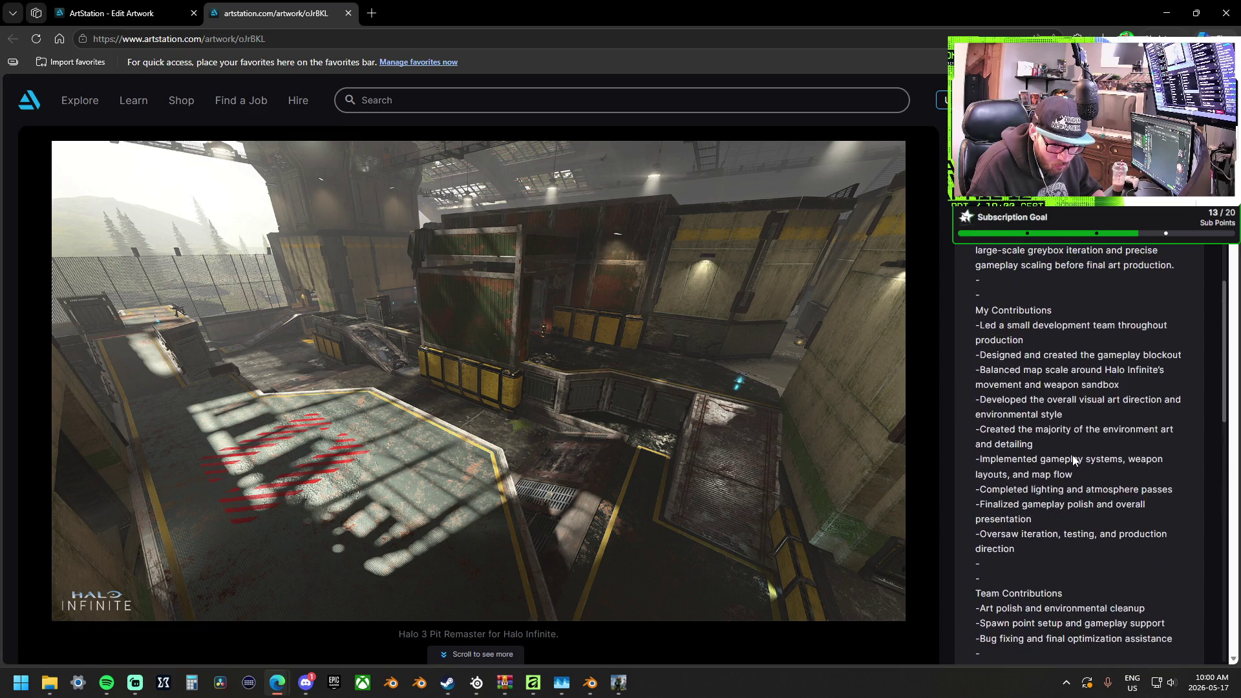
left_click(1073, 152)
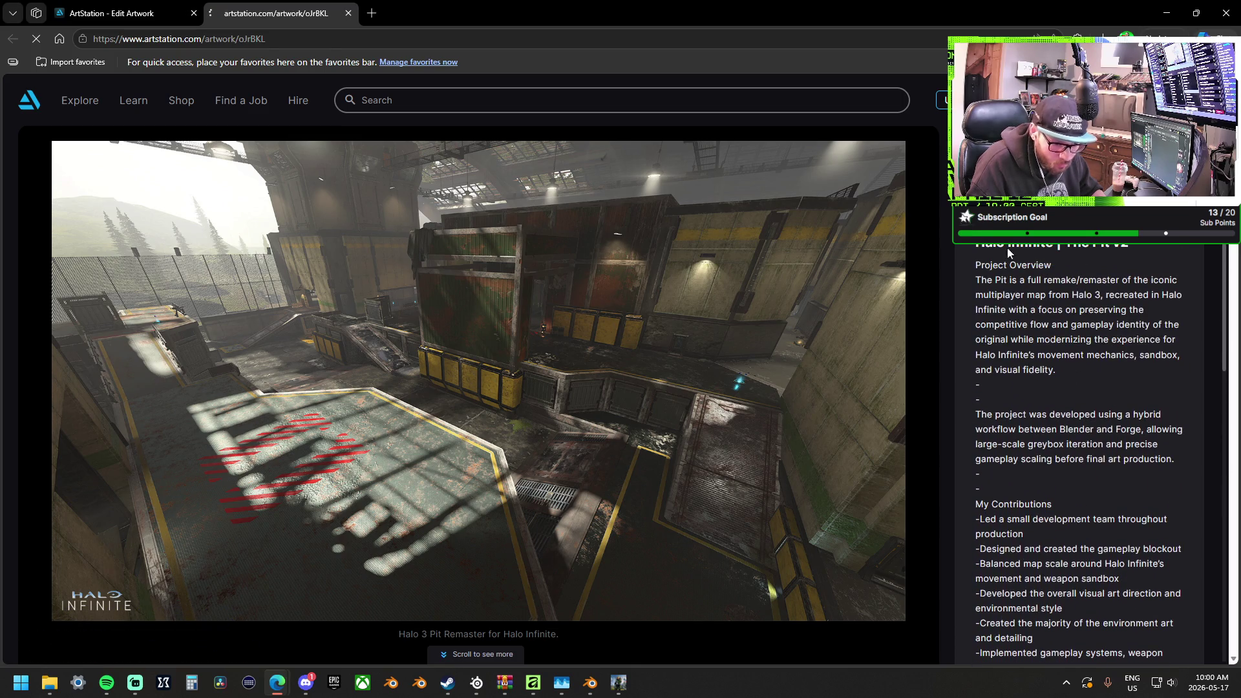
scroll(502, 403, "down", 10)
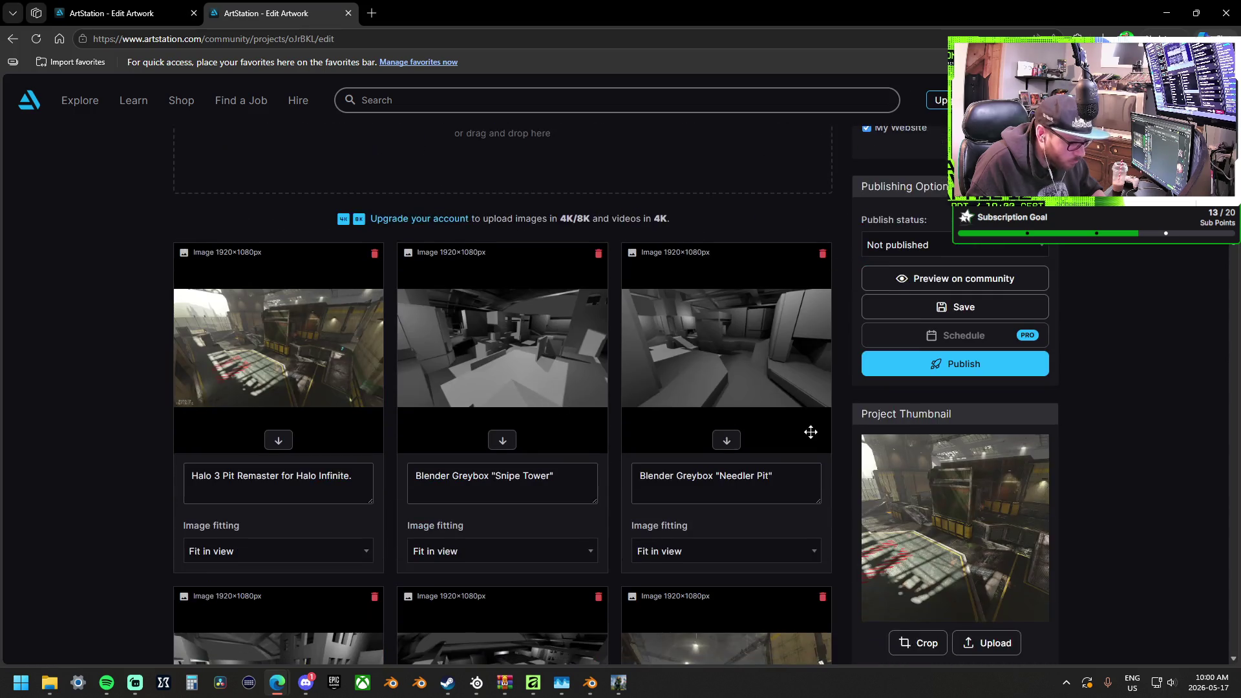
Delete the trailing dash and add a '-' spacer below the overview paragraph
scroll(755, 484, "down", 20)
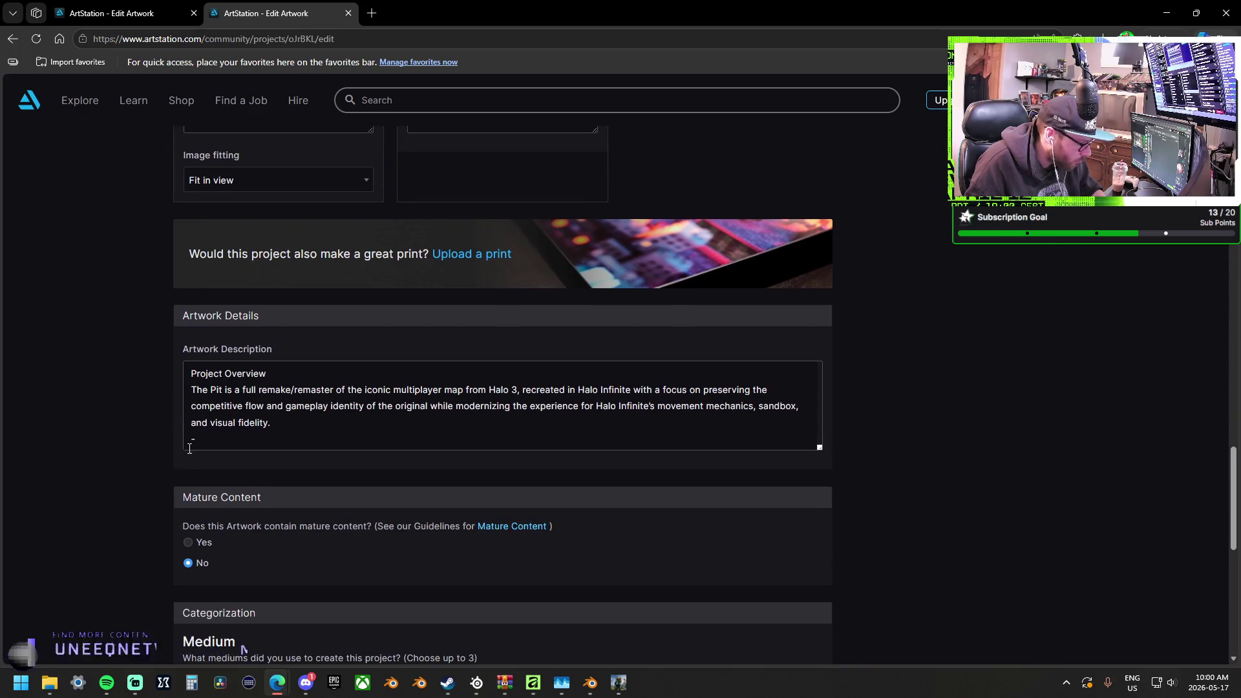
left_click(208, 442)
key("BackSpace")
key("Return")
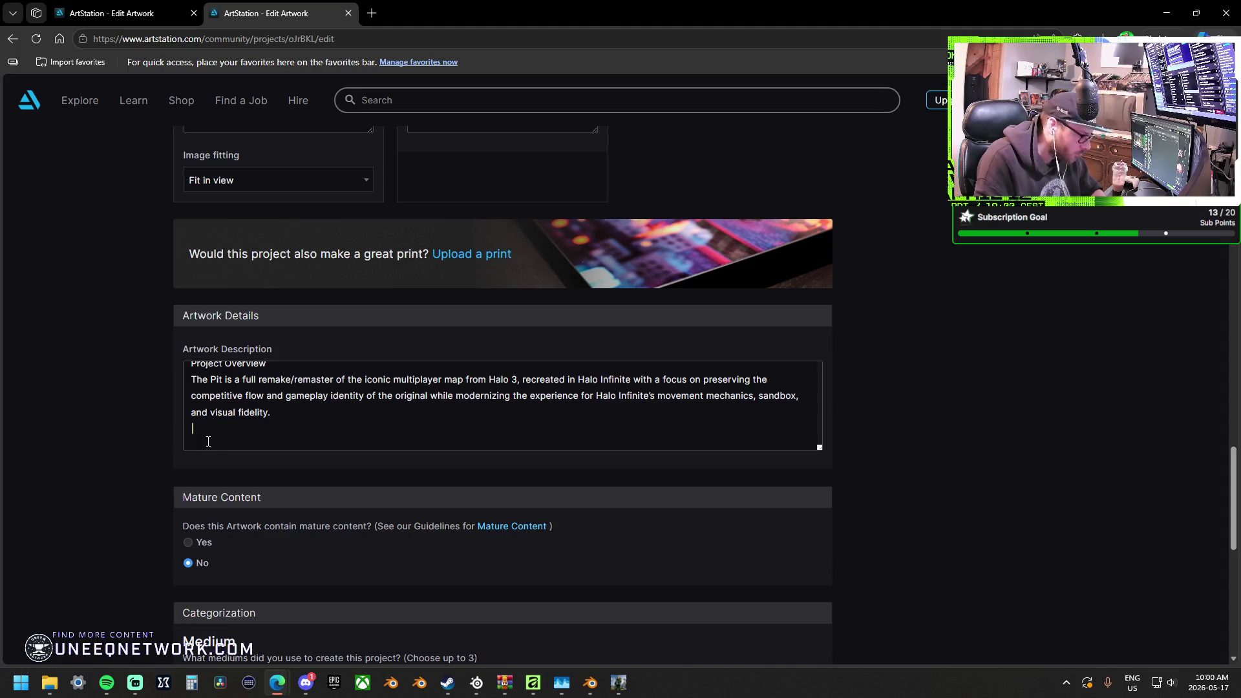
key("Return")
key("Return")
type("-")
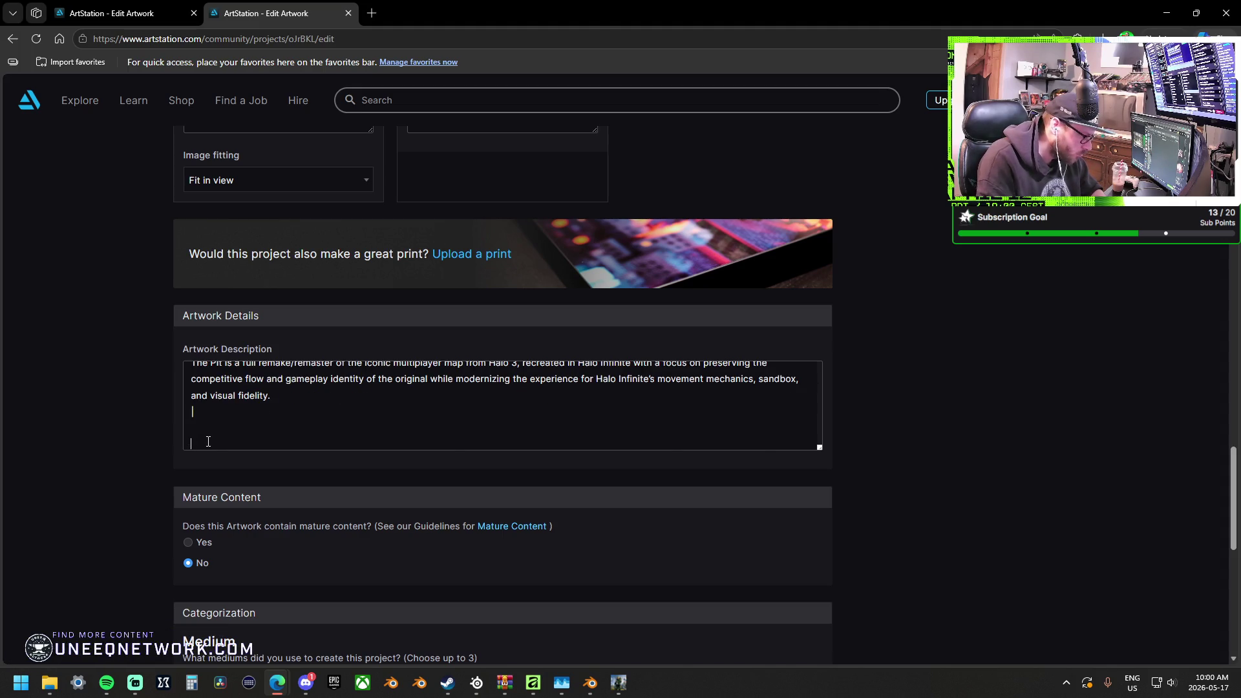
Paste the Blender and Forge workflow paragraph and My Contributions list with dash spacers
type("The project was developed using a hybrid workflow between Blender and Forge, allowing large-scale greybox iteration and precise gameplay scaling before final art production.")
key("Return")
type("-")
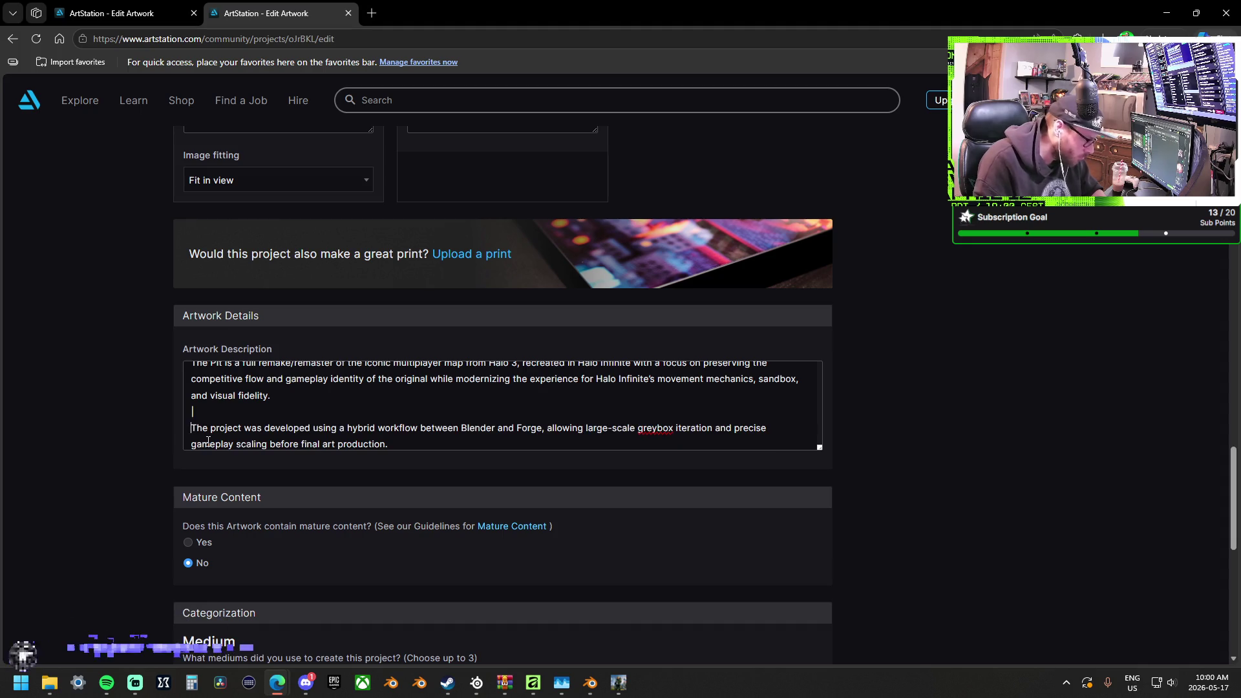
key("Return")
type("-")
key("ctrl+v")
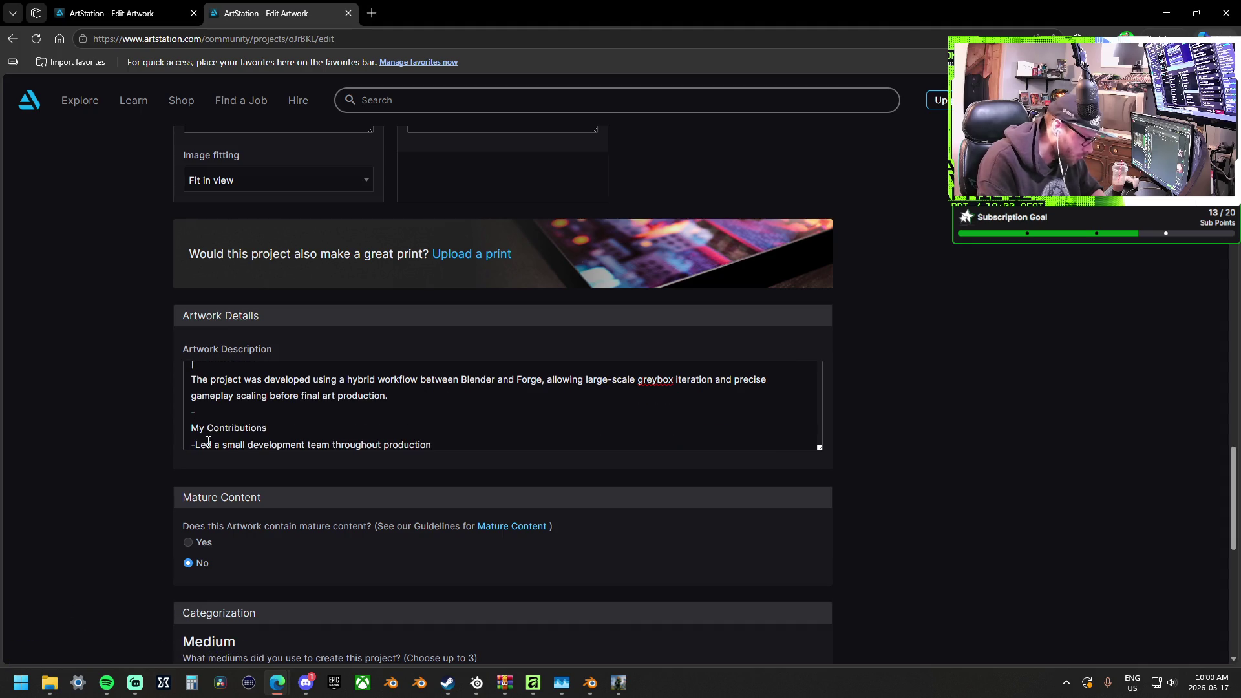
scroll(208, 442, "down", 5)
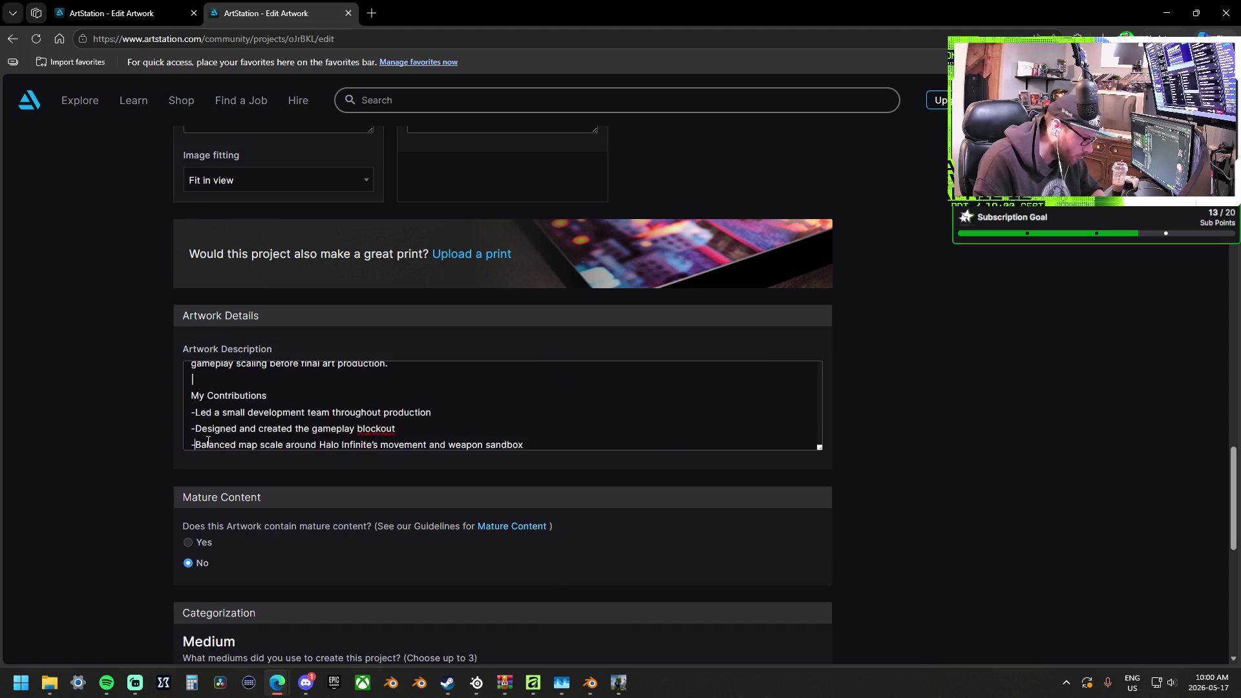
Paste the Team Contributions block, removing extra spacer lines down to Project Highlights
key("BackSpace")
key("BackSpace")
key("ctrl+v")
key("BackSpace")
key("BackSpace")
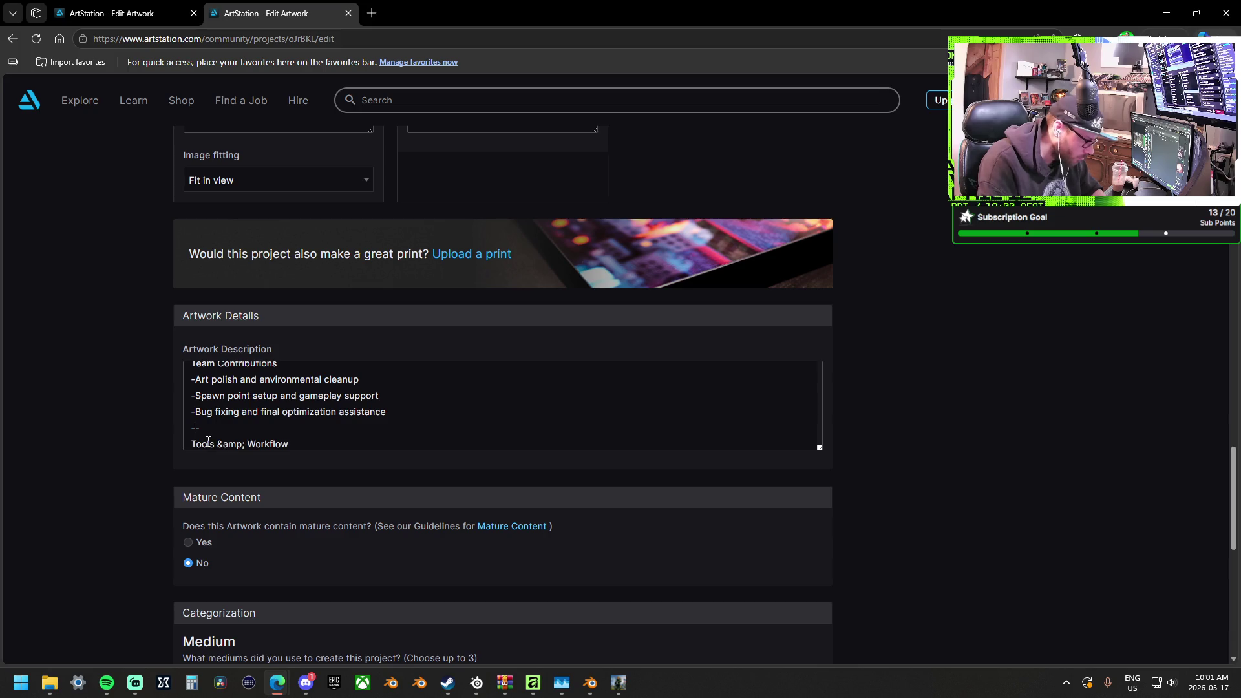
key("Down")
key("Down")
key("Down")
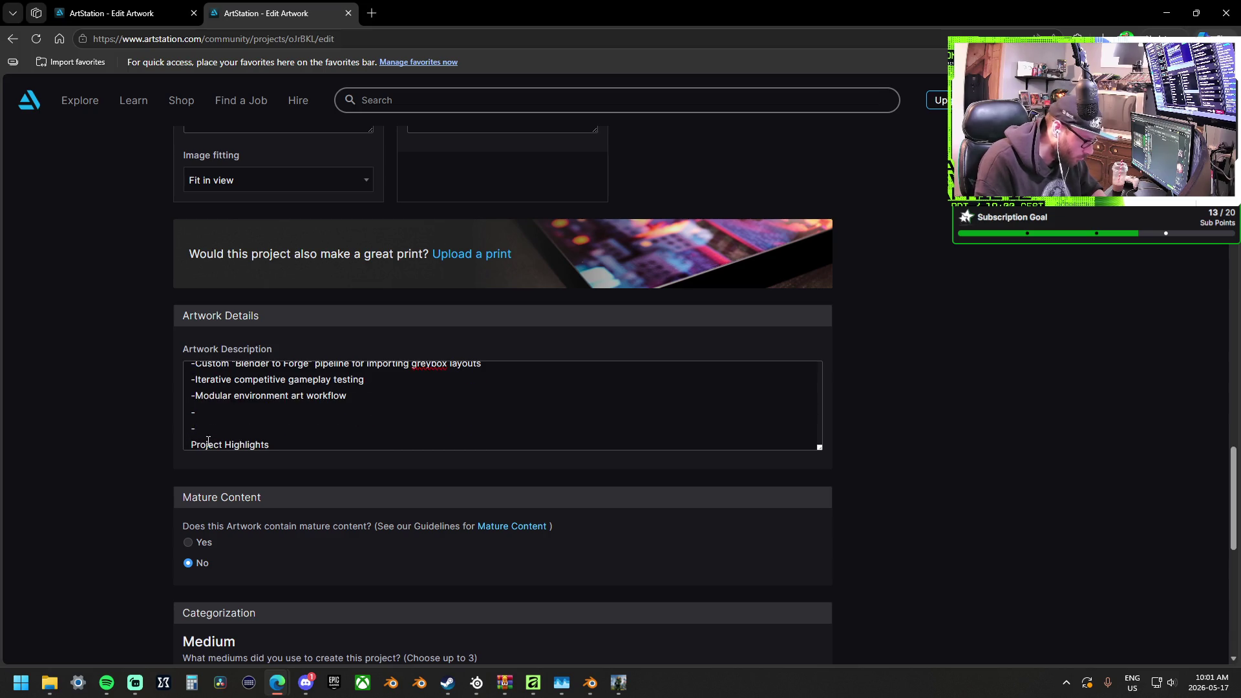
key("BackSpace")
key("BackSpace")
key("Down")
key("Down")
key("Down")
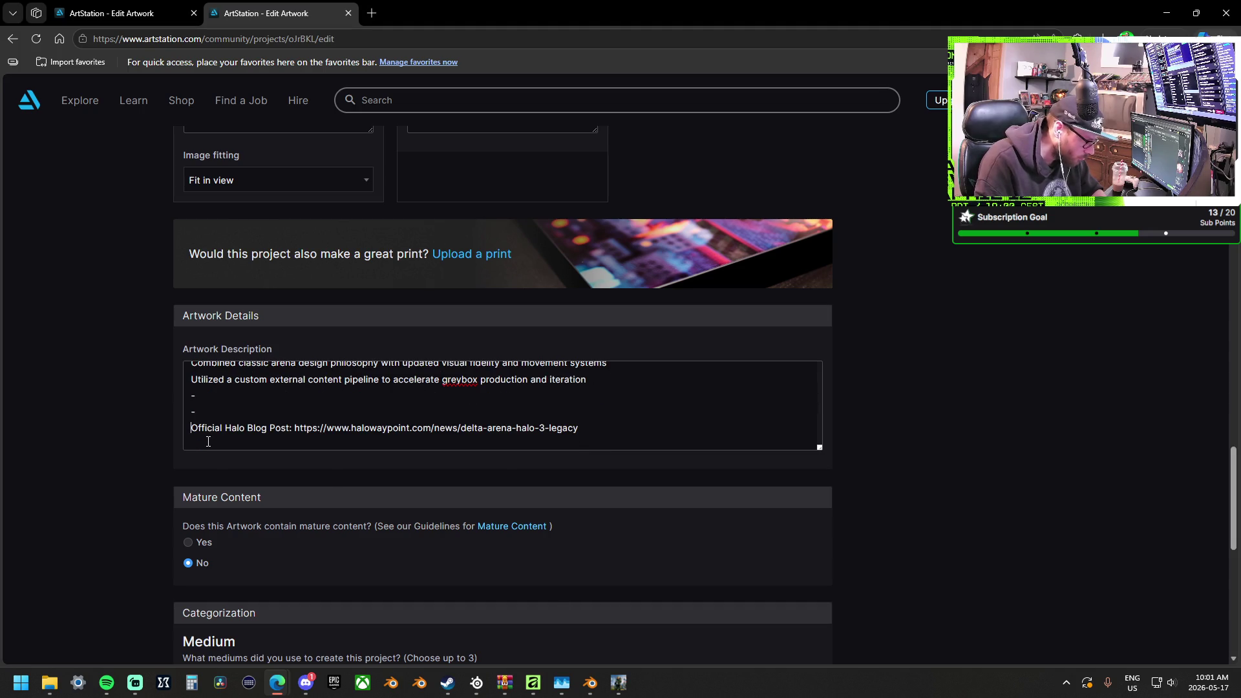